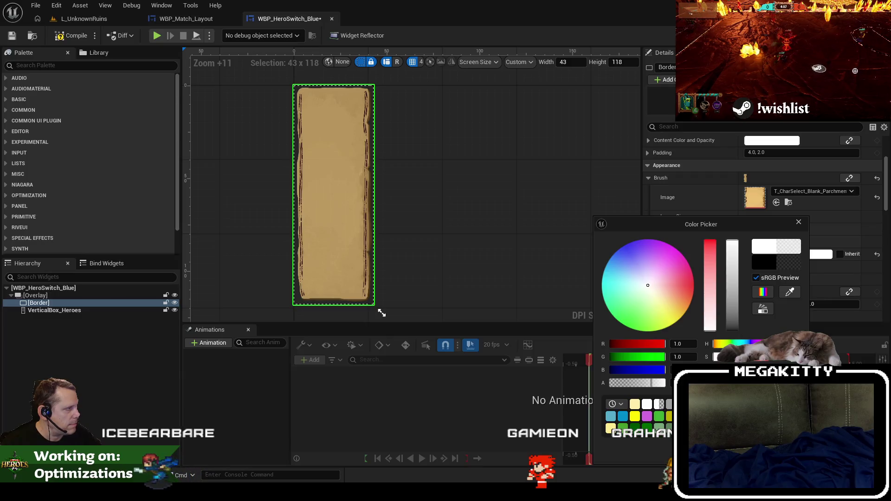
# Step: Open the CountRings parchment texture in the texture editor to inspect it, then close it
pyautogui.scroll(1, 339, 151)
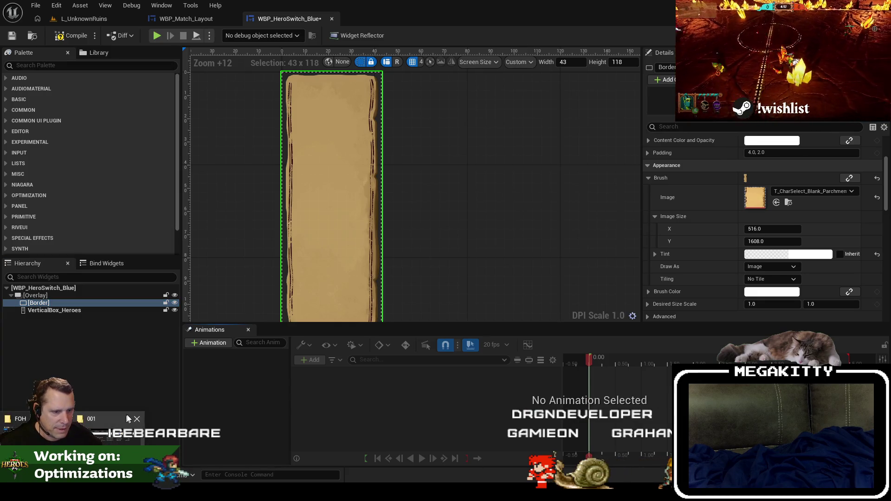
pyautogui.click(193, 24)
pyautogui.click(104, 23)
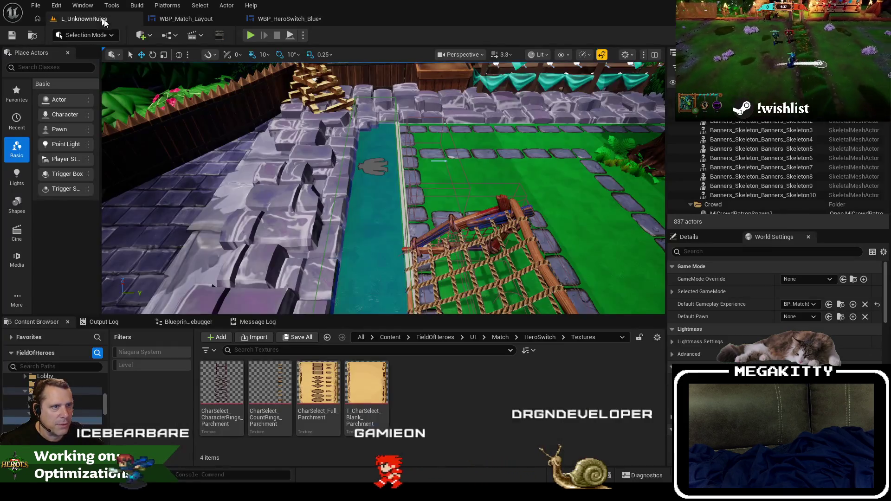
pyautogui.moveTo(273, 394)
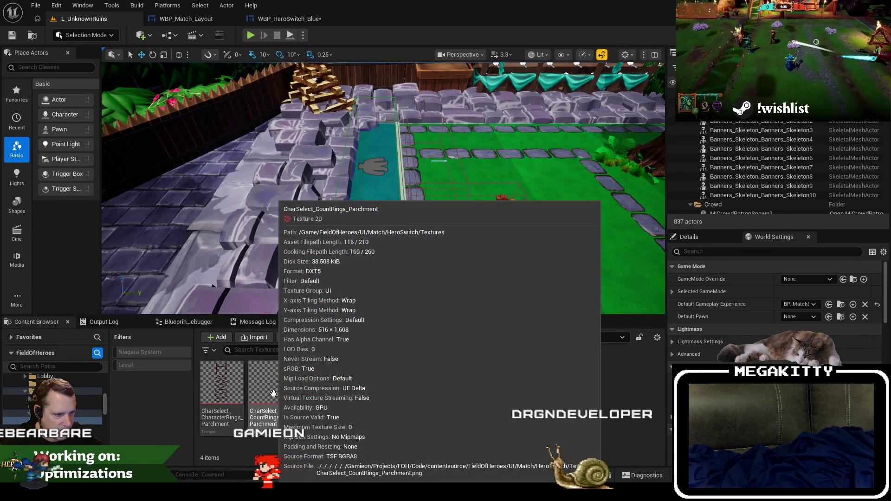
pyautogui.doubleClick(269, 391)
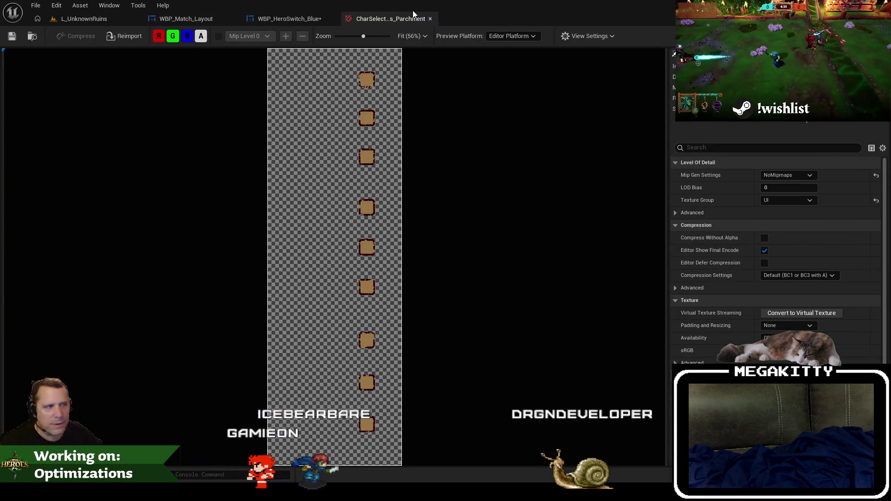
pyautogui.click(430, 18)
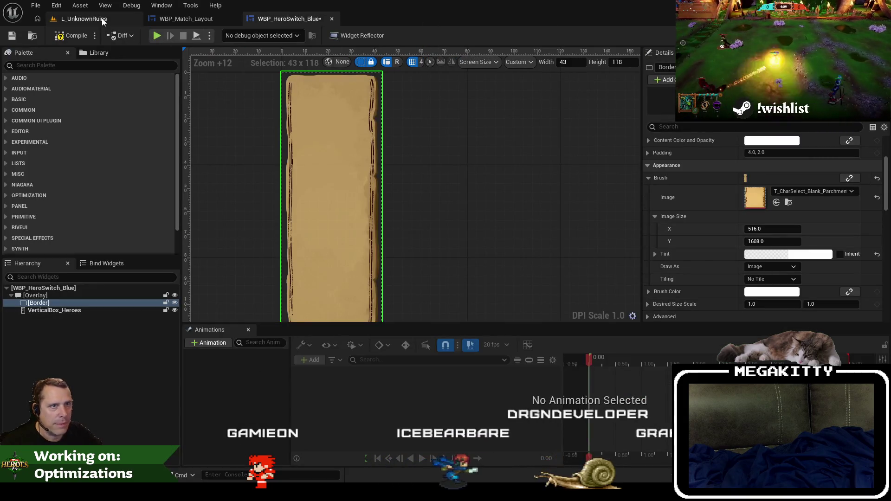
# Step: Open the CharacterRings parchment texture in its own tab and return to the level
pyautogui.click(102, 18)
pyautogui.click(232, 391)
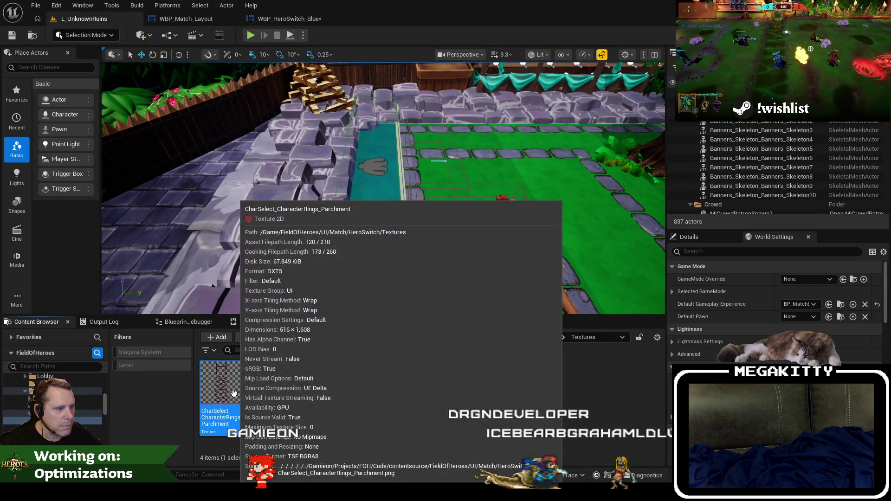
pyautogui.doubleClick(234, 392)
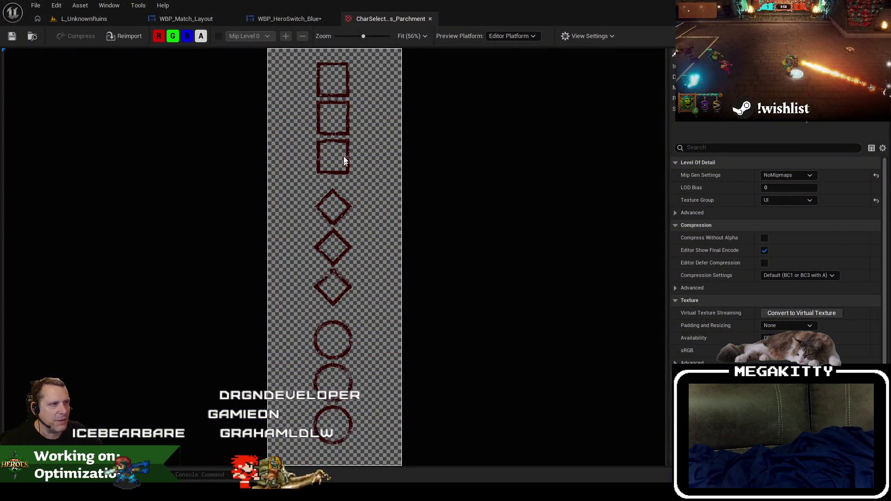
pyautogui.click(94, 19)
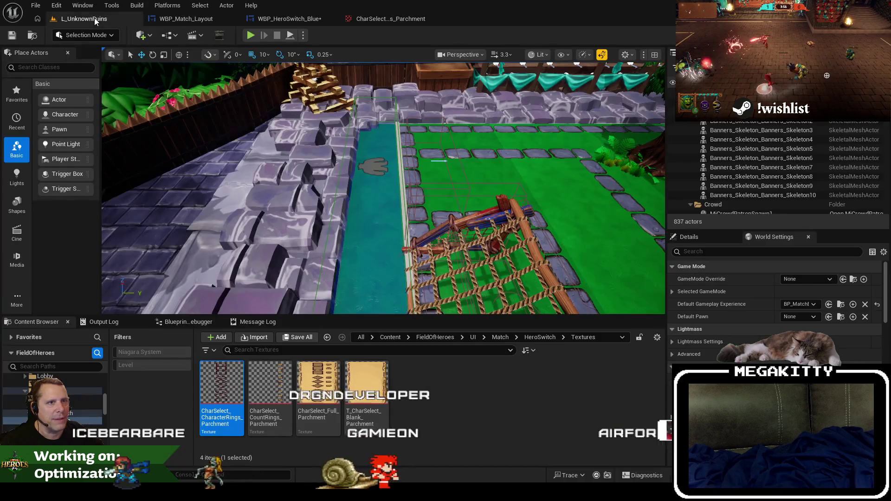
# Step: Close WBP_Match_Layout and add an Image widget inside the WBP_HeroSwitch_Blue Overlay
pyautogui.click(185, 19)
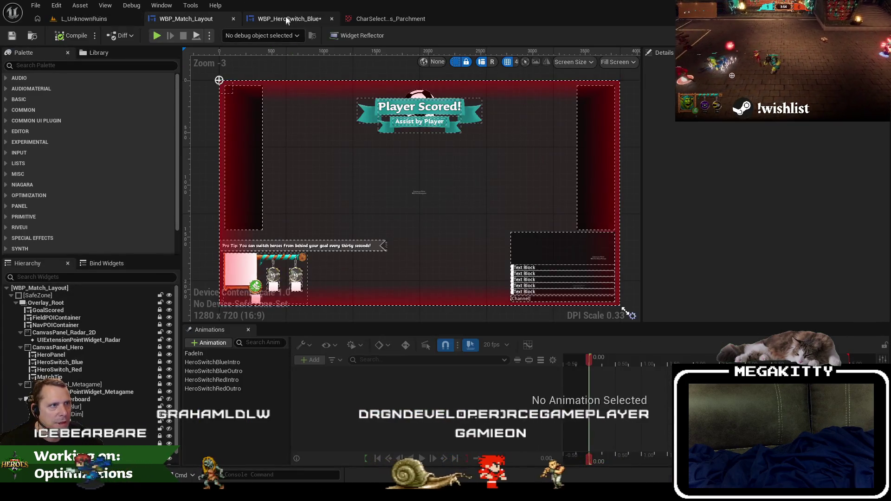
pyautogui.click(233, 19)
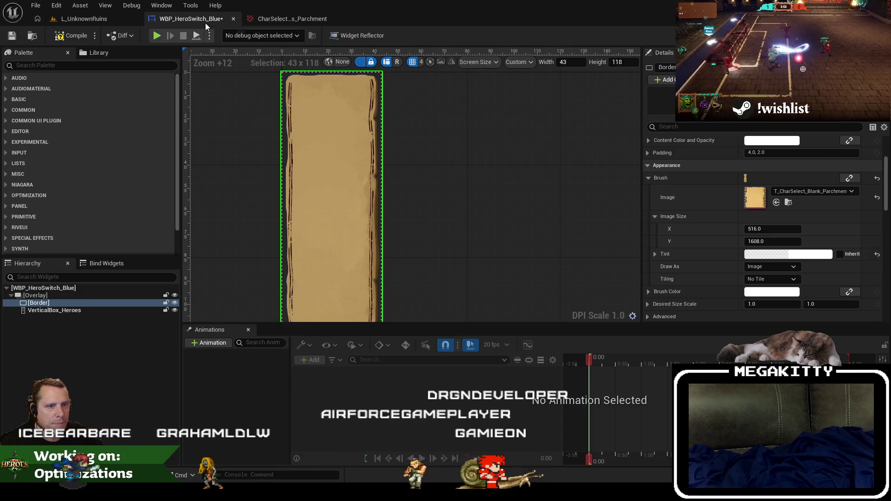
pyautogui.click(54, 296)
pyautogui.click(51, 65)
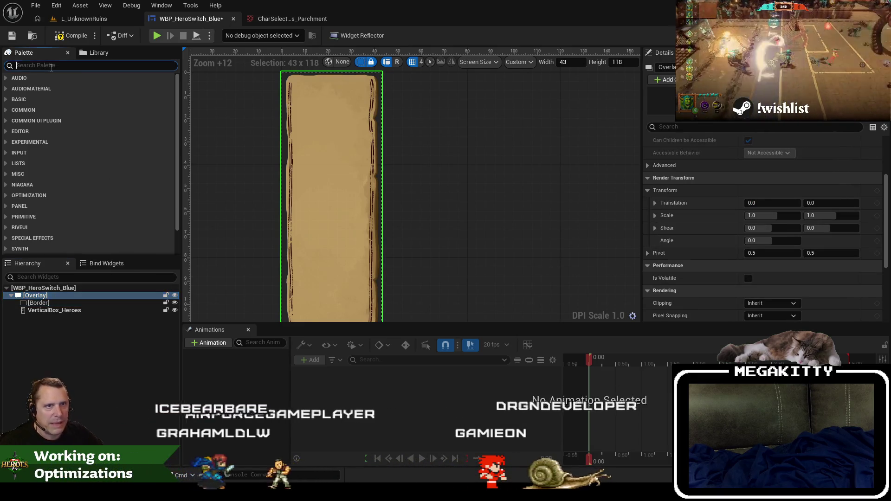
pyautogui.write('image')
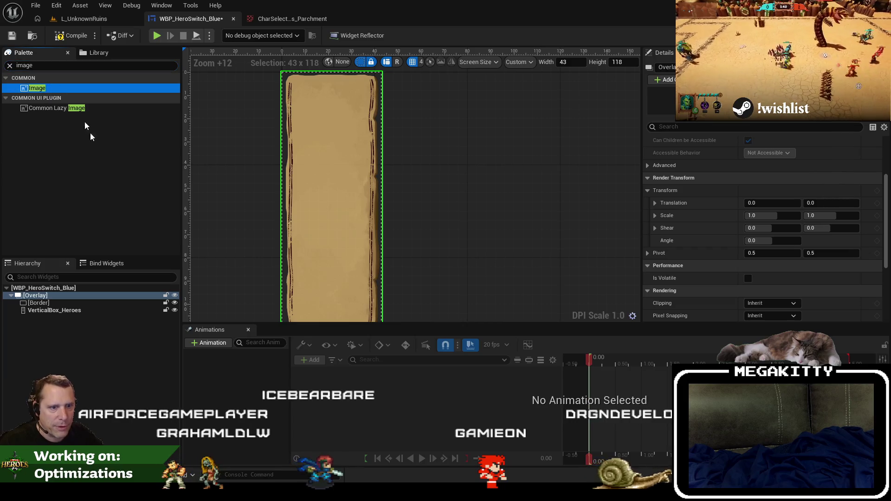
pyautogui.moveTo(43, 300); pyautogui.dragTo(44, 301)
# Step: Replace the Border with Image_108, set to Fill both ways with the copied T_CharSelect_Blank_Parchment brush
pyautogui.click(39, 310)
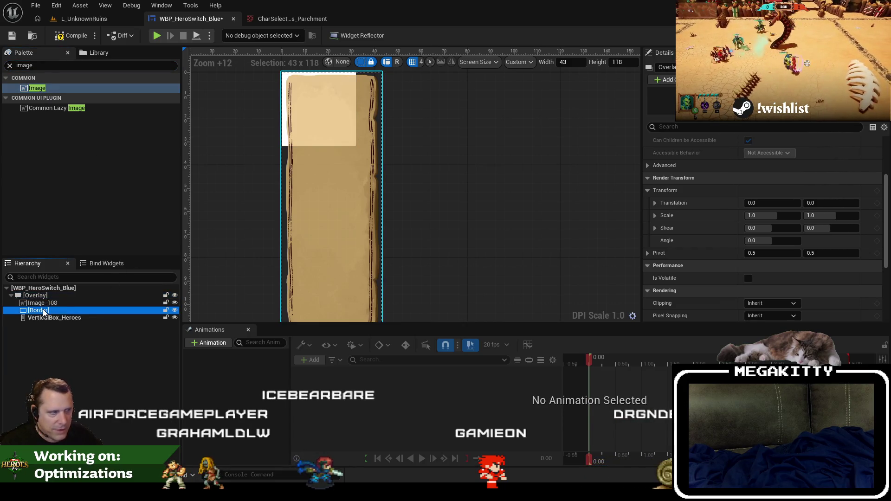
pyautogui.rightClick(760, 200)
pyautogui.click(773, 213)
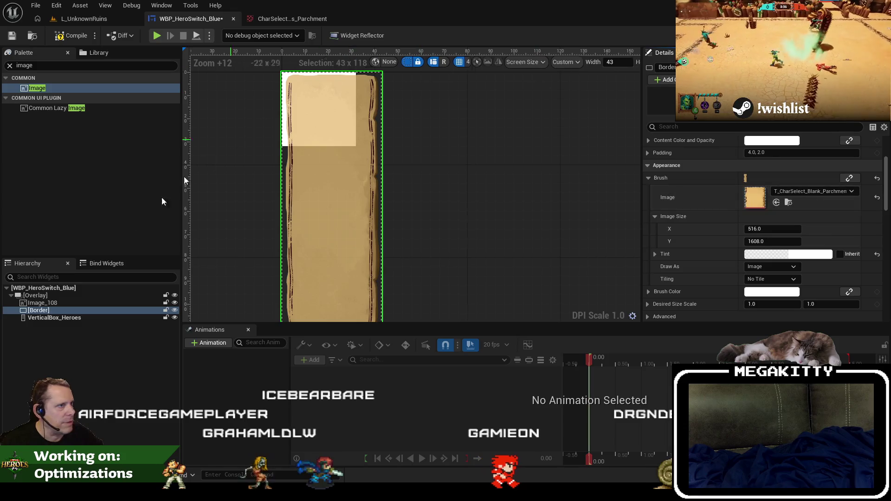
pyautogui.click(66, 310)
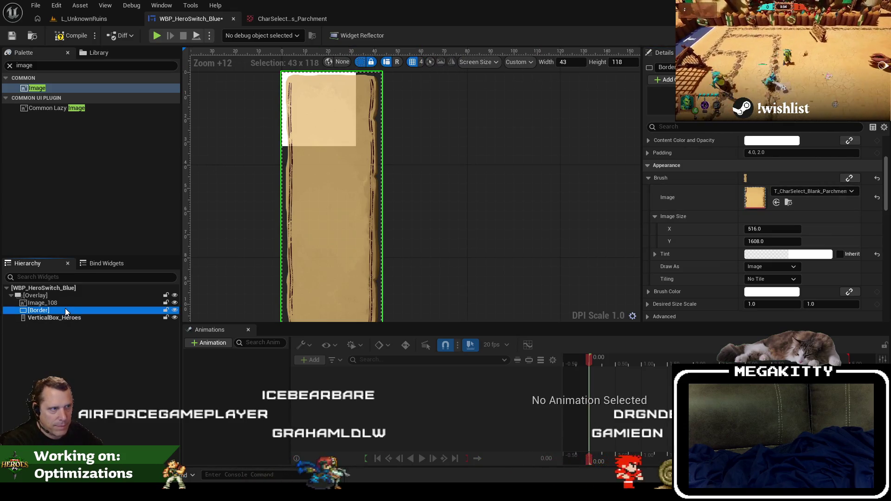
pyautogui.press('Delete')
pyautogui.click(66, 304)
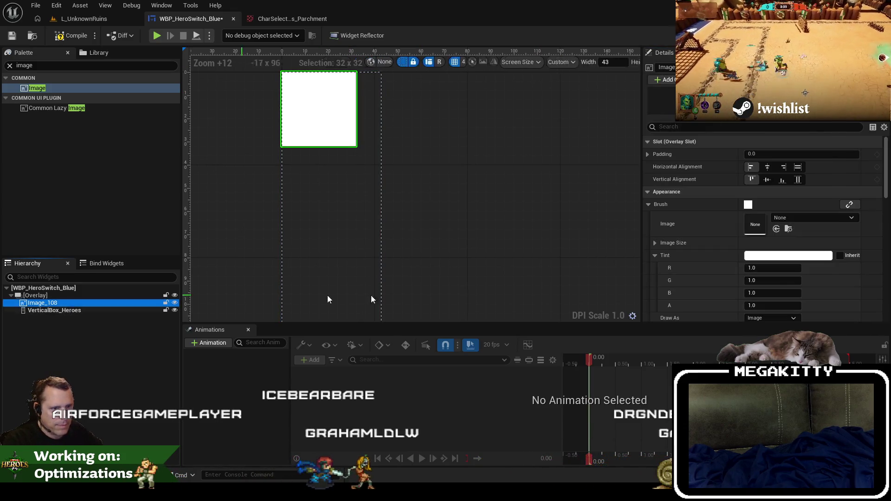
pyautogui.click(798, 167)
pyautogui.click(797, 180)
pyautogui.rightClick(757, 230)
pyautogui.click(783, 257)
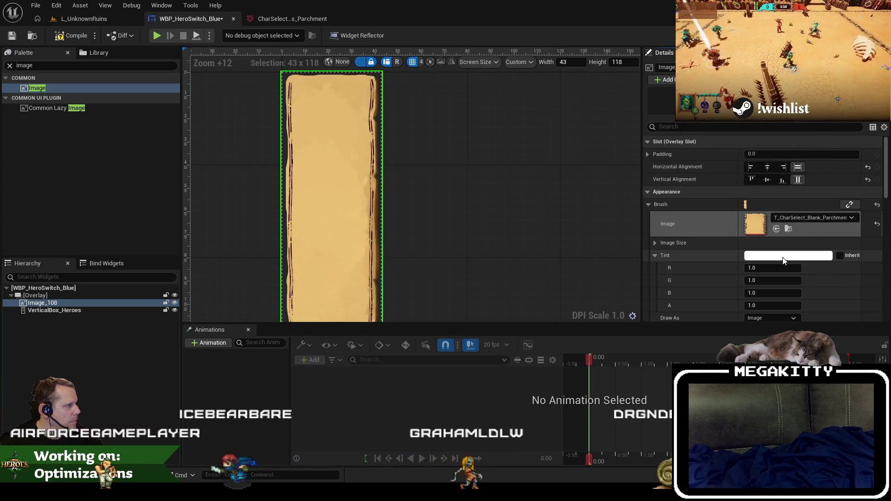
# Step: Add a second Image widget, Image_214, to the Overlay below Image_108
pyautogui.click(60, 297)
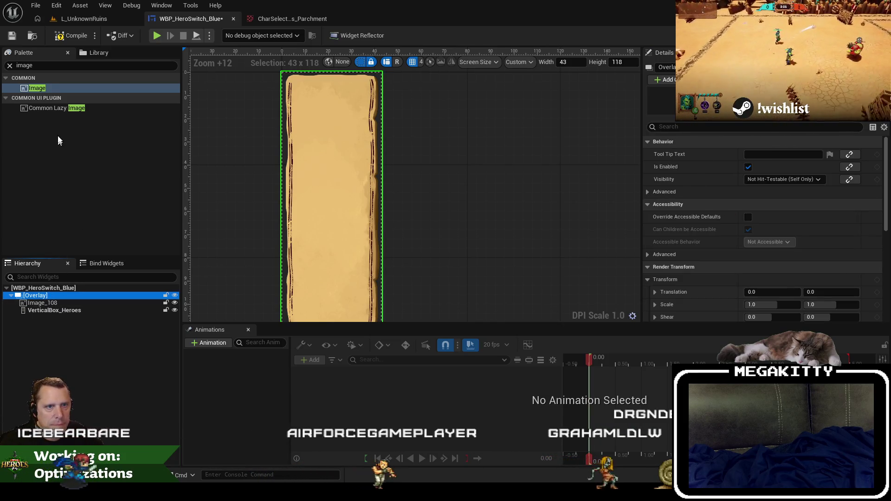
pyautogui.moveTo(44, 85)
pyautogui.mouseDown()
pyautogui.moveTo(75, 313)
pyautogui.moveTo(69, 309)
pyautogui.mouseUp()
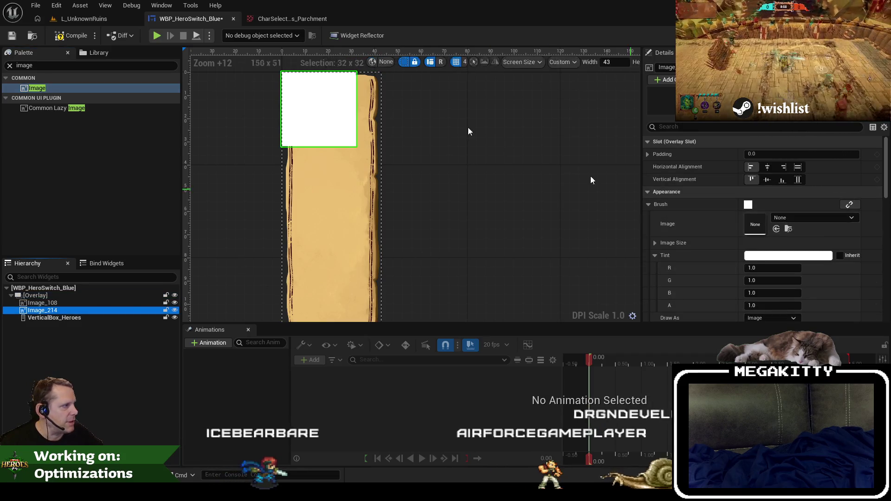
pyautogui.click(84, 18)
# Step: Rename the rings texture to T_CharSelect_CharacterRings_Parchment
pyautogui.click(223, 424)
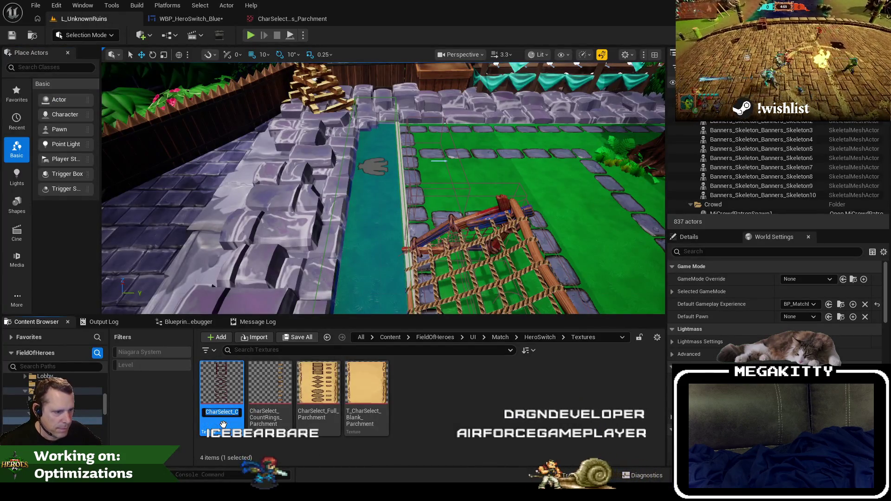
pyautogui.write('T_')
pyautogui.press('Return')
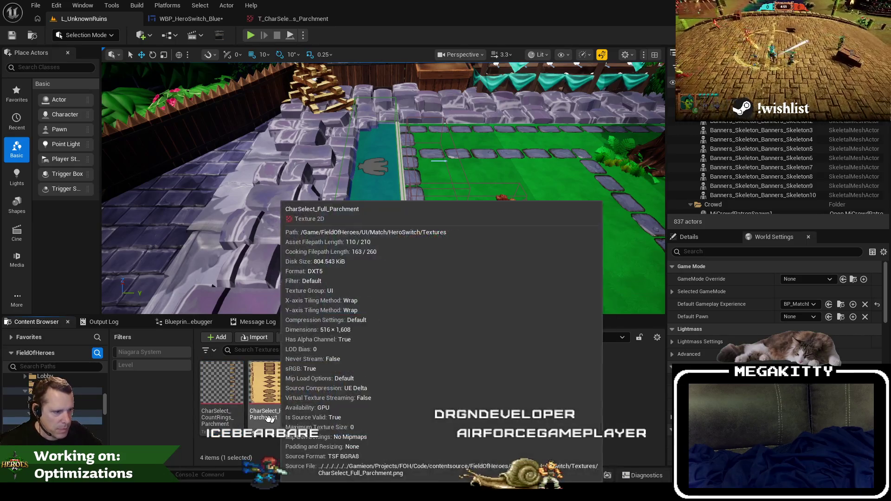
pyautogui.click(355, 430)
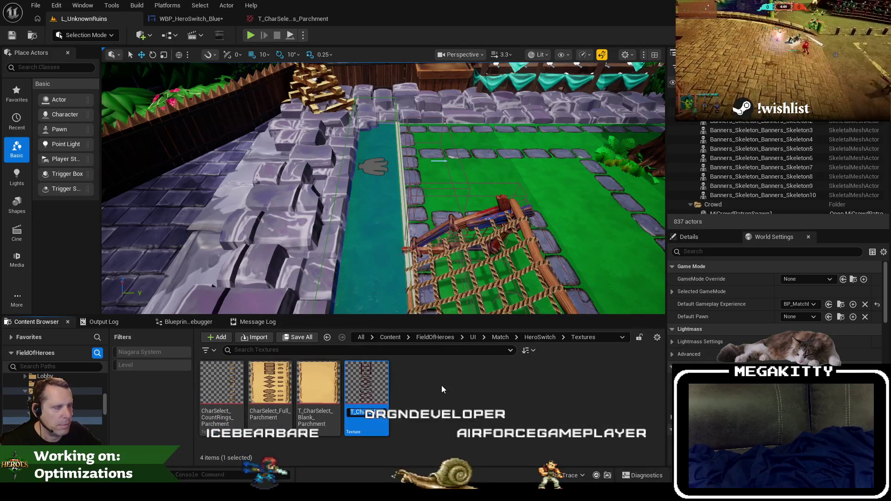
# Step: Set Image_214 to Fill both ways with T_CharSelect_CharacterRings_Parchment as its brush
pyautogui.click(283, 19)
pyautogui.click(196, 19)
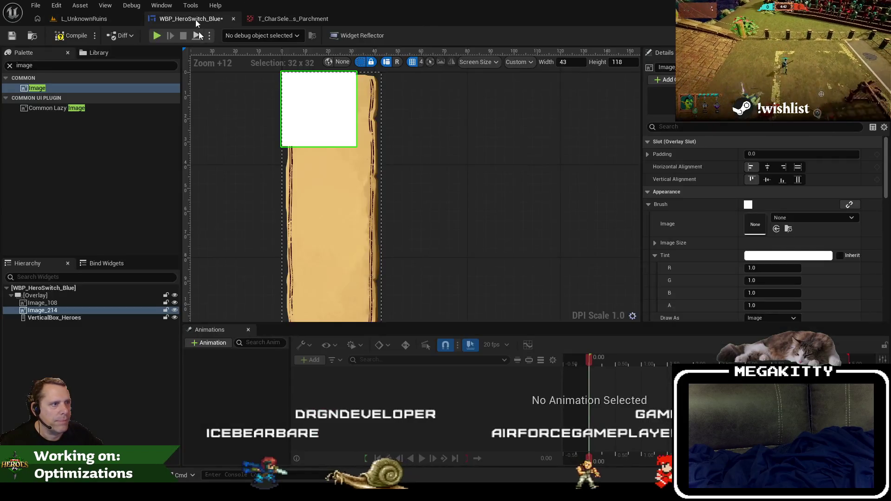
pyautogui.click(798, 166)
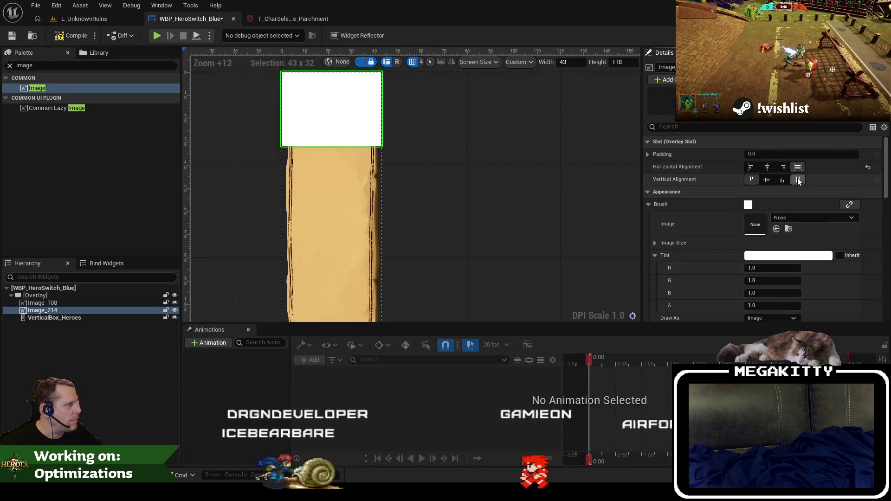
pyautogui.click(798, 180)
pyautogui.click(814, 217)
pyautogui.click(833, 319)
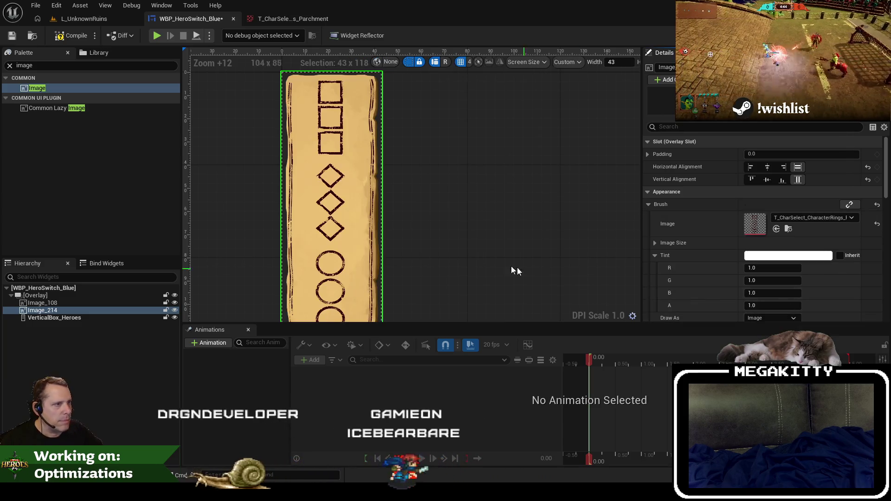
pyautogui.scroll(-1, 469, 204)
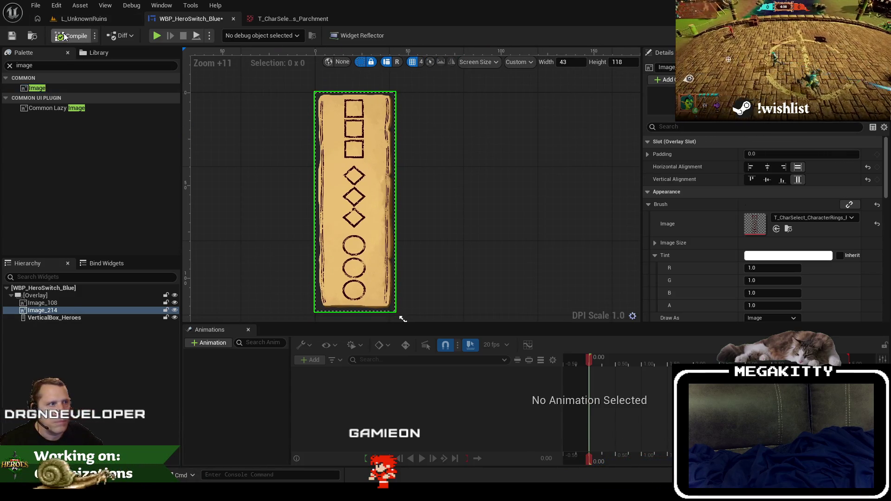
pyautogui.click(85, 19)
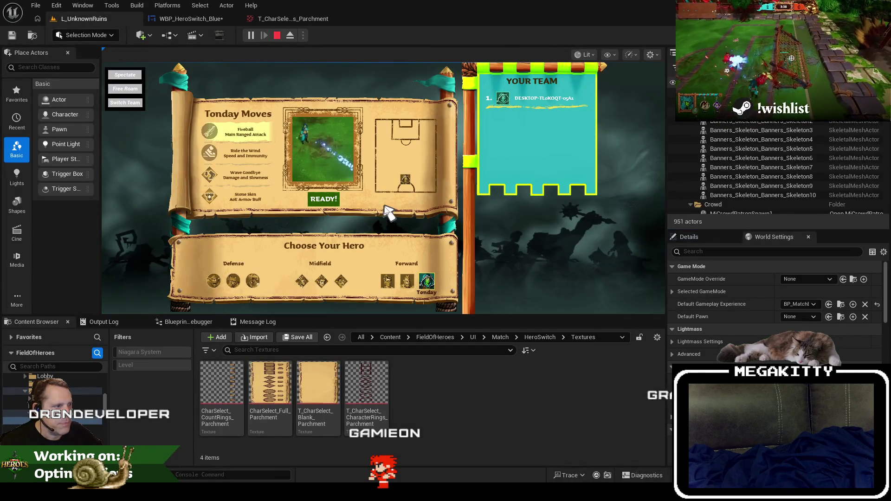
# Step: Stop the running session and select LeftHeroSwitchTriggerBox to view its properties
pyautogui.press('Escape')
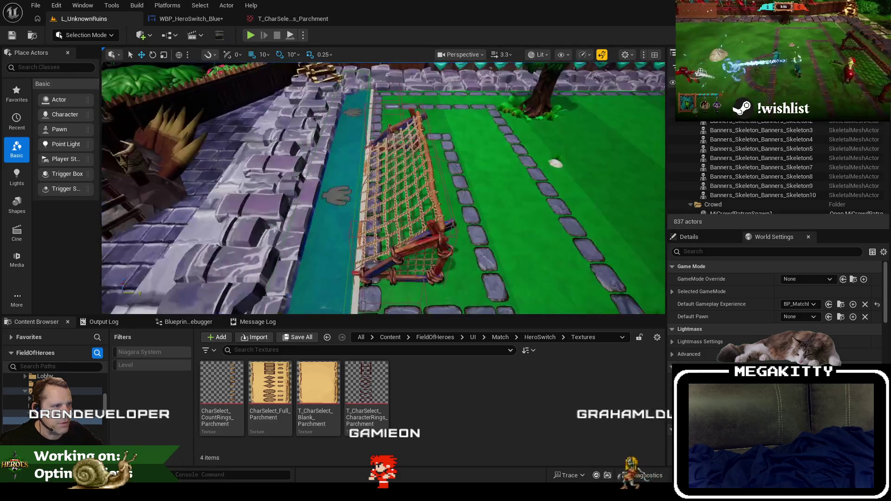
pyautogui.scroll(3, 422, 187)
pyautogui.click(483, 197)
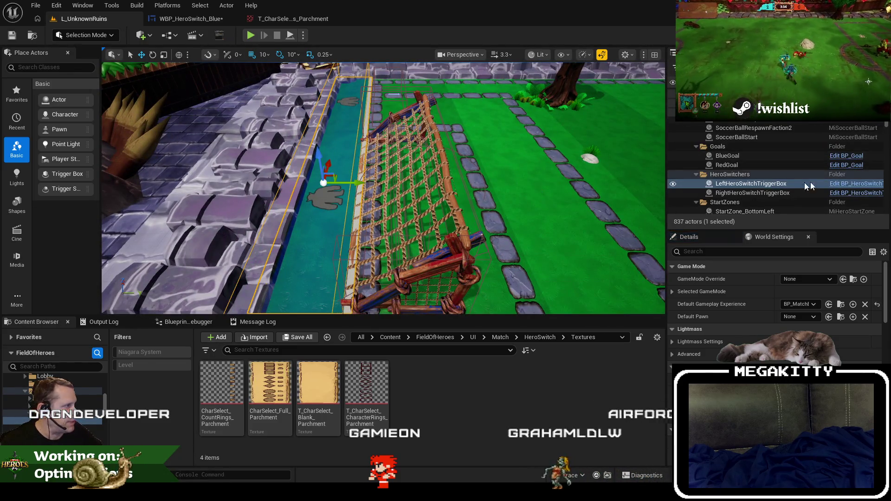
pyautogui.click(708, 238)
pyautogui.click(773, 301)
pyautogui.write('c')
pyautogui.press('BackSpace')
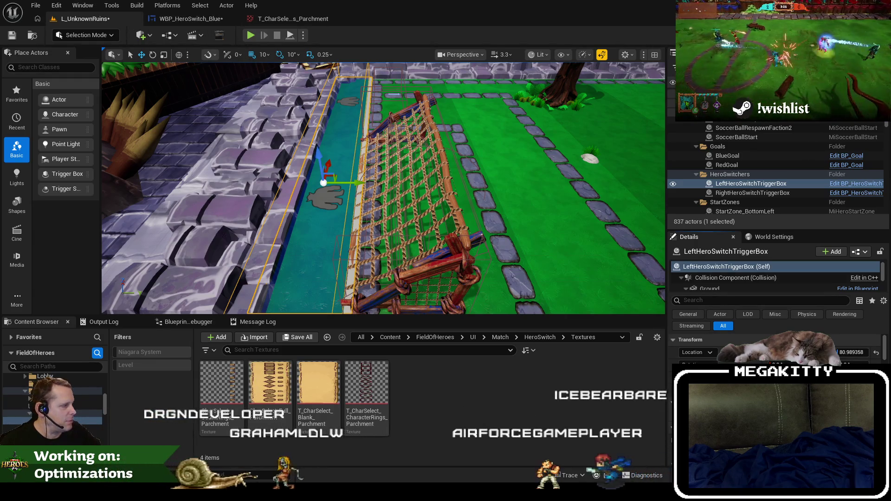
# Step: Play the level, click READY!, and view the hero-switch portrait list fullscreen before stopping
pyautogui.hotkey('alt', 'p')
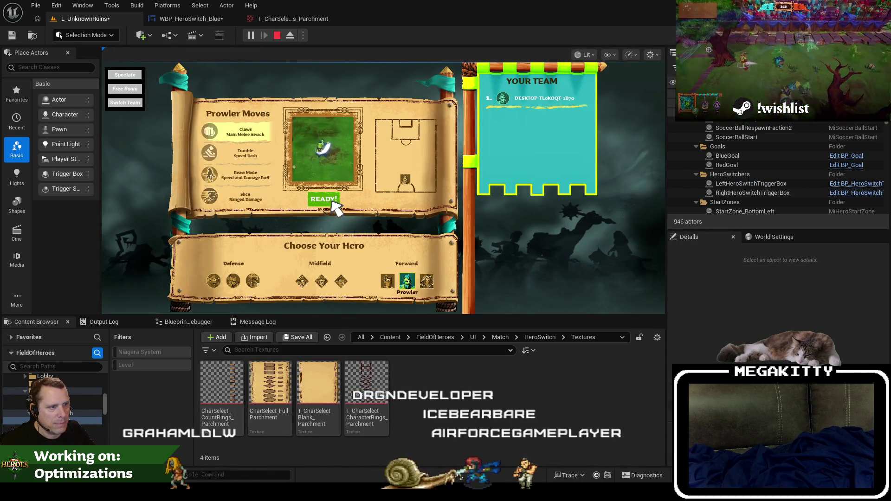
pyautogui.click(332, 202)
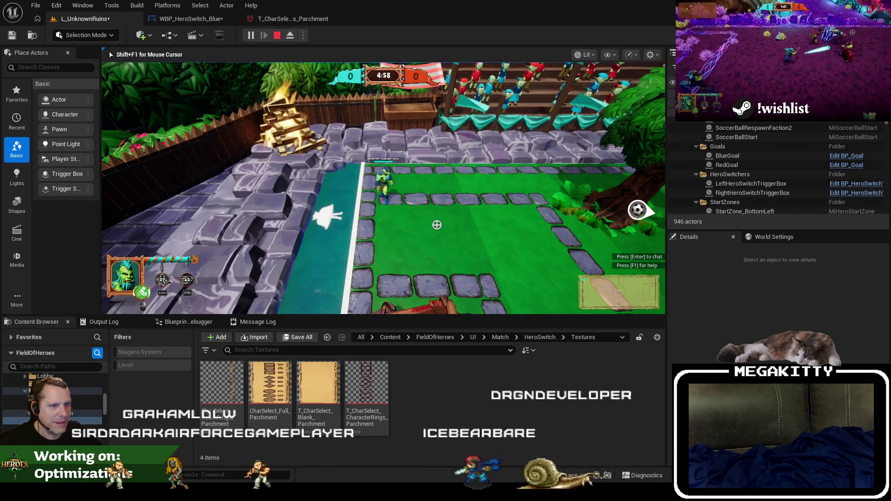
pyautogui.press('a')
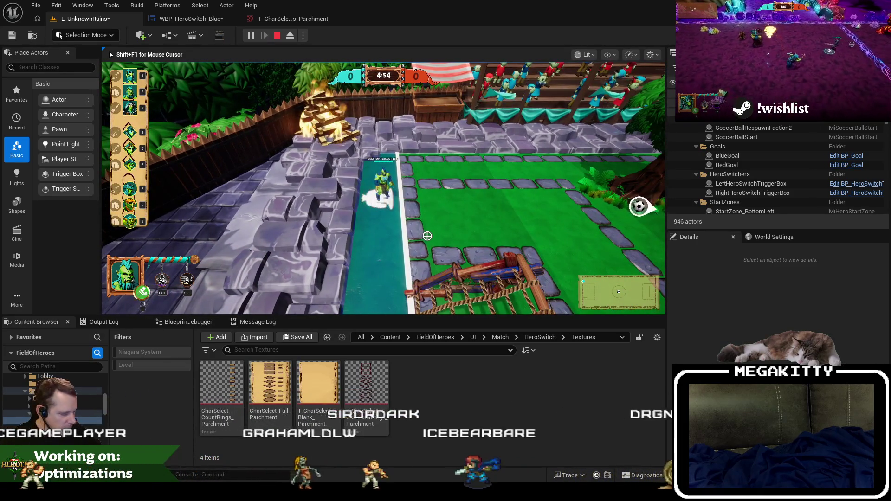
pyautogui.press('F11')
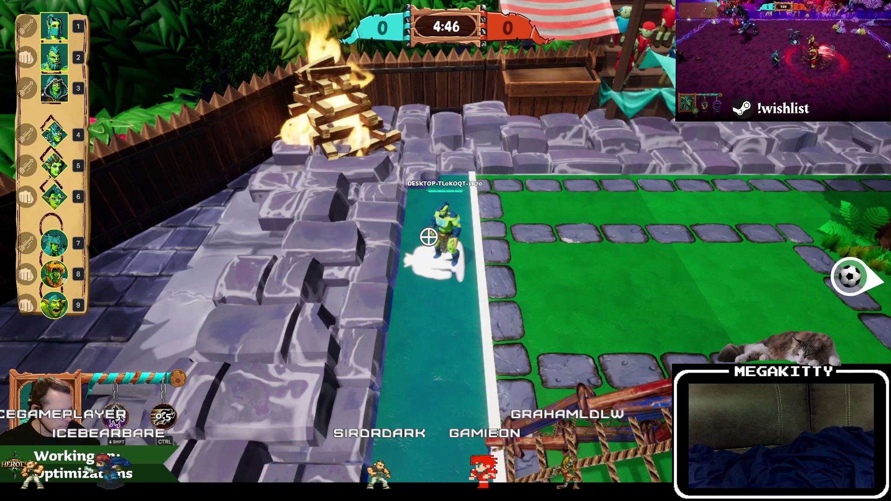
pyautogui.press('F11')
pyautogui.press('Escape')
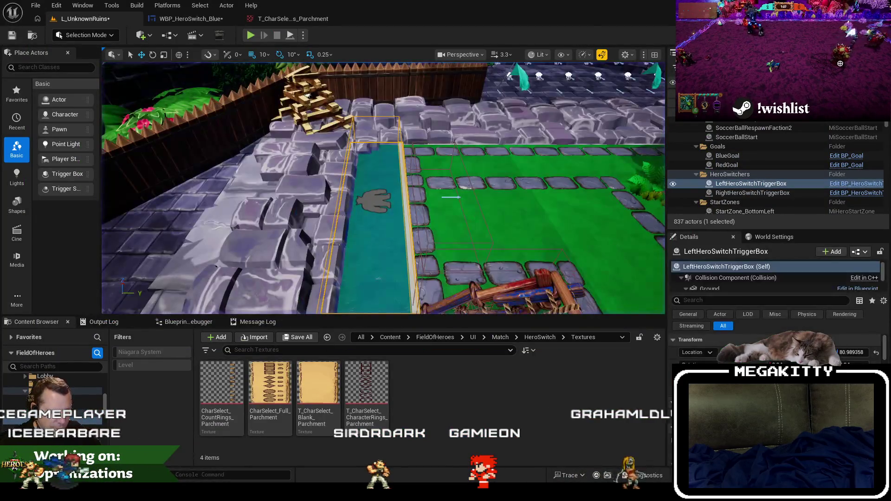
pyautogui.hotkey('alt', 'Tab')
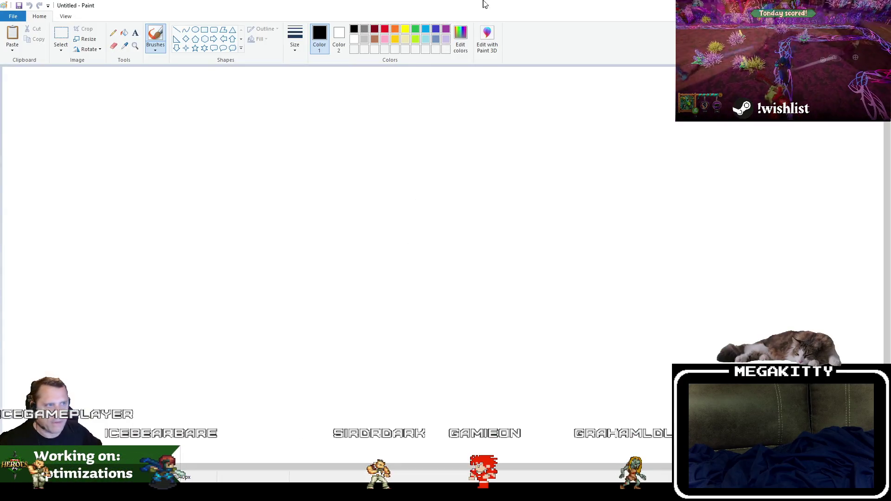
pyautogui.hotkey('alt', 'Tab')
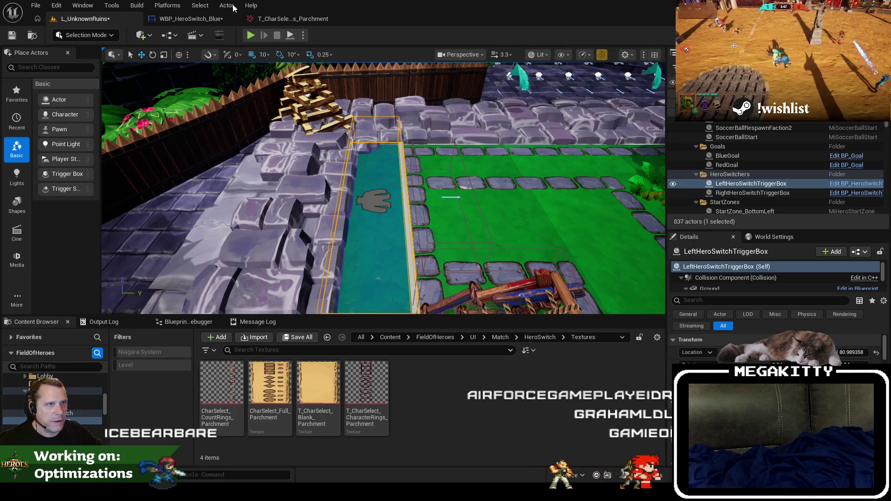
# Step: Collapse the WBP_HeroSwitch_Blue hierarchy and locate the widget asset in the Content Browser
pyautogui.click(205, 20)
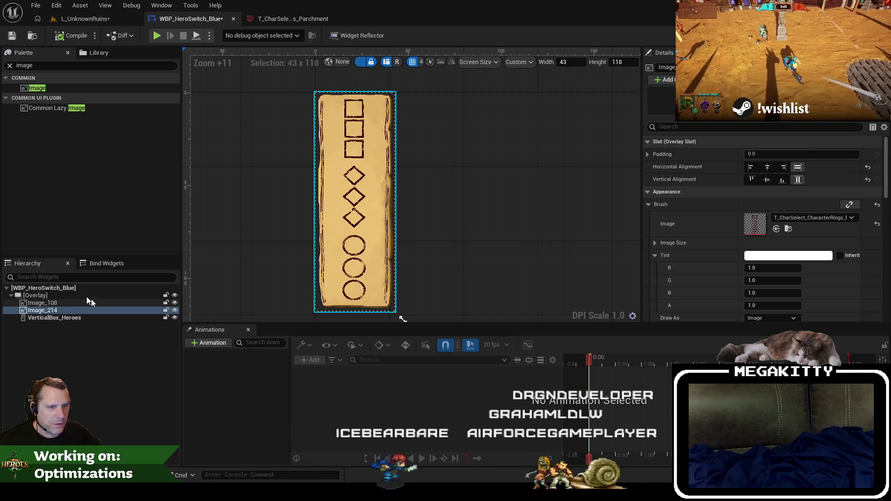
pyautogui.doubleClick(74, 289)
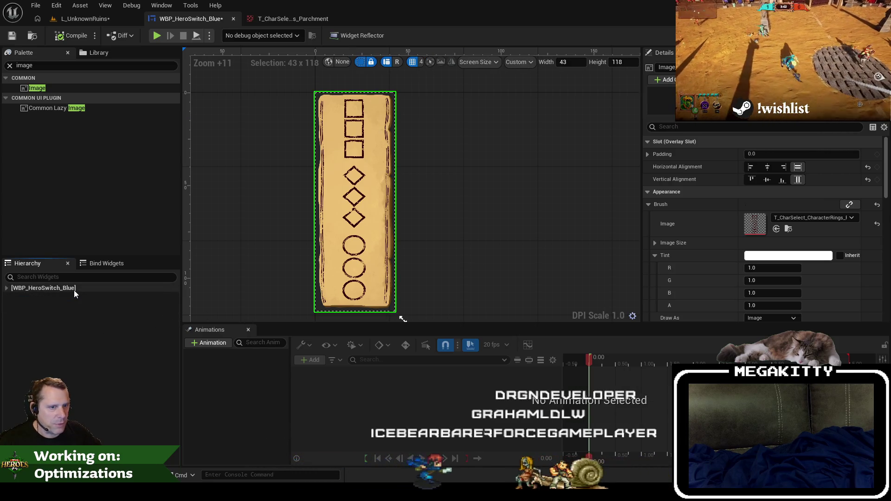
pyautogui.click(35, 36)
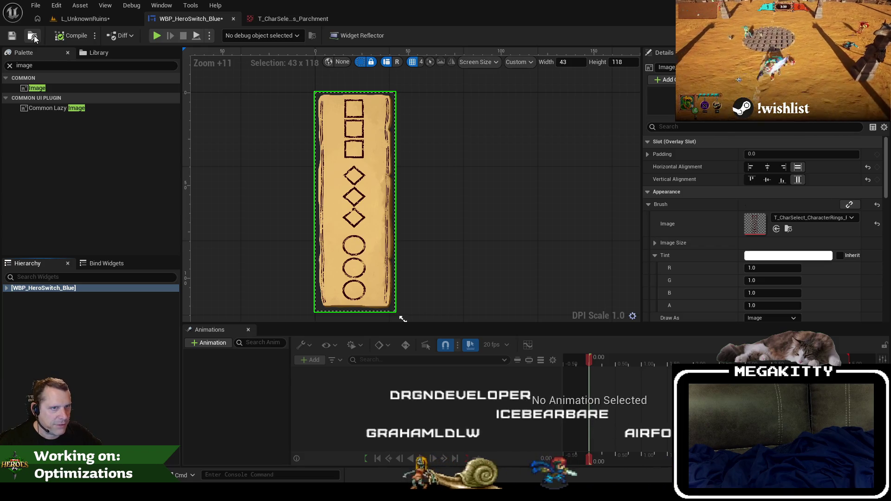
pyautogui.click(87, 19)
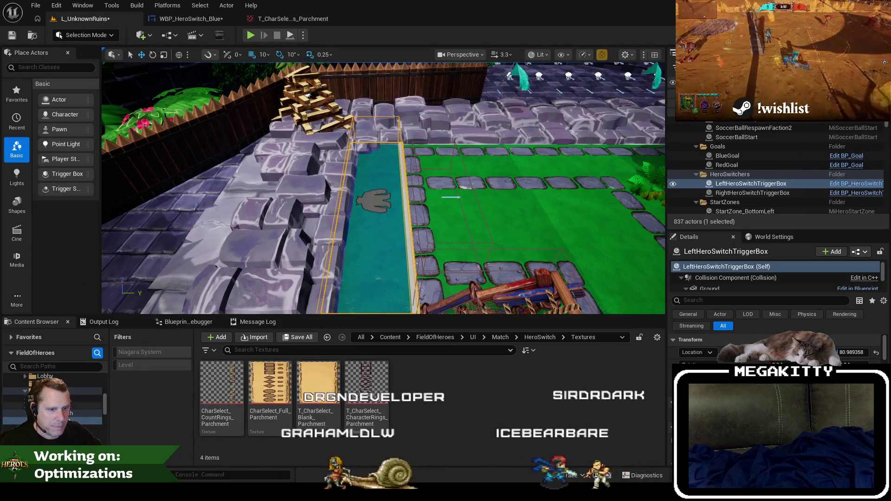
pyautogui.rightClick(409, 491)
pyautogui.click(436, 446)
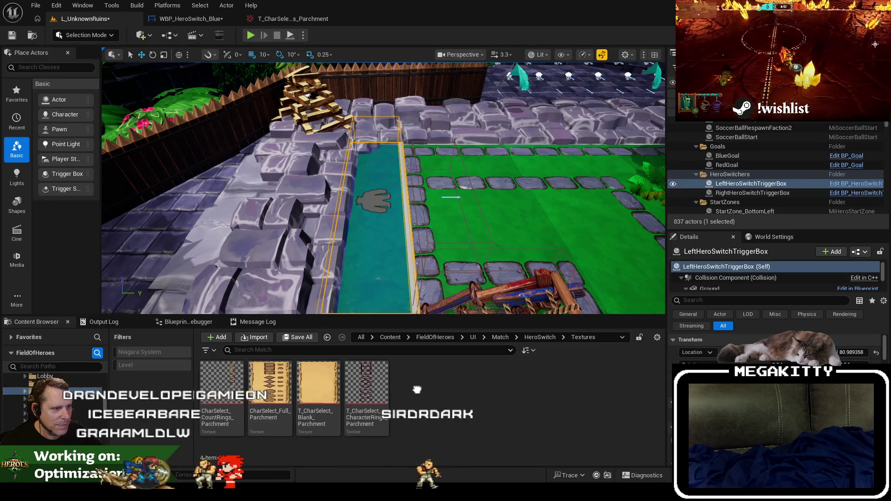
# Step: Save WBP_HeroSwitch_Blue and all unsaved content, then bring Visual Studio forward
pyautogui.click(331, 375)
pyautogui.click(212, 23)
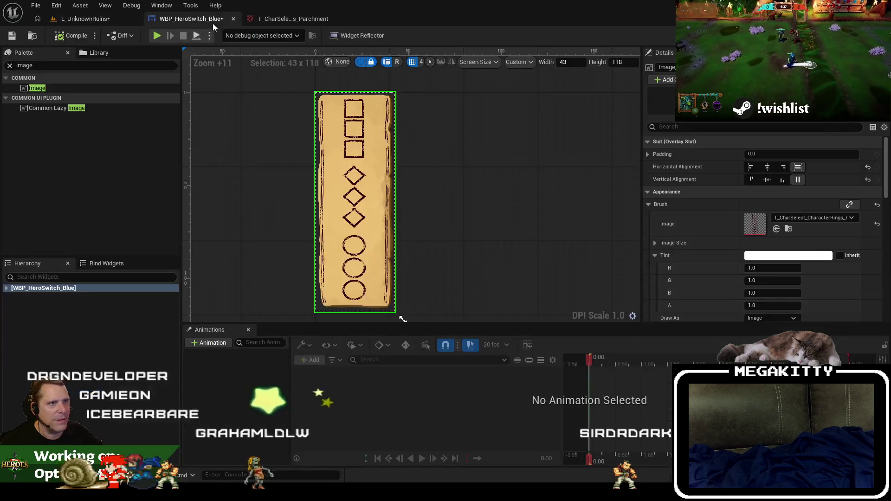
pyautogui.click(12, 36)
pyautogui.hotkey('ctrl', 'shift', 's')
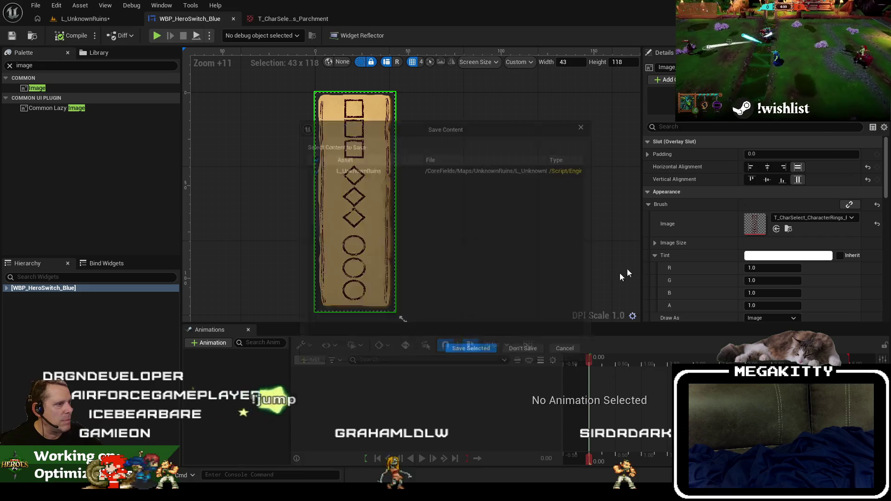
pyautogui.click(522, 352)
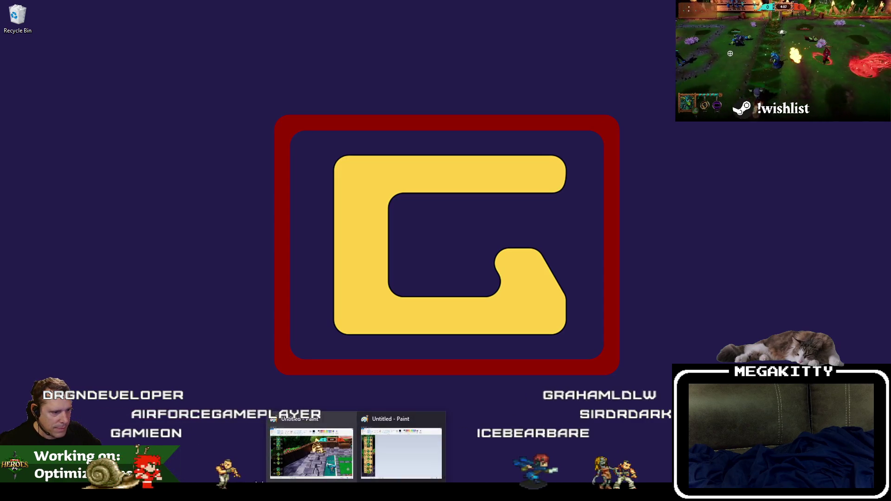
pyautogui.click(278, 493)
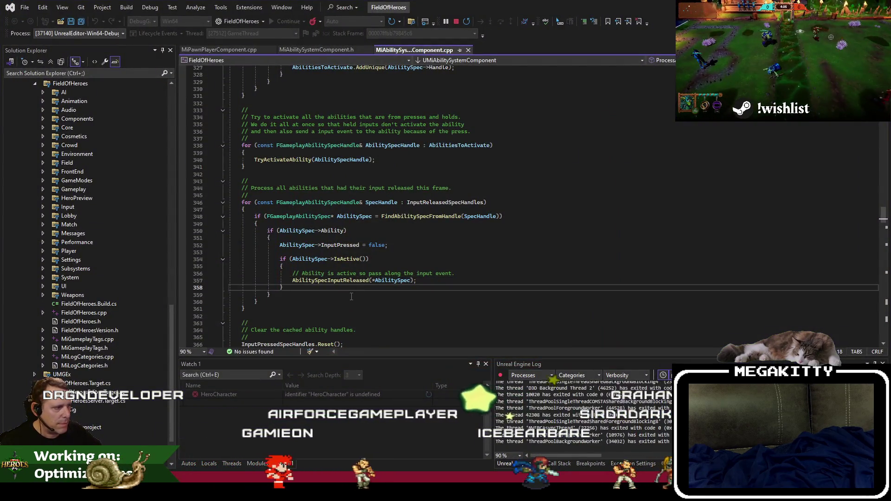
# Step: Bring up the Untitled - Paint window with the portrait screenshot and move it aside the code
pyautogui.moveTo(356, 493)
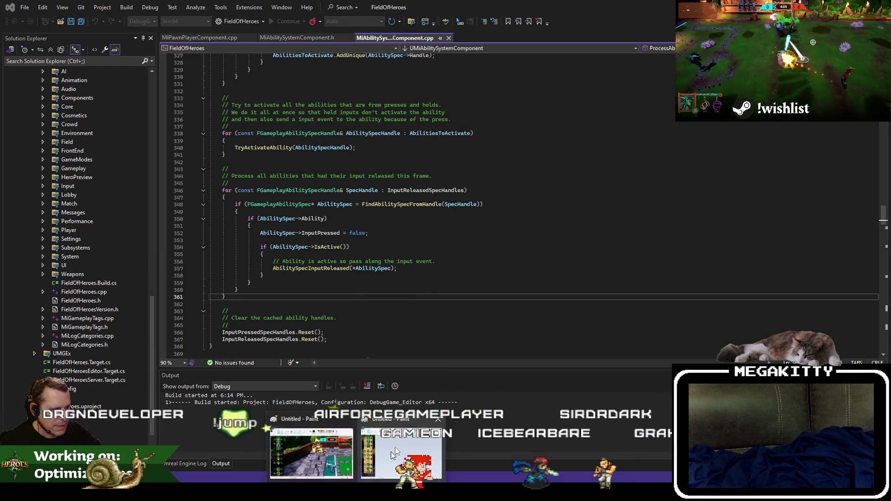
pyautogui.click(397, 444)
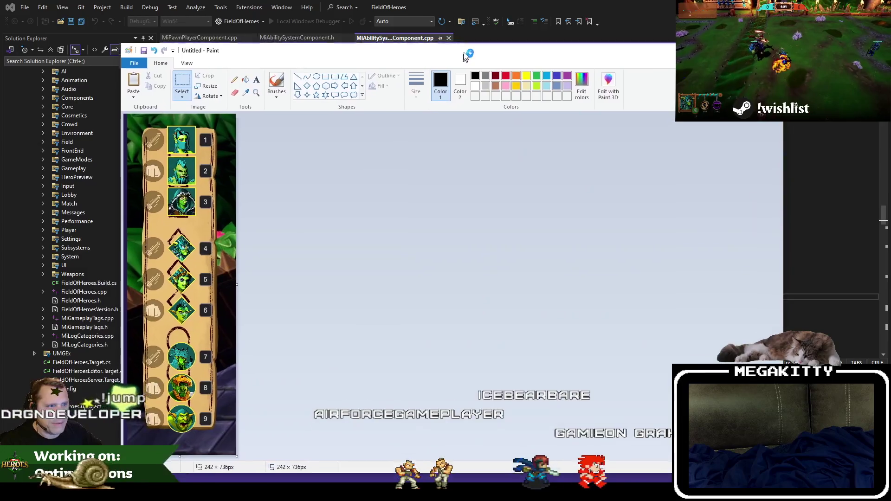
pyautogui.moveTo(465, 55); pyautogui.dragTo(467, 45)
pyautogui.moveTo(338, 53); pyautogui.dragTo(496, 37)
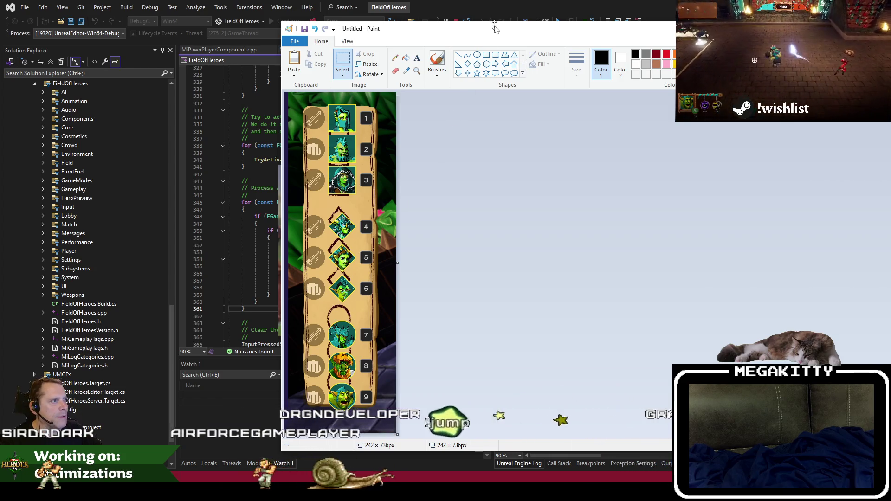
# Step: Minimize the Paint screenshot window and return to the Unreal Editor
pyautogui.moveTo(495, 29); pyautogui.dragTo(456, 37)
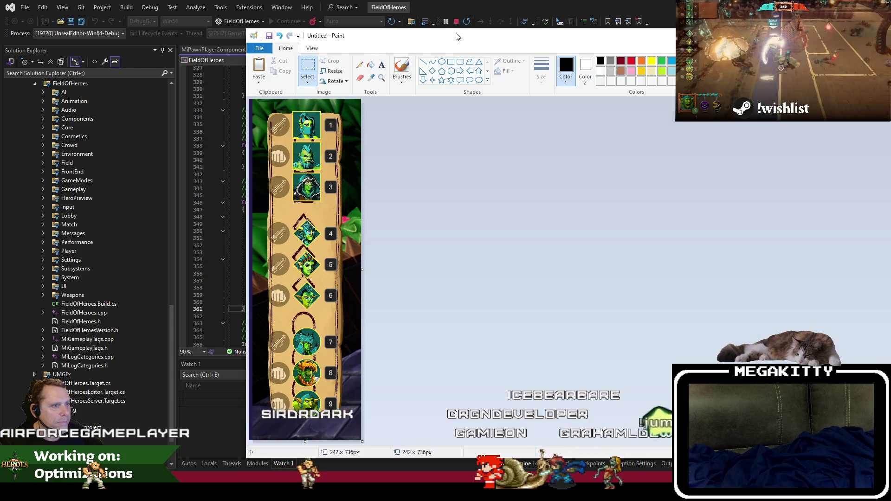
pyautogui.click(827, 35)
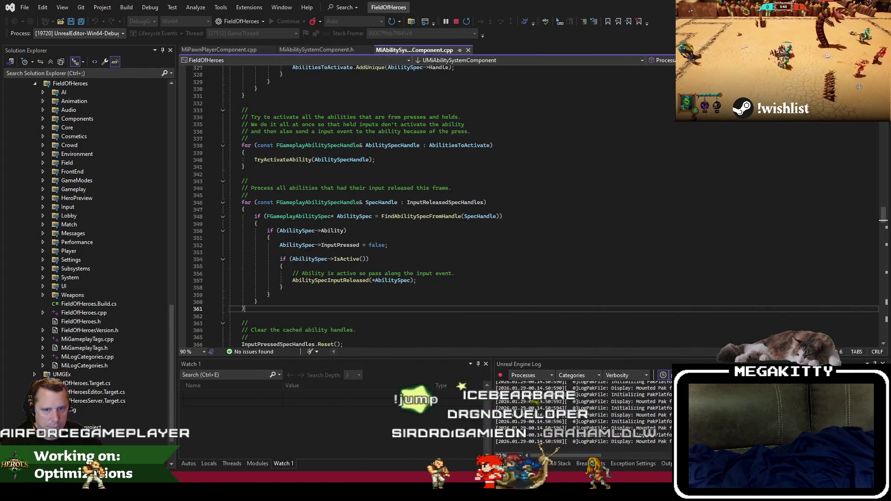
pyautogui.hotkey('alt', 'Tab')
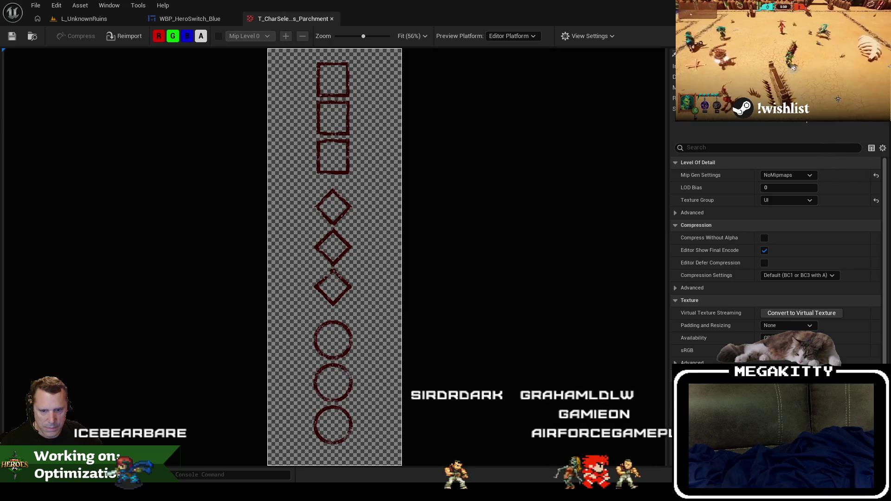
# Step: Browse from WBP_HeroSwitch_Blue to the Match folder, open WBP_Match_Layout, and select HeroSwitch_Blue
pyautogui.click(179, 21)
pyautogui.click(33, 36)
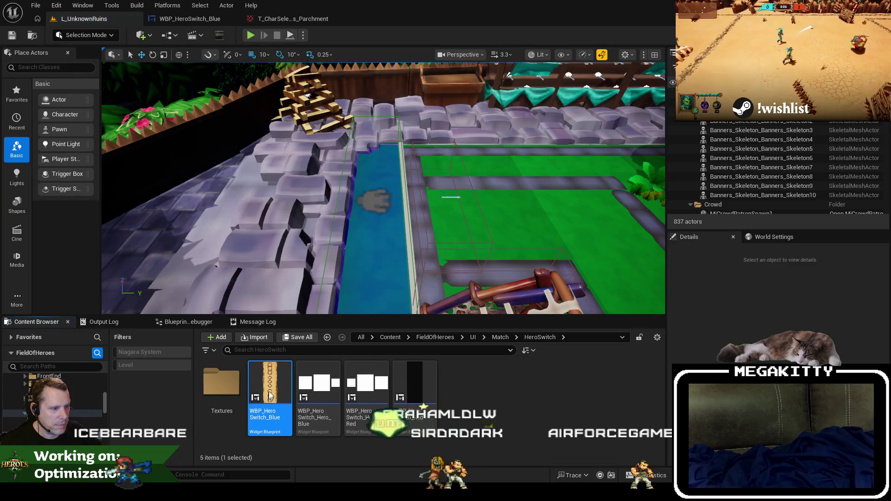
pyautogui.click(500, 337)
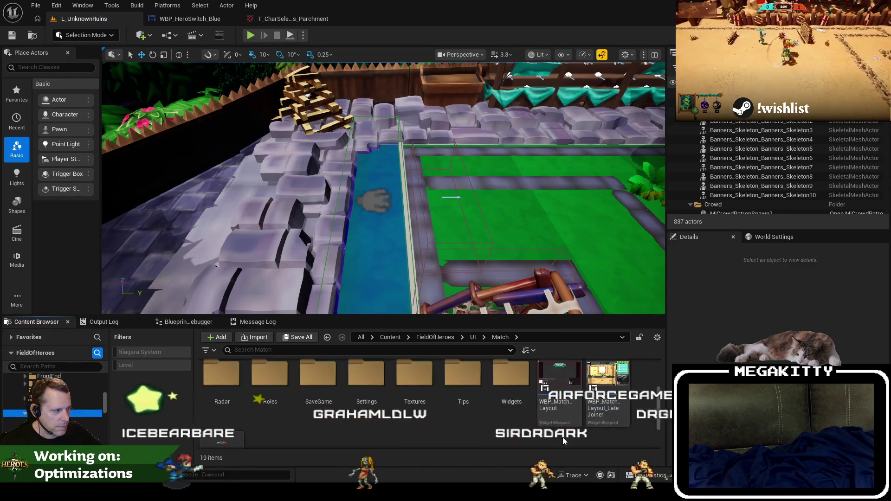
pyautogui.click(560, 388)
pyautogui.doubleClick(561, 387)
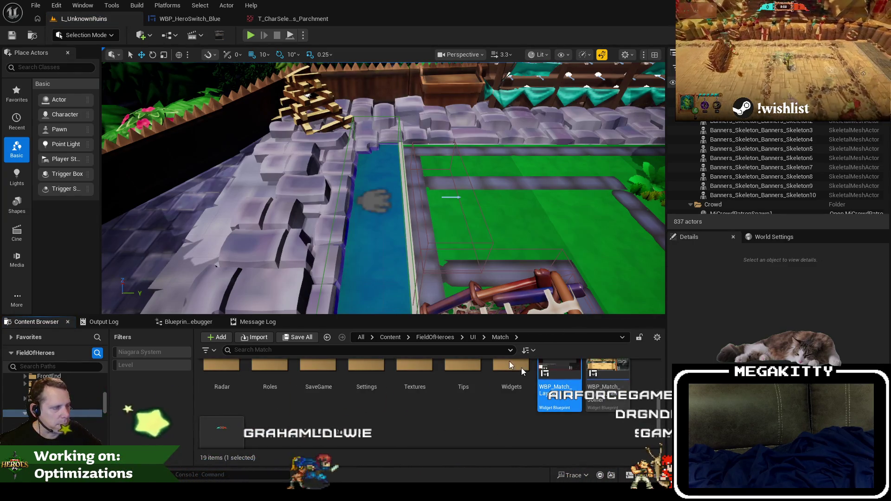
pyautogui.scroll(5, 227, 177)
pyautogui.scroll(-3, 274, 218)
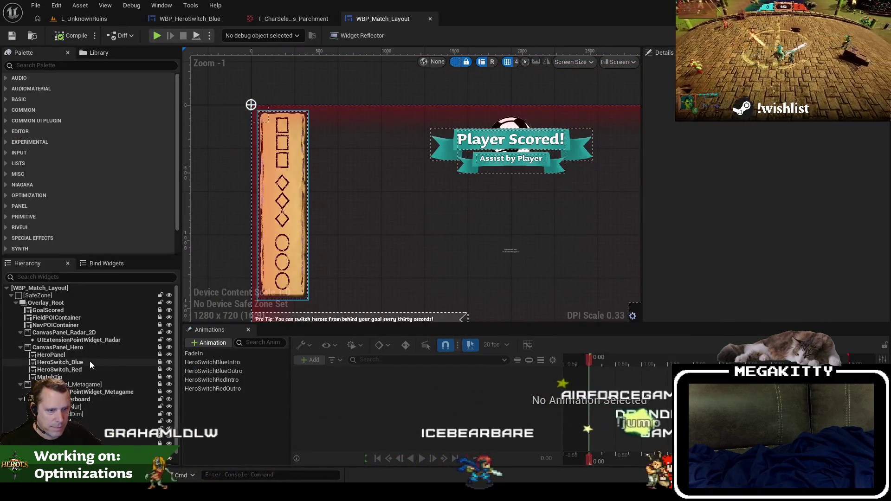
pyautogui.click(90, 361)
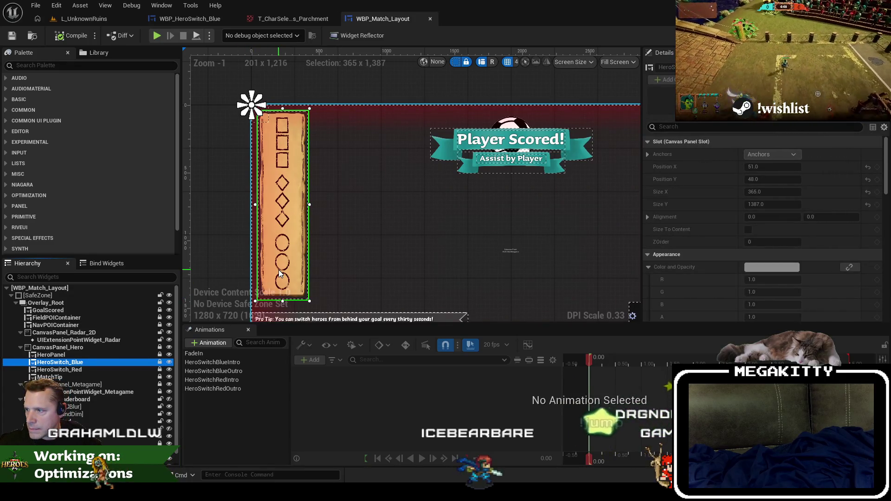
# Step: Enlarge the HeroSwitch_Blue parchment panel by dragging its top-left and bottom-right corners
pyautogui.scroll(5, 274, 119)
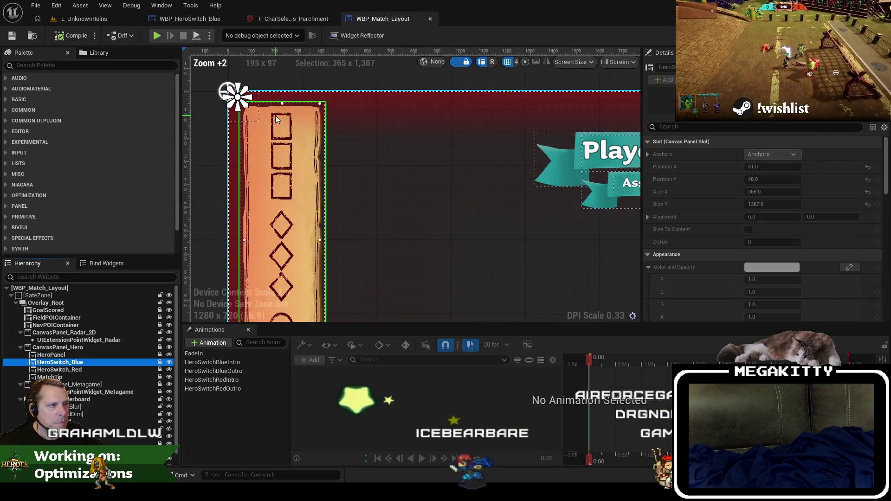
pyautogui.moveTo(275, 120); pyautogui.dragTo(268, 153)
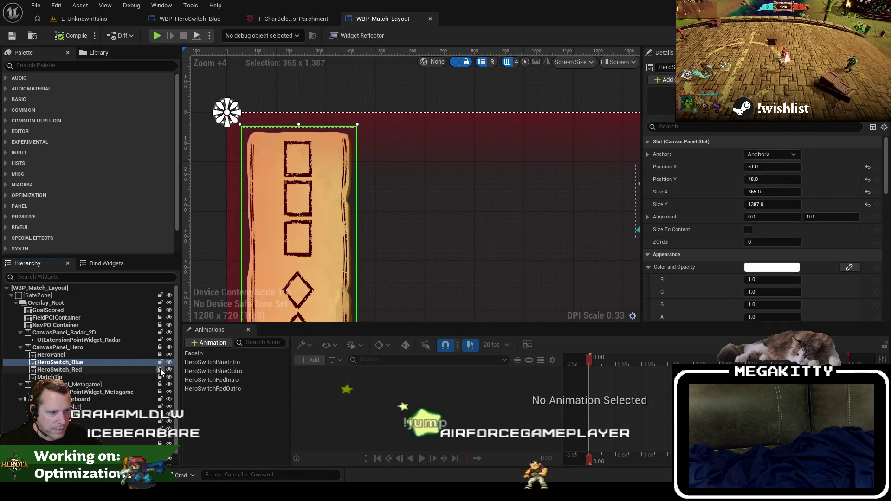
pyautogui.scroll(-4, 254, 159)
pyautogui.scroll(5, 242, 126)
pyautogui.scroll(2, 242, 130)
pyautogui.moveTo(284, 190); pyautogui.dragTo(270, 172)
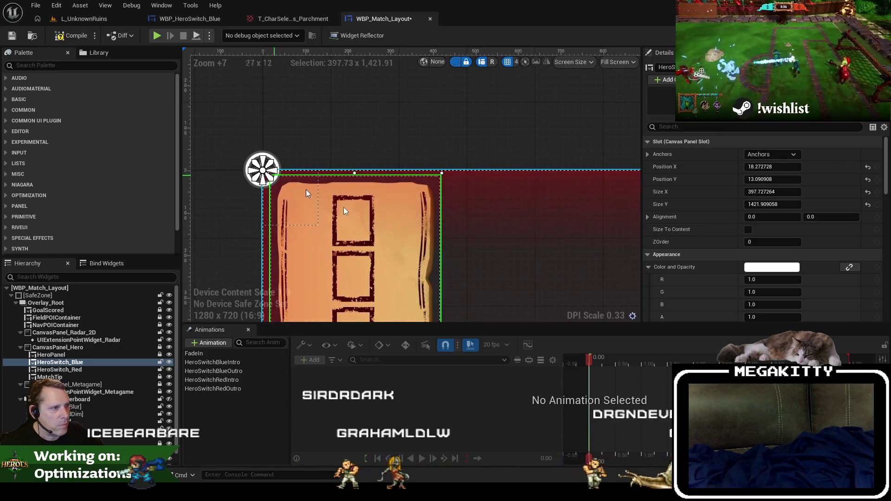
pyautogui.scroll(-5, 451, 100)
pyautogui.scroll(-4, 451, 100)
pyautogui.moveTo(396, 268); pyautogui.dragTo(413, 277)
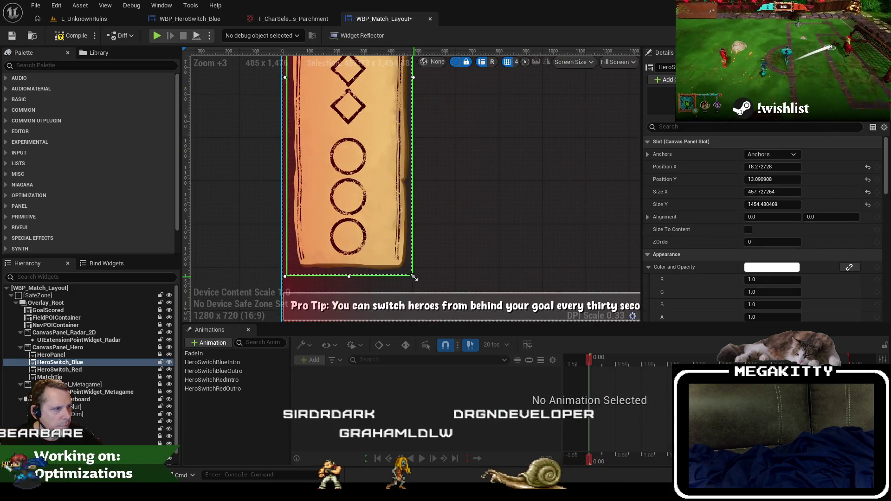
# Step: Compile WBP_Match_Layout with the panel at about 457.7 × 1454.5, position 18.27, 13.09
pyautogui.moveTo(447, 334); pyautogui.dragTo(453, 411)
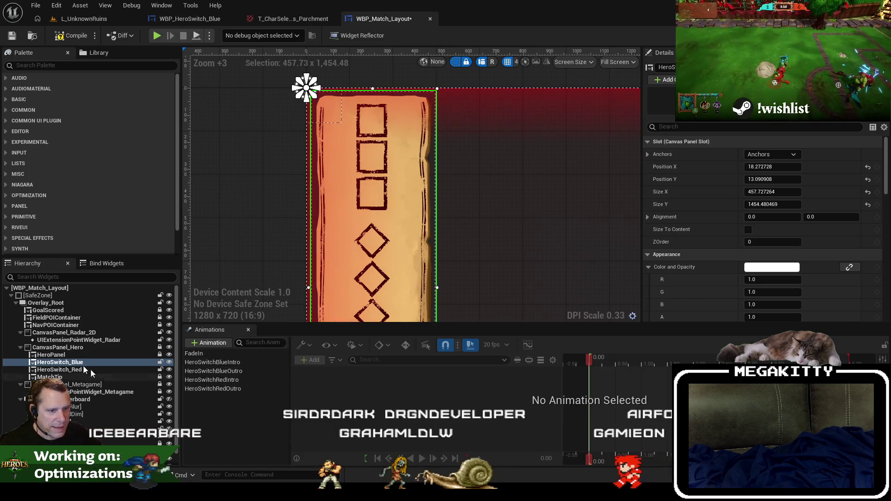
pyautogui.click(77, 65)
pyautogui.write('image')
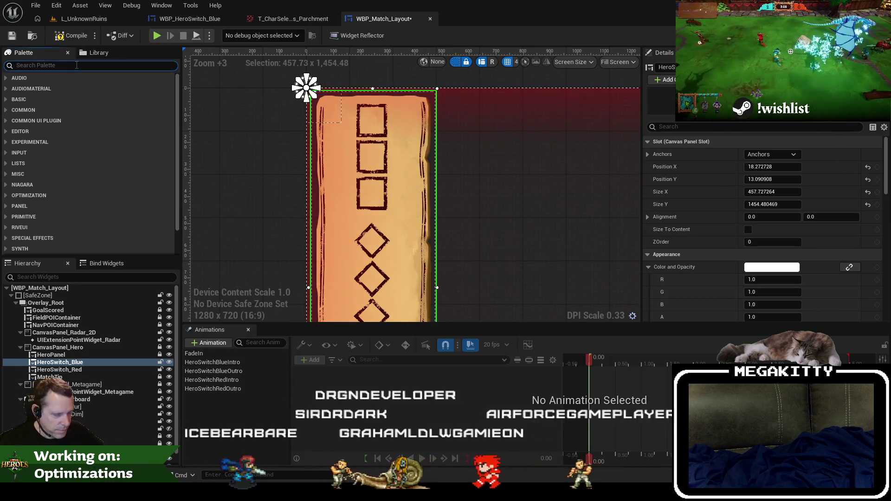
pyautogui.press('Escape')
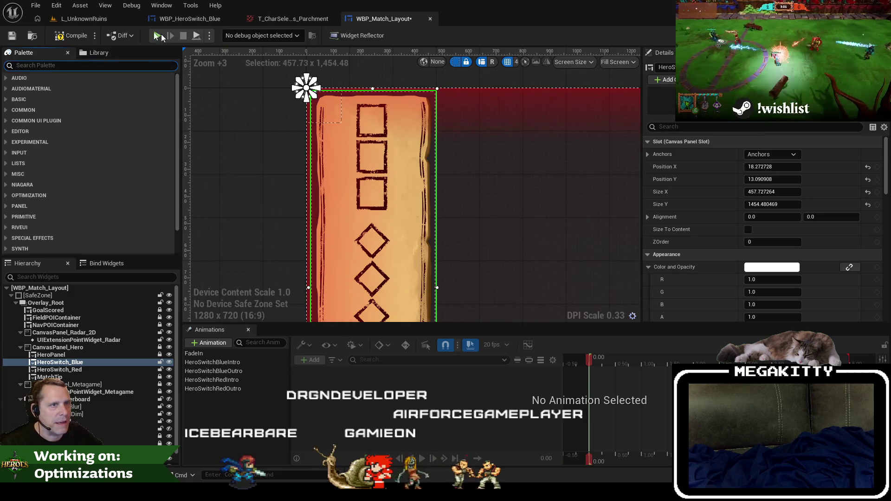
pyautogui.click(76, 37)
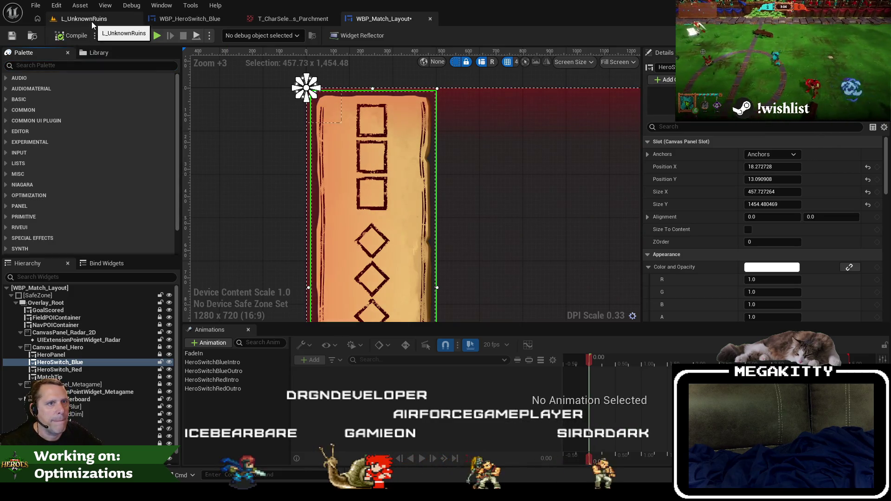
# Step: Save WBP_Match_Layout with Ctrl+S, then play-test L_UnknownRuins and stop with Esc
pyautogui.click(90, 21)
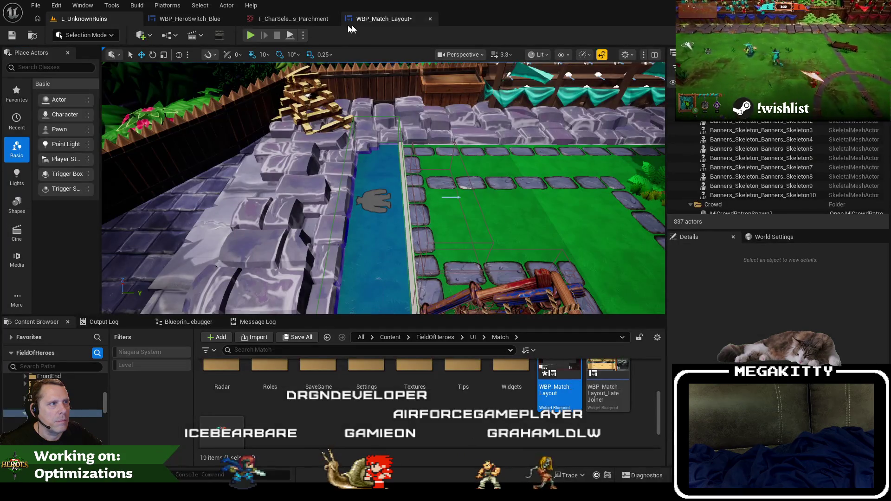
pyautogui.click(379, 19)
pyautogui.hotkey('ctrl', 's')
pyautogui.click(88, 19)
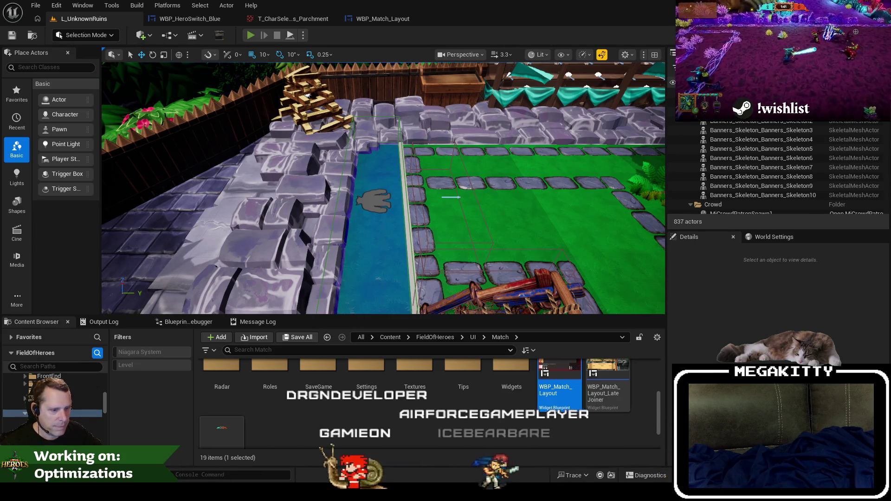
pyautogui.hotkey('alt', 'p')
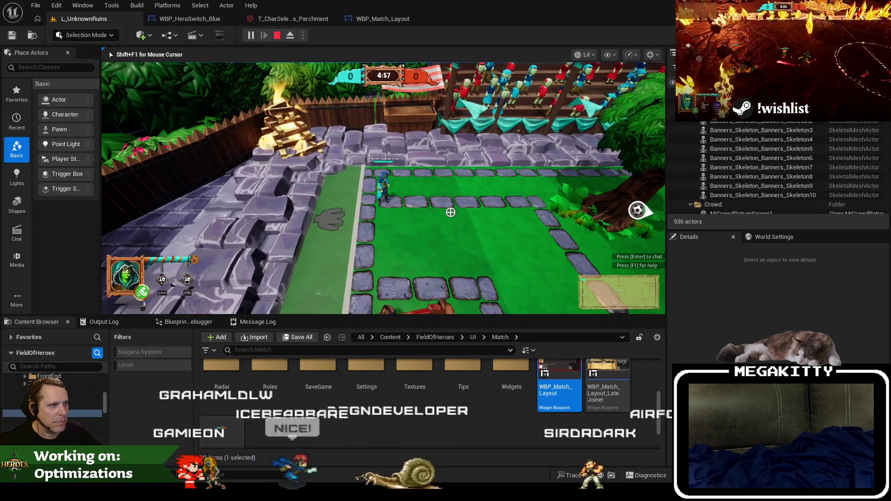
pyautogui.press('Escape')
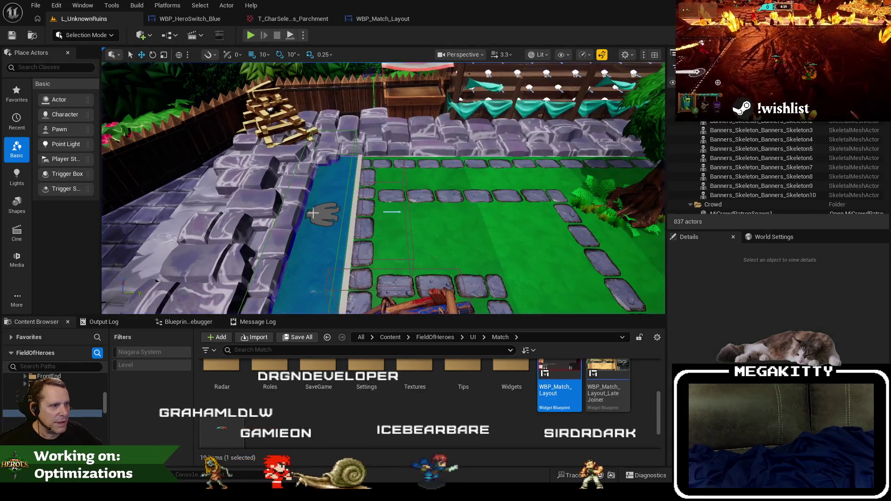
# Step: Start a new play-test, ready up, run DestroyBotHeroes in the console, and go fullscreen with F11
pyautogui.click(313, 212)
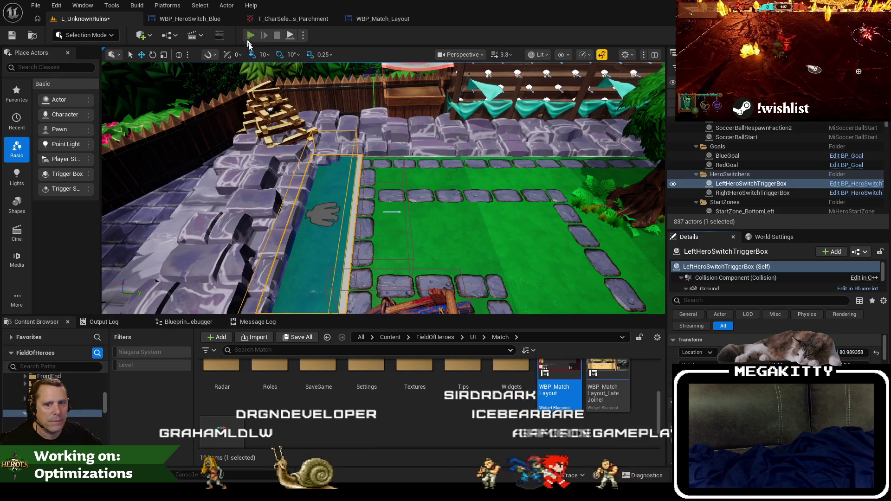
pyautogui.click(249, 36)
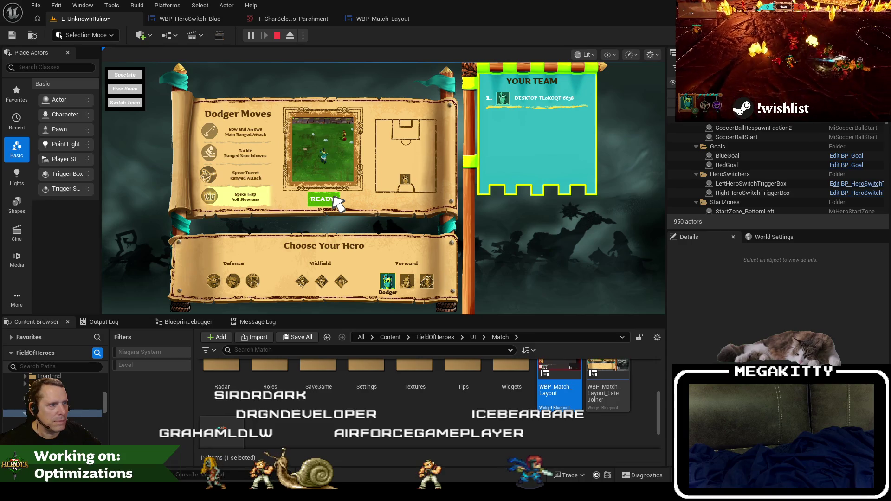
pyautogui.click(335, 200)
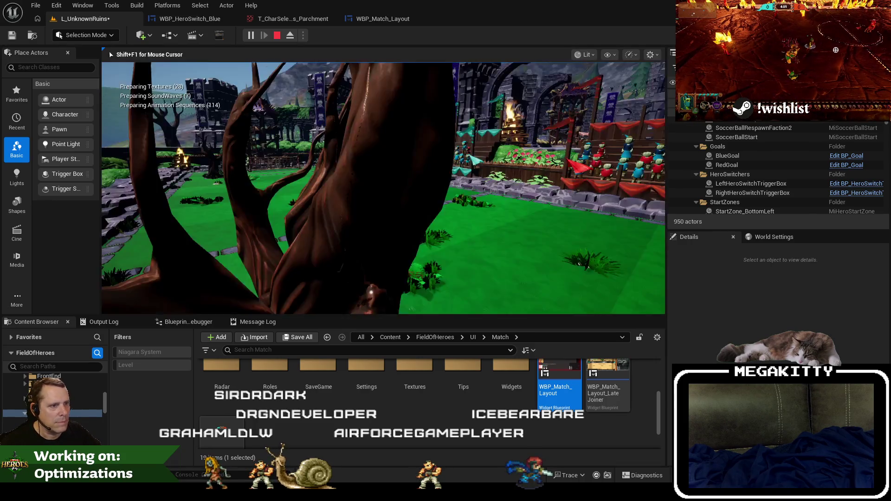
pyautogui.press('`')
pyautogui.press('Up')
pyautogui.press('Return')
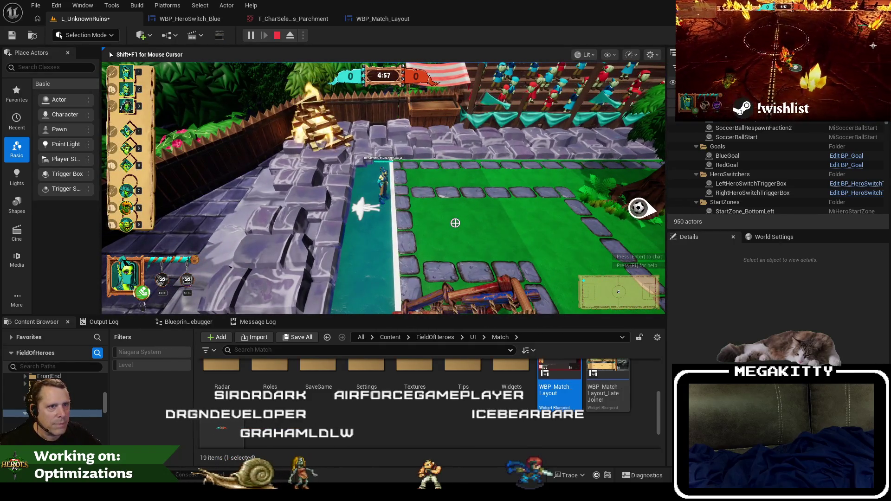
pyautogui.press('F11')
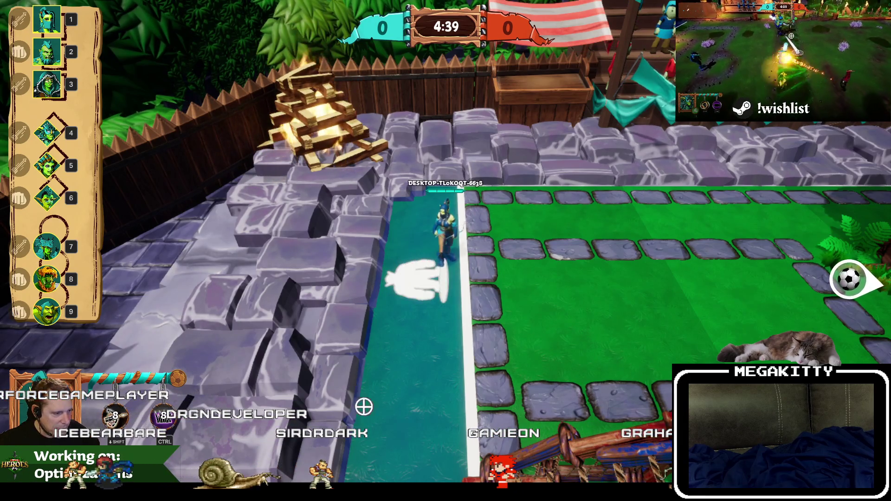
# Step: Free the mouse and paste the captured parchment hero panel into Paint
pyautogui.press('F8')
pyautogui.moveTo(357, 492)
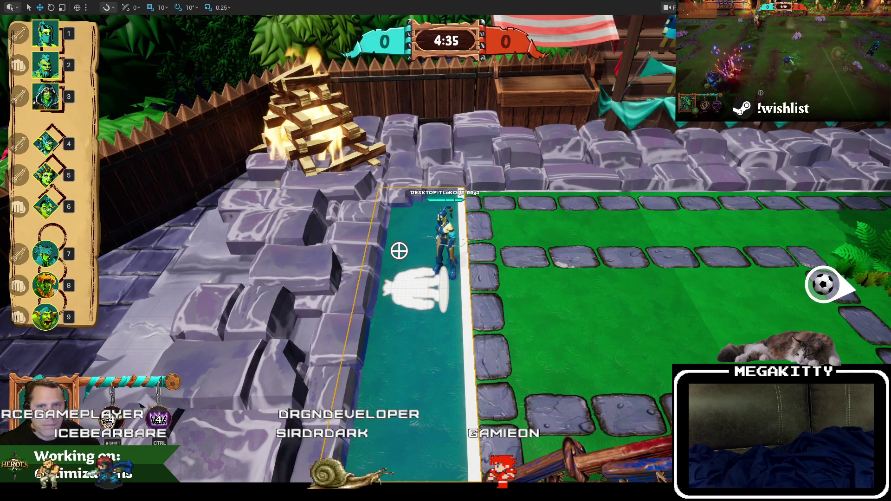
pyautogui.hotkey('alt', 'Tab')
pyautogui.hotkey('ctrl', 'v')
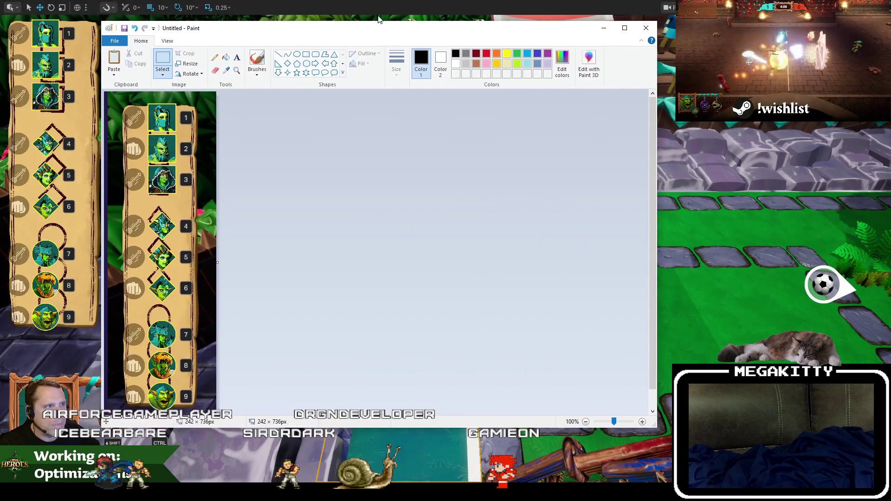
pyautogui.moveTo(378, 22)
pyautogui.mouseDown()
pyautogui.moveTo(372, 104)
pyautogui.moveTo(342, 40)
pyautogui.moveTo(342, 8)
pyautogui.moveTo(351, 67)
pyautogui.moveTo(358, 51)
pyautogui.mouseUp()
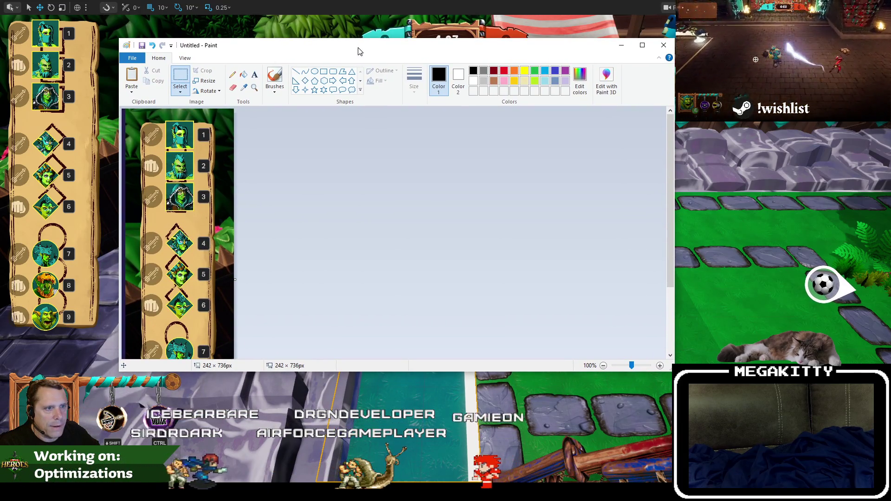
# Step: Stop the play-test and leave fullscreen so the editor returns
pyautogui.hotkey('alt', 'Tab')
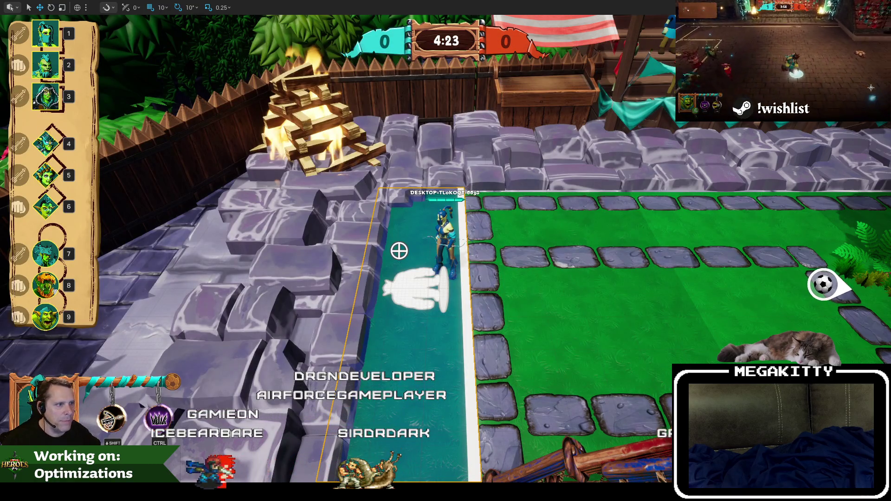
pyautogui.press('Escape')
pyautogui.press('F11')
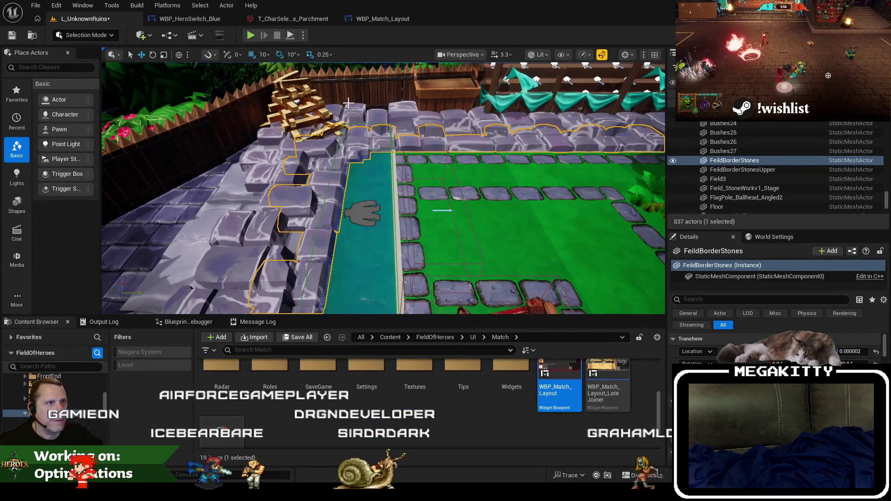
# Step: Place HeroSwitch_Blue in WBP_Match_Layout at position 18, 13 with size 458 × 1455
pyautogui.click(383, 18)
pyautogui.click(432, 222)
pyautogui.scroll(4, 431, 222)
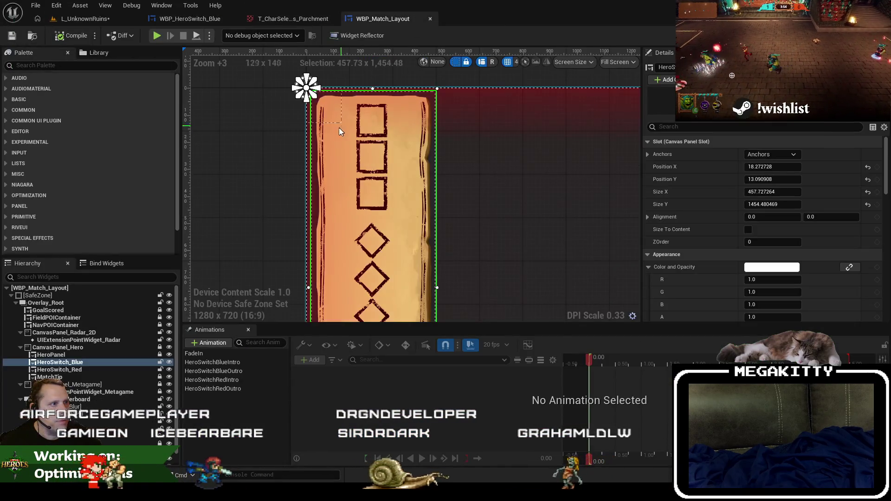
pyautogui.click(772, 167)
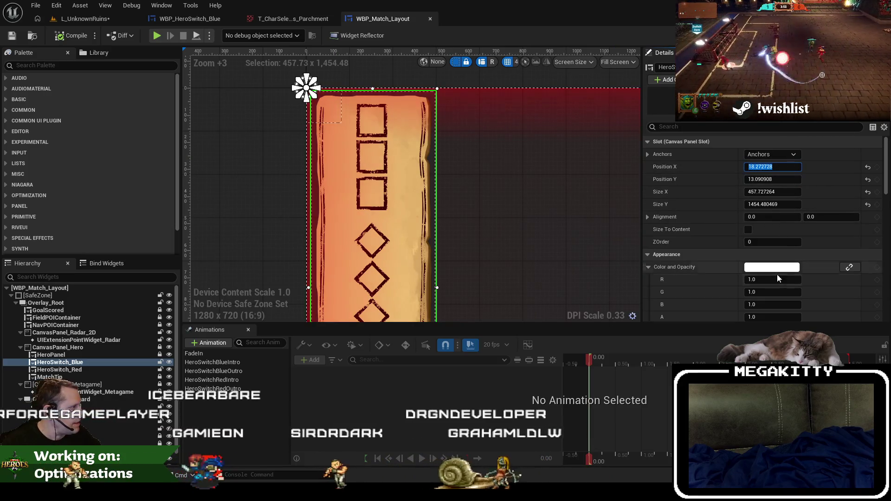
pyautogui.write('18')
pyautogui.press('Tab')
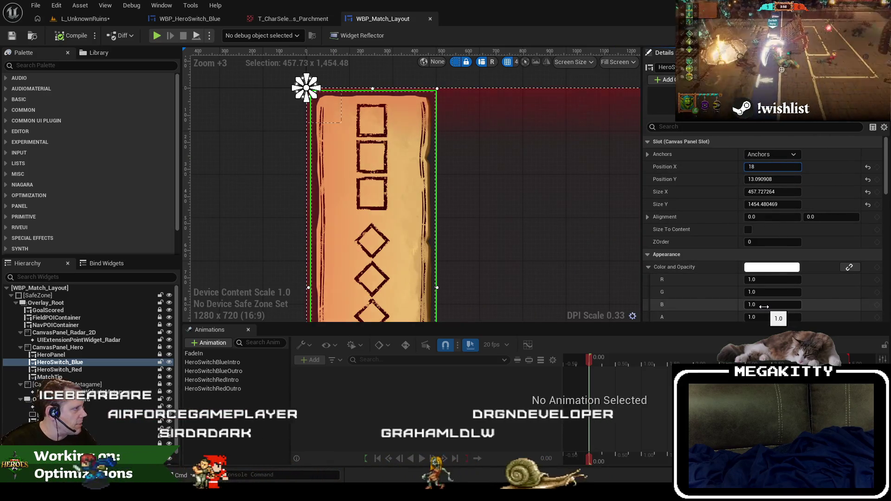
pyautogui.write('13')
pyautogui.press('Tab')
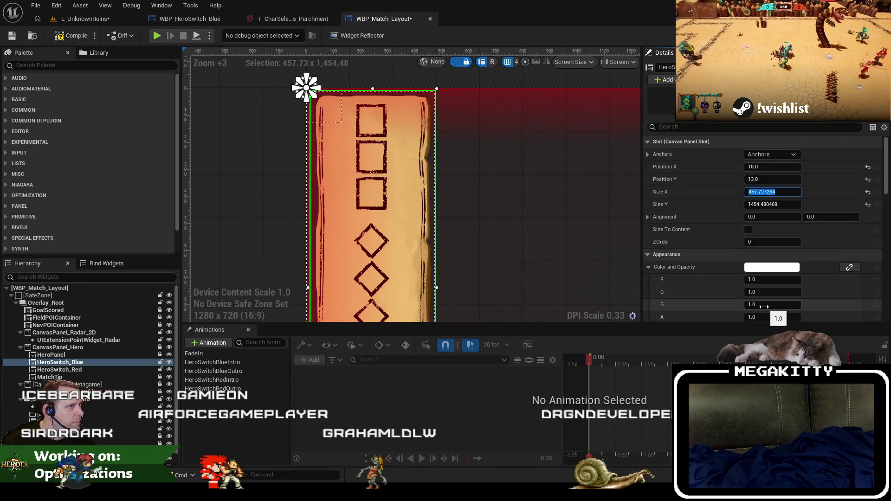
pyautogui.write('458')
pyautogui.press('Tab')
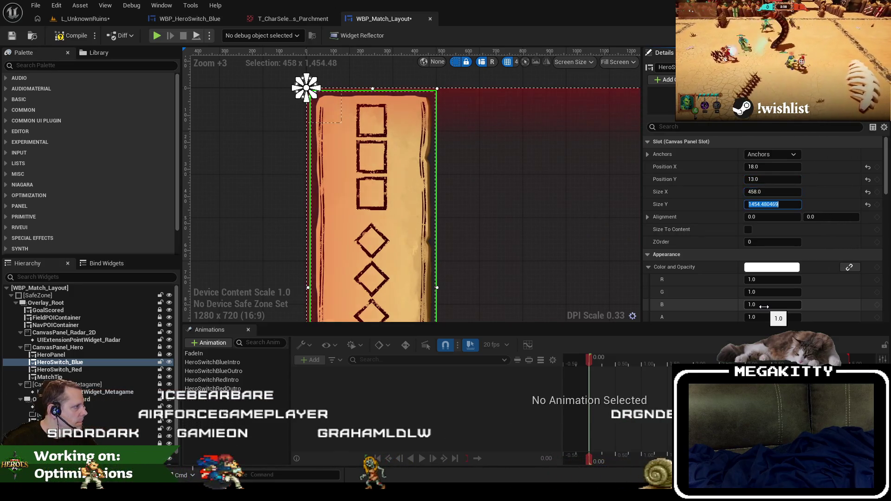
pyautogui.write('1455')
pyautogui.press('Tab')
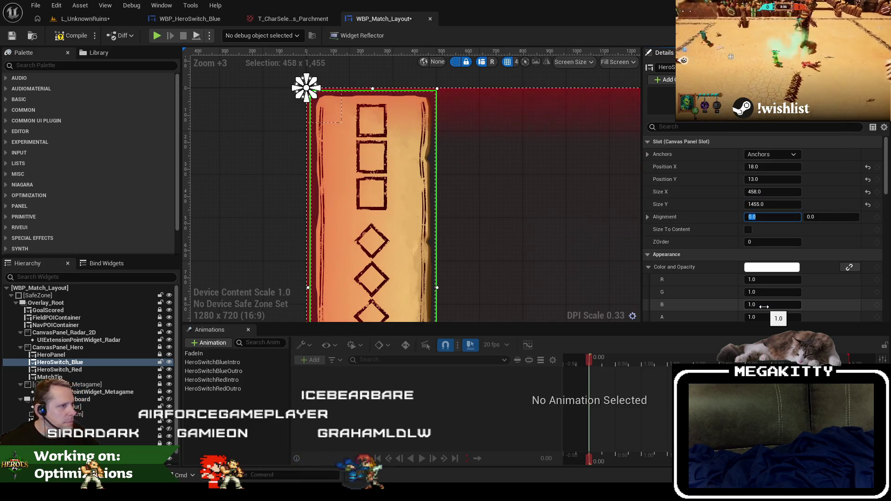
# Step: Save WBP_Match_Layout and switch to the WBP_HeroSwitch_Blue widget
pyautogui.press('Return')
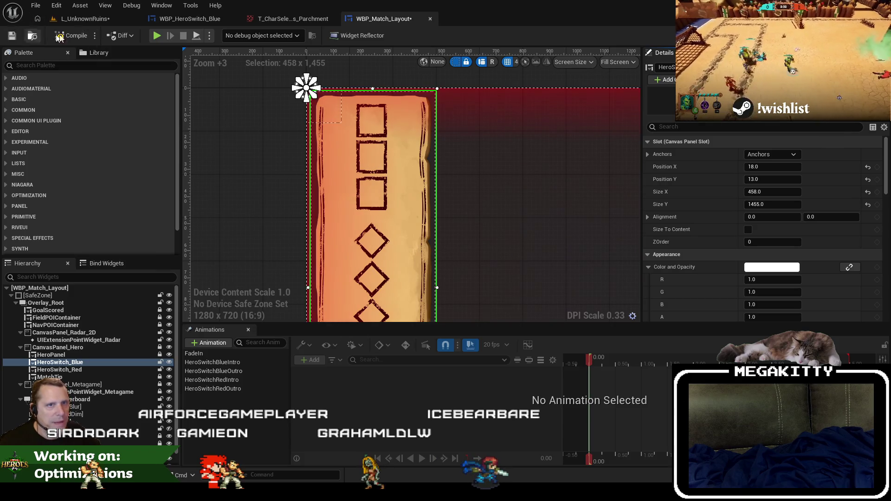
pyautogui.click(12, 35)
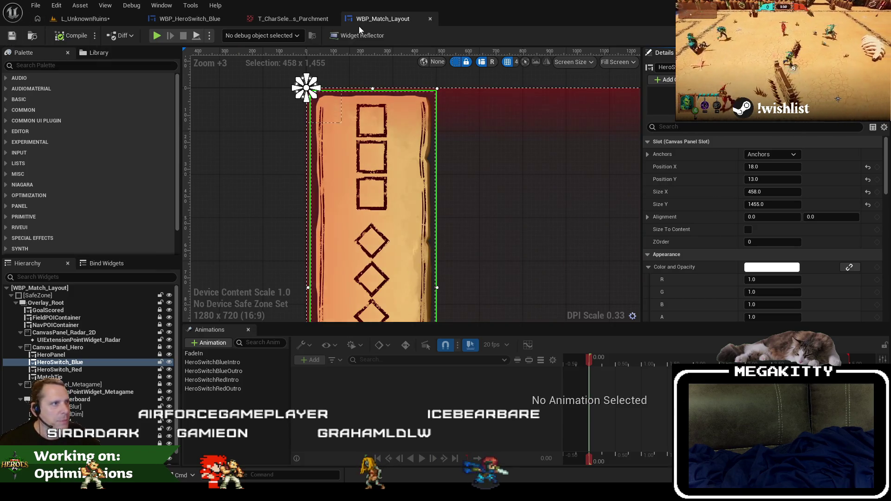
pyautogui.click(188, 20)
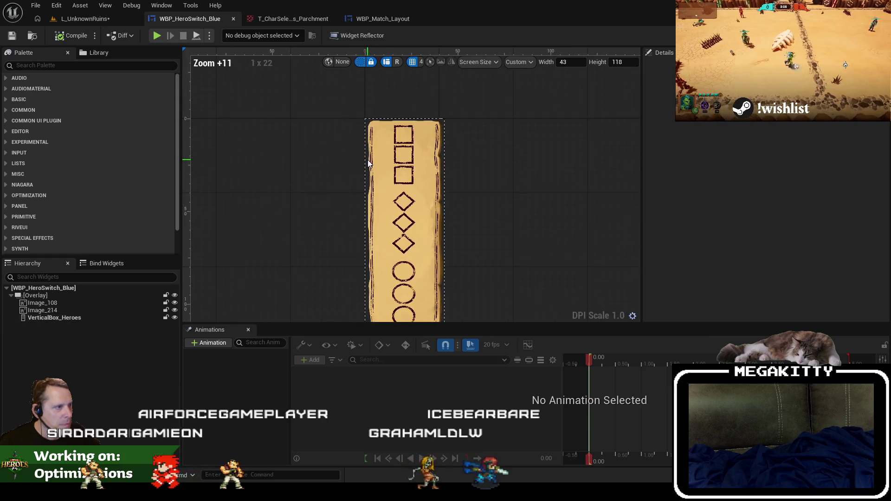
# Step: Select VerticalBox_Heroes, review its Details, then view the PopulateHeroes graph
pyautogui.click(64, 304)
pyautogui.click(71, 317)
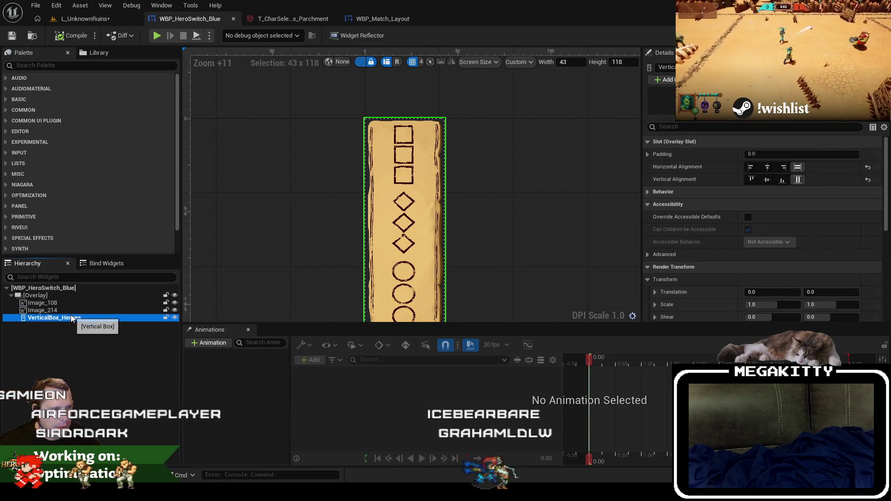
pyautogui.moveTo(339, 177)
pyautogui.mouseDown()
pyautogui.moveTo(302, 119)
pyautogui.moveTo(296, 155)
pyautogui.mouseUp()
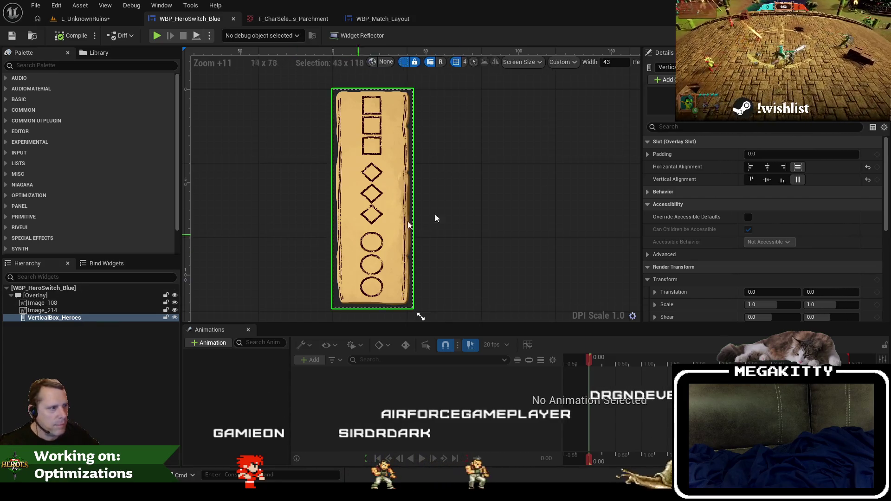
pyautogui.scroll(-5, 817, 264)
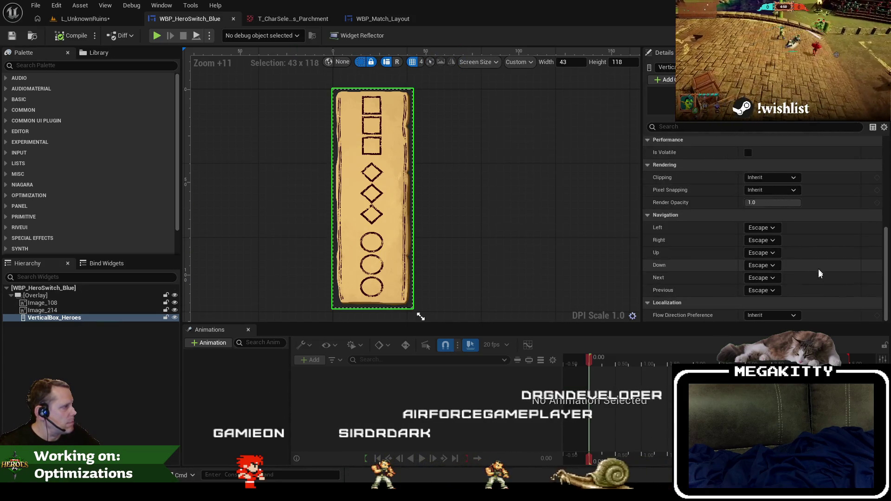
pyautogui.scroll(5, 820, 270)
pyautogui.click(94, 320)
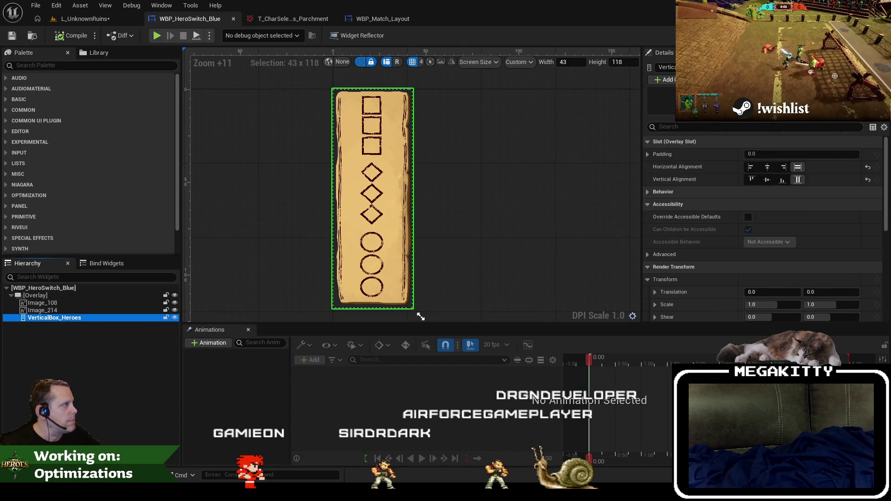
pyautogui.click(873, 35)
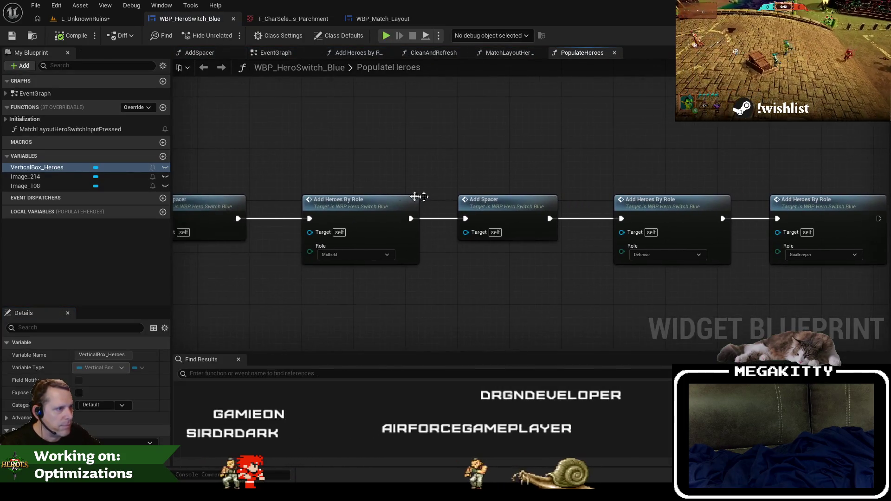
# Step: Return to the Designer and expand VerticalBox_Heroes' Padding into Left, Top, Right and Bottom
pyautogui.click(474, 205)
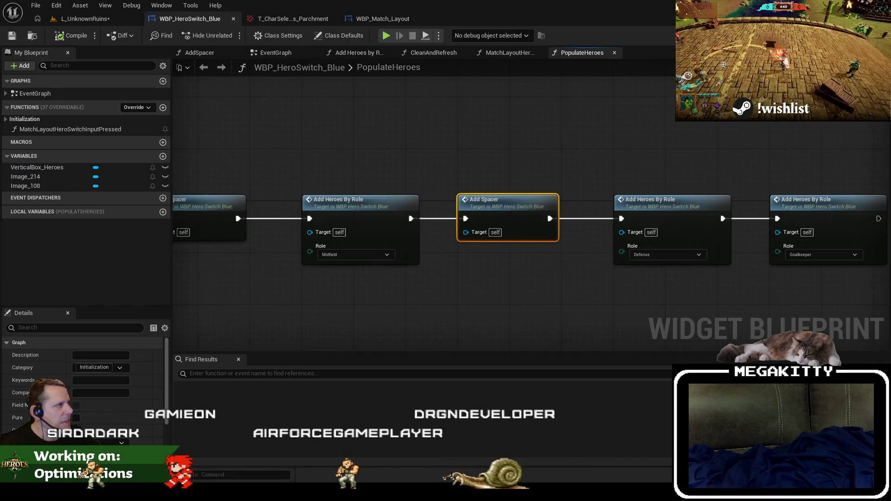
pyautogui.click(847, 35)
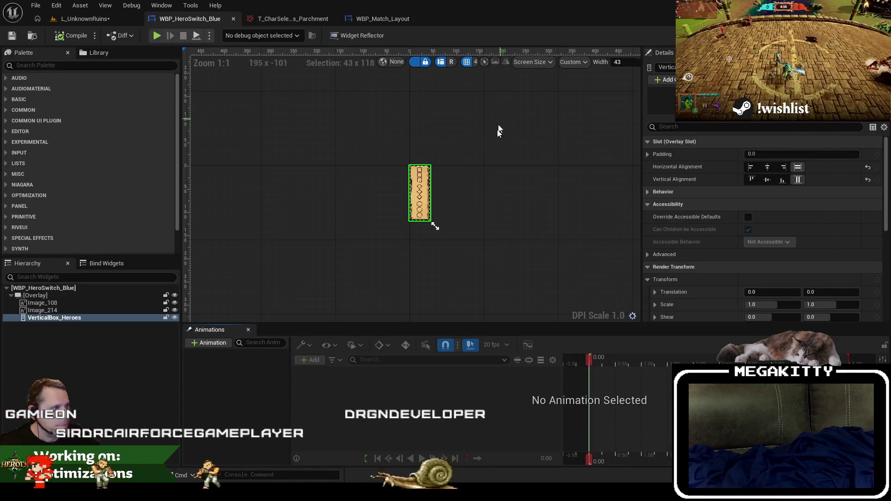
pyautogui.scroll(4, 405, 203)
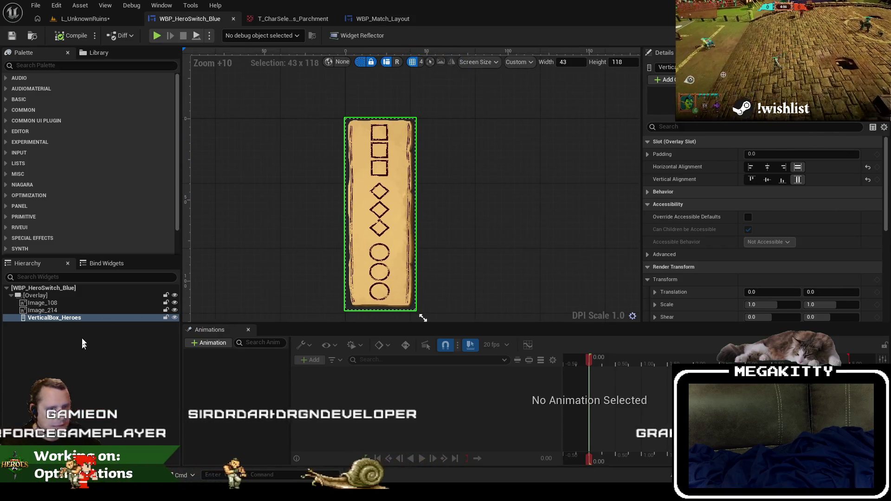
pyautogui.click(647, 154)
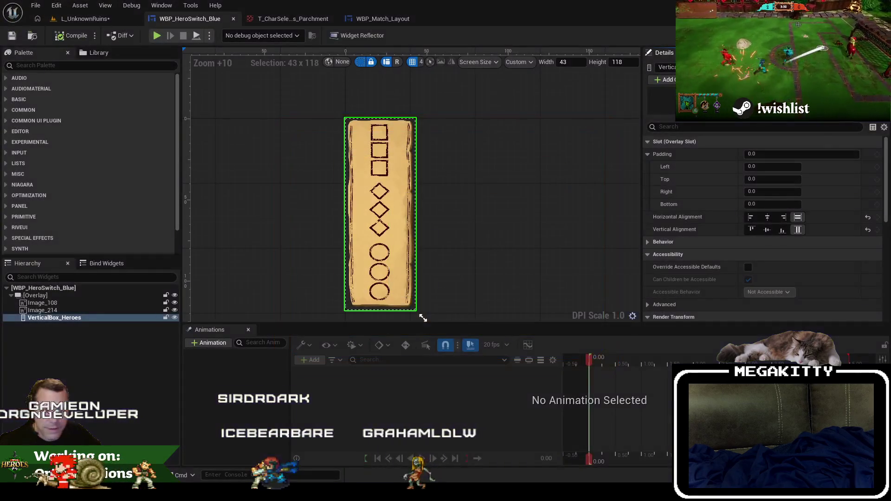
# Step: Check the parchment reference image in Paint, then return to Unreal
pyautogui.hotkey('alt', 'Tab')
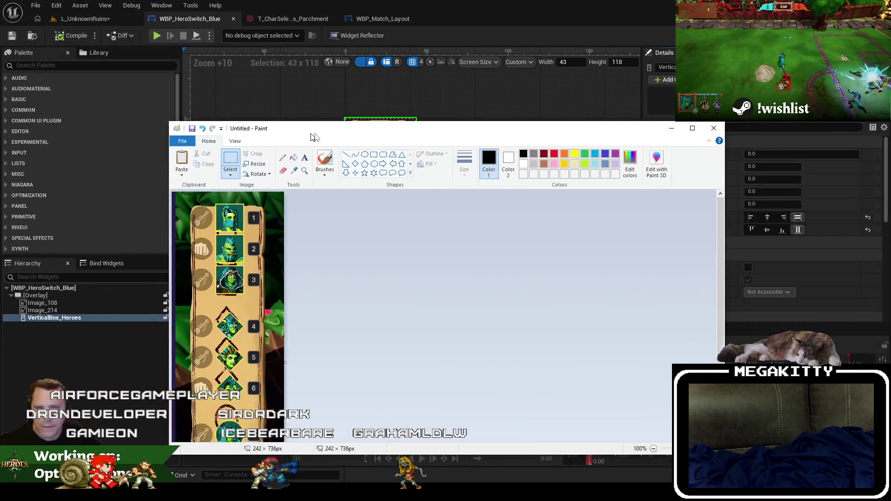
pyautogui.moveTo(310, 138); pyautogui.dragTo(464, 138)
pyautogui.hotkey('alt', 'Tab')
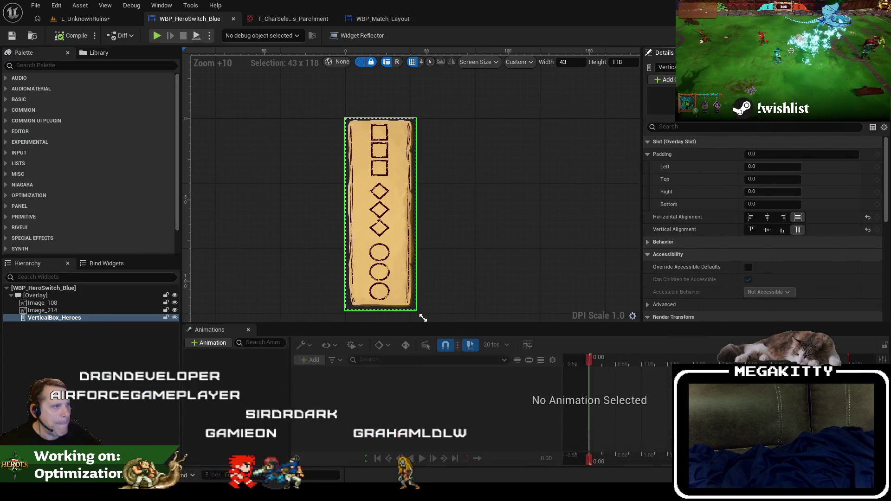
# Step: Set VerticalBox_Heroes top and bottom padding to 30, then change them to 20, and switch to WBP_Match_Layout
pyautogui.click(778, 180)
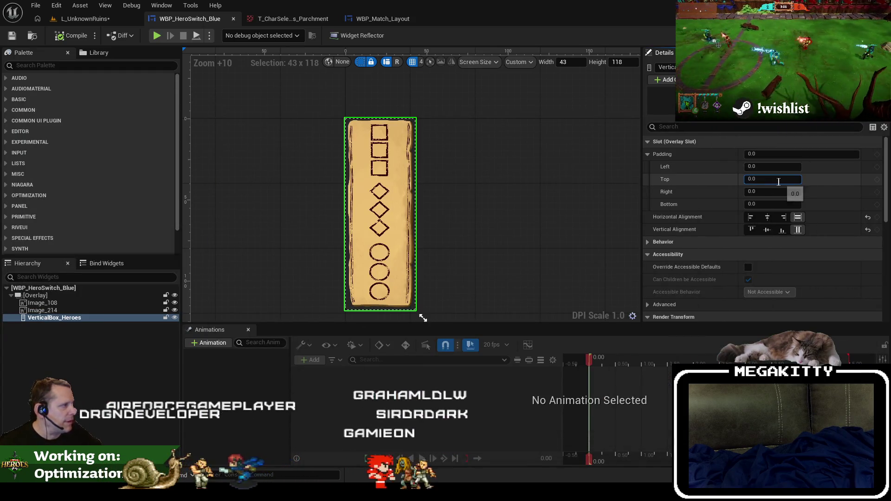
pyautogui.write('30')
pyautogui.press('Tab')
pyautogui.press('Tab')
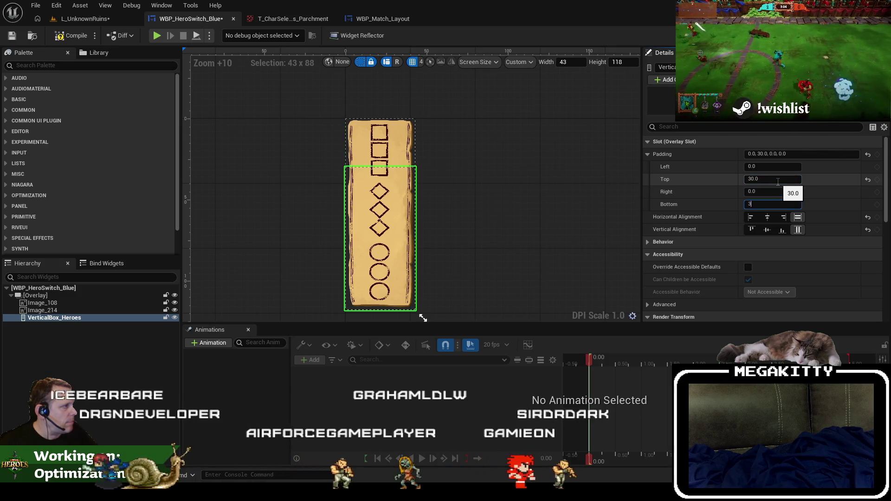
pyautogui.write('30')
pyautogui.press('Tab')
pyautogui.click(778, 181)
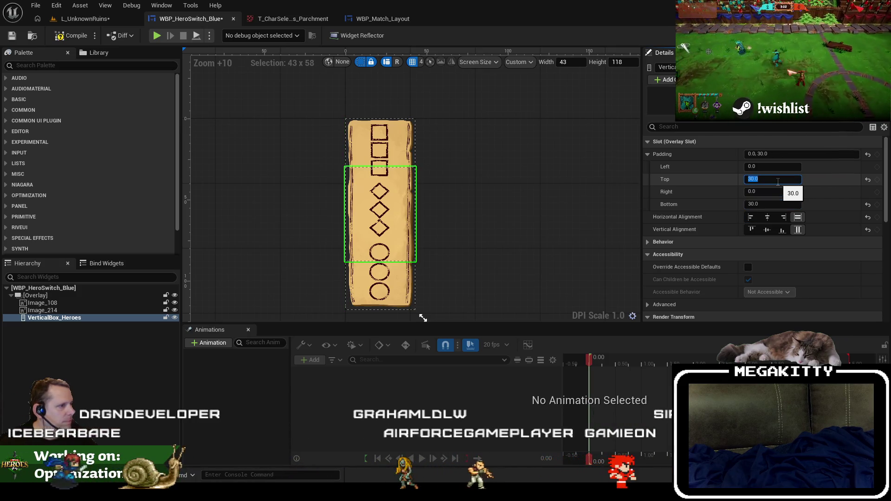
pyautogui.scroll(-9, 483, 236)
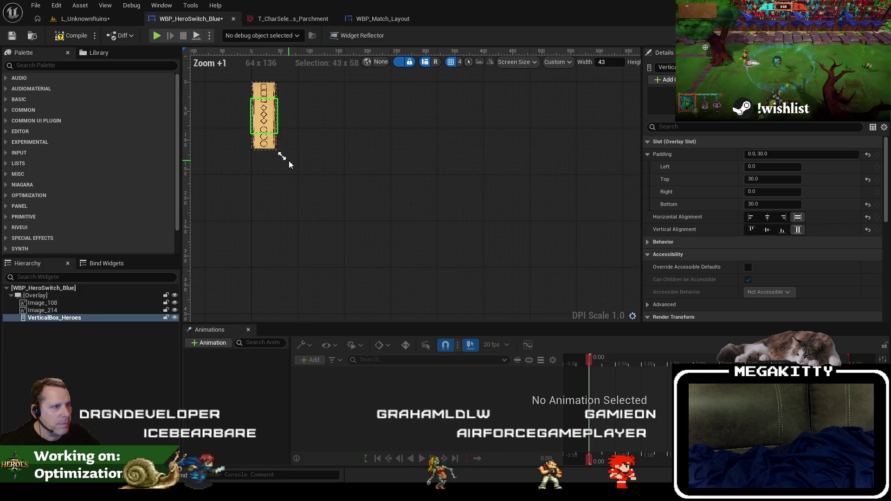
pyautogui.scroll(7, 288, 120)
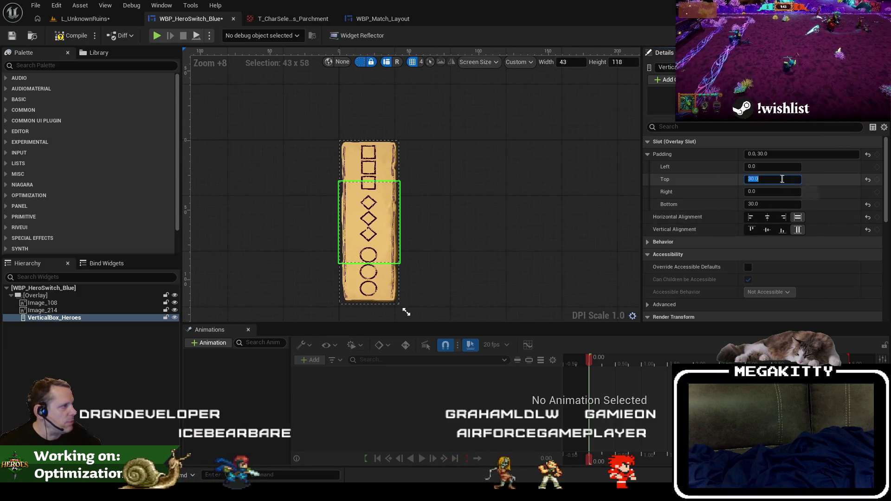
pyautogui.write('20')
pyautogui.press('Return')
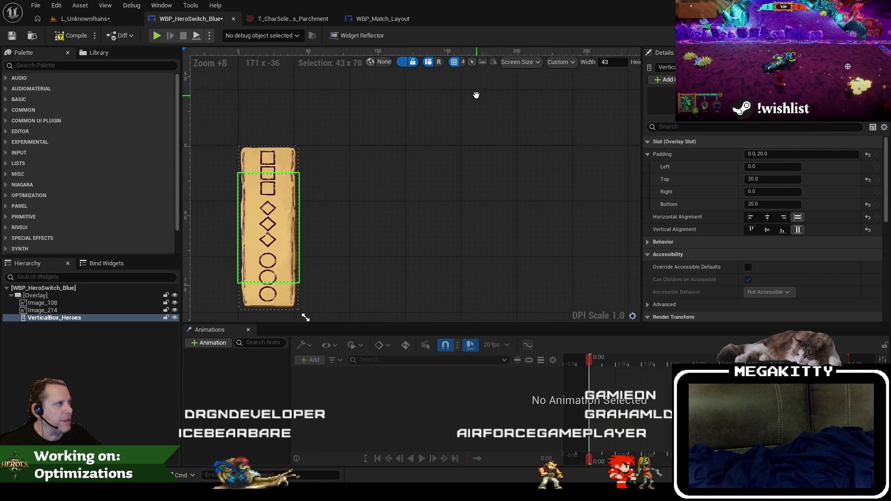
pyautogui.click(390, 18)
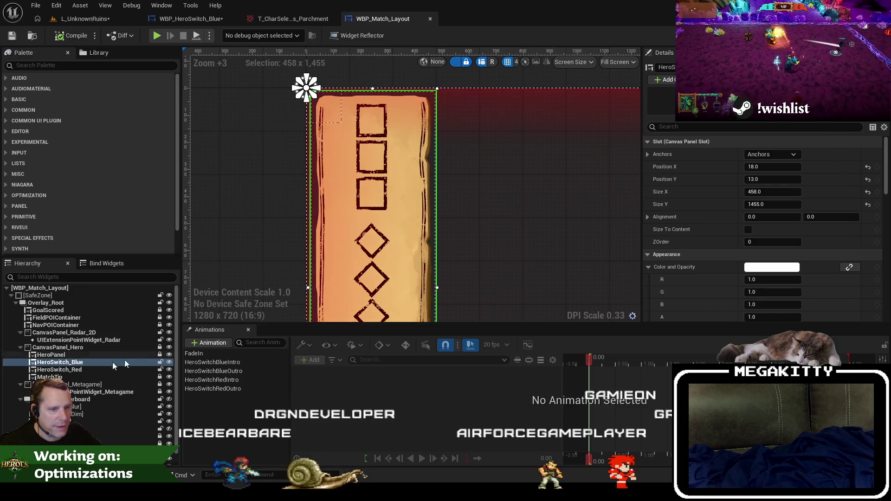
# Step: Read the 458 panel width in the match layout and set the WBP_HeroSwitch_Blue preview width to 458
pyautogui.click(782, 192)
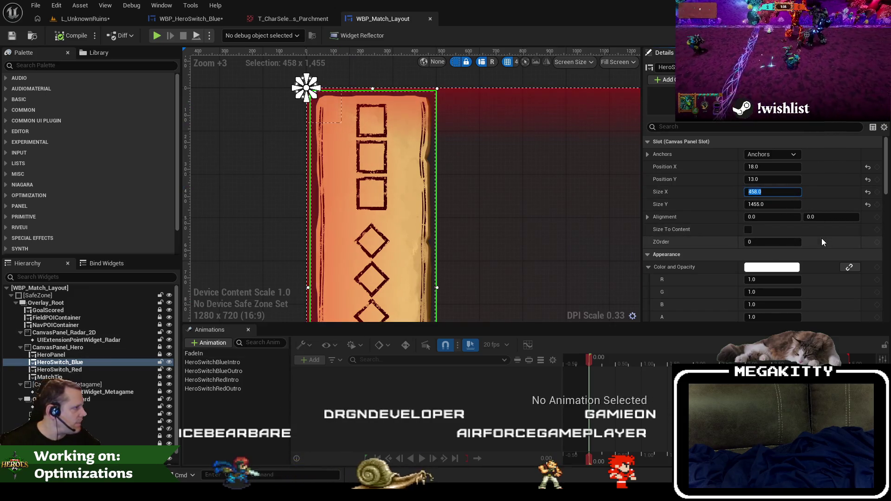
pyautogui.click(190, 18)
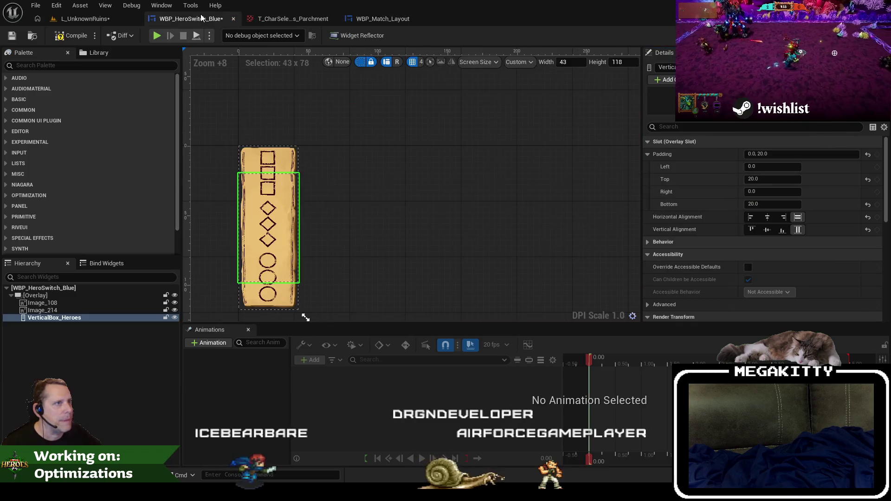
pyautogui.click(768, 167)
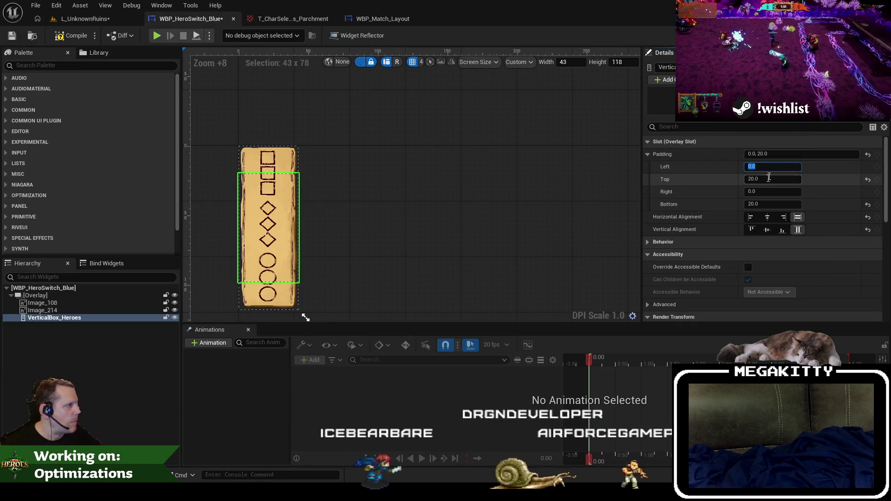
pyautogui.click(612, 66)
pyautogui.write('458')
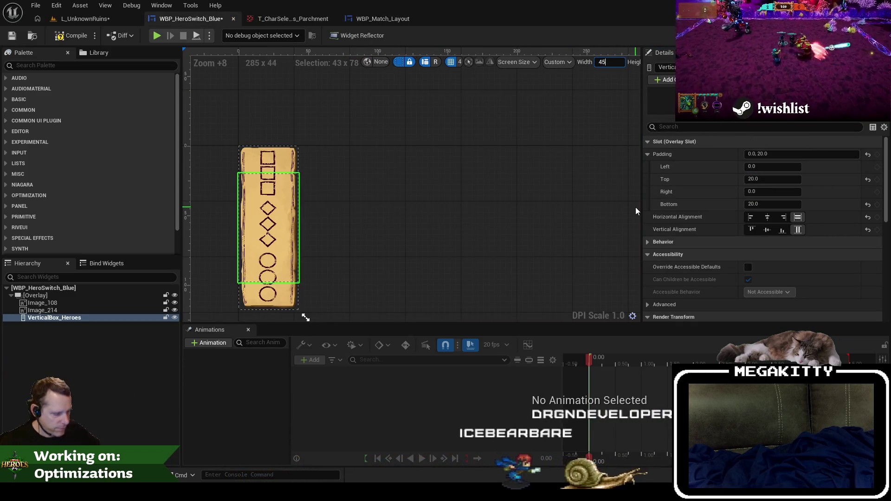
pyautogui.press('Return')
# Step: Scroll the Details panel and edit VerticalBox_Heroes' top padding toward 50
pyautogui.scroll(-16, 639, 205)
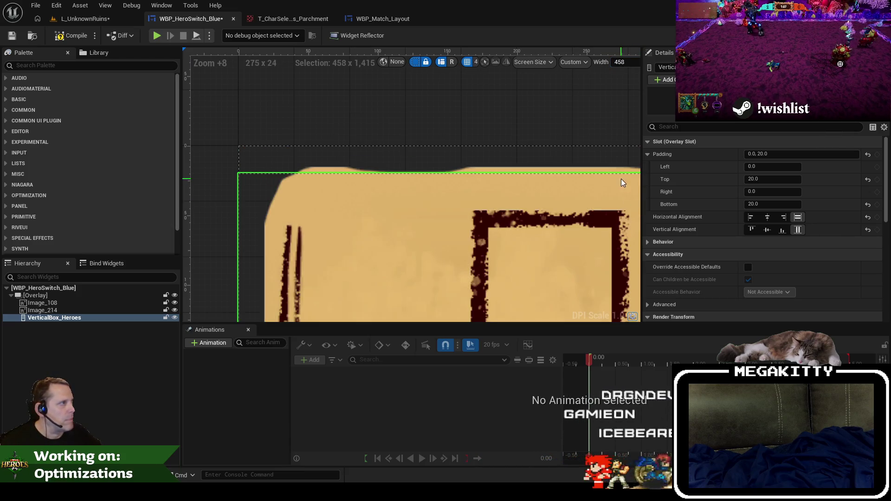
pyautogui.scroll(4, 491, 180)
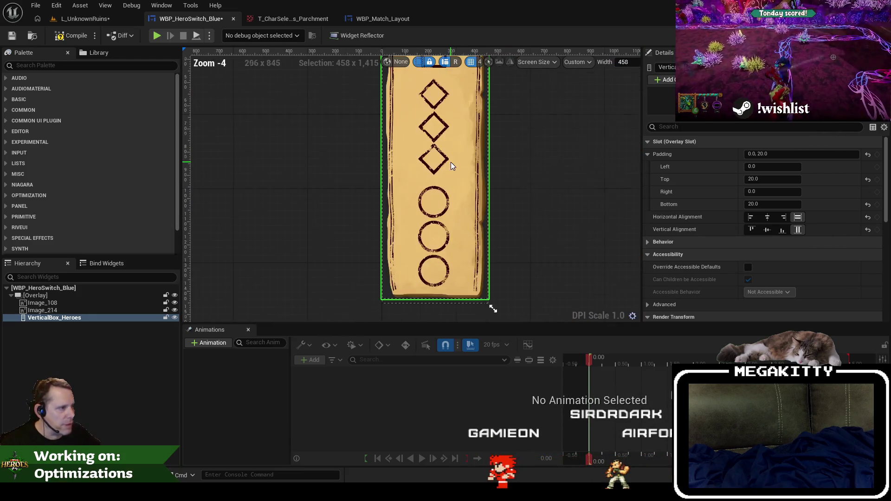
pyautogui.scroll(-1, 313, 140)
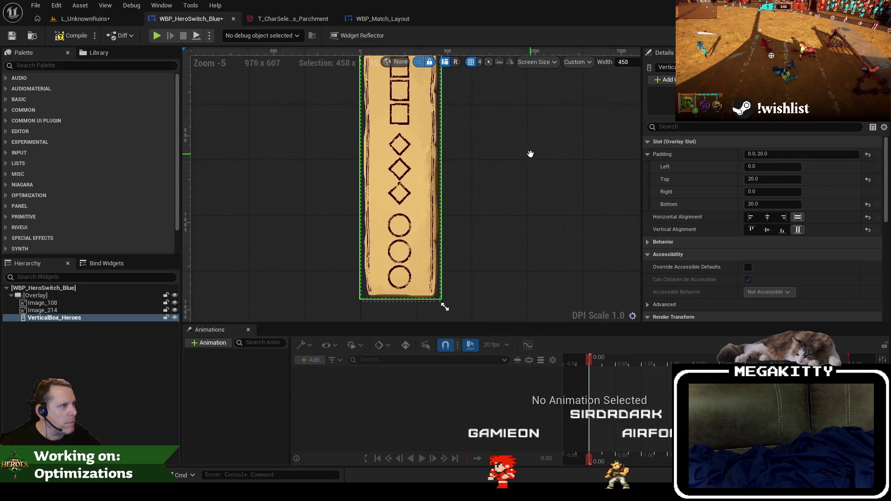
pyautogui.scroll(-1, 541, 199)
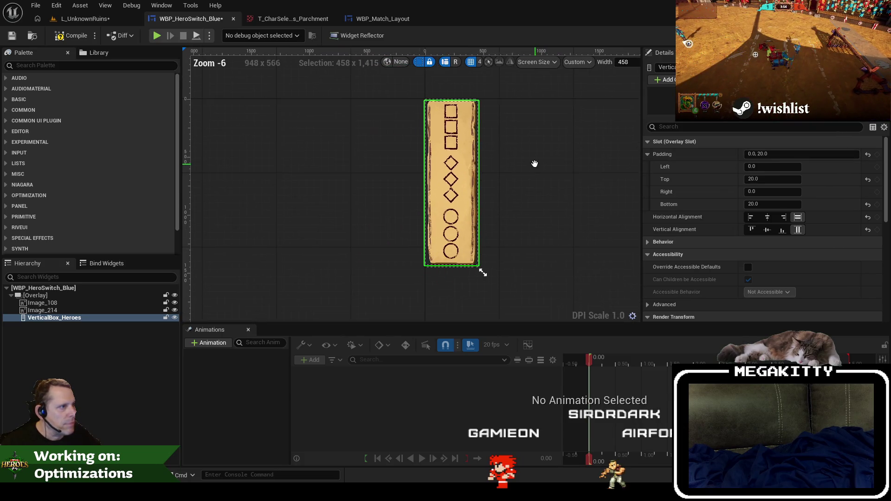
pyautogui.click(775, 180)
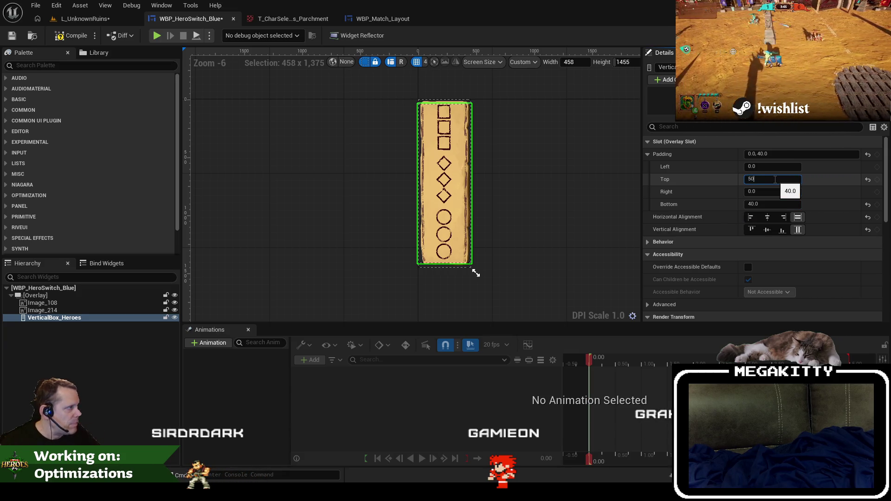
pyautogui.write('50')
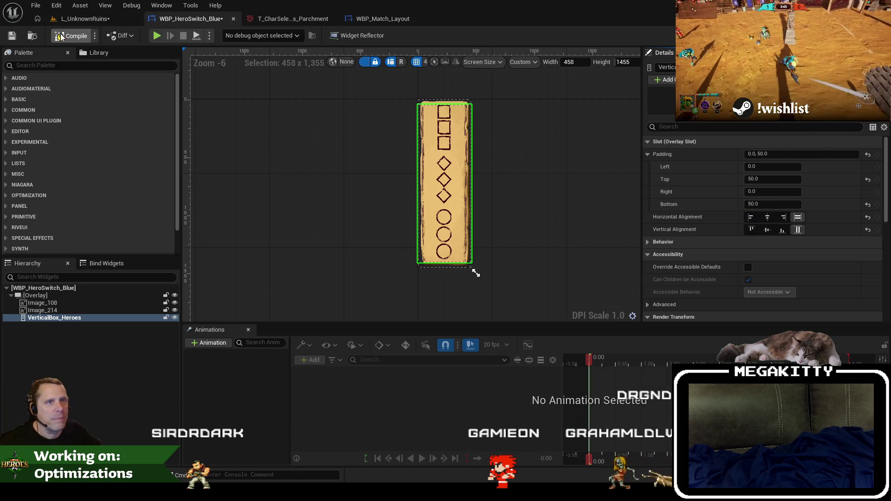
# Step: Save the blue hero-switch widget and play-test a fullscreen match on the teal lane, then stop
pyautogui.click(12, 36)
pyautogui.click(157, 36)
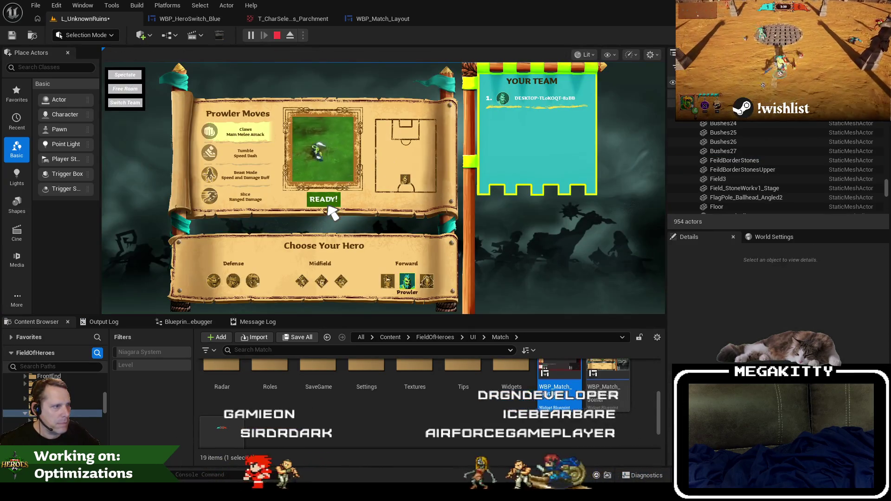
pyautogui.click(324, 200)
pyautogui.press('a')
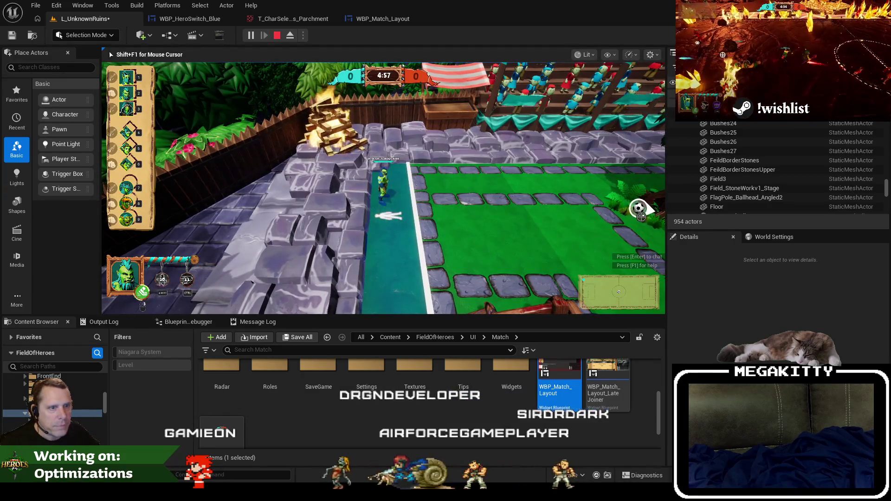
pyautogui.press('F11')
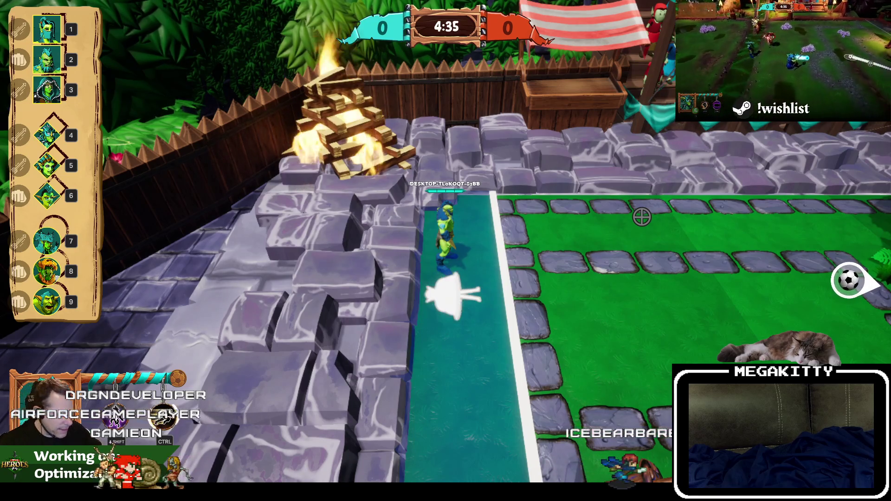
pyautogui.press('Escape')
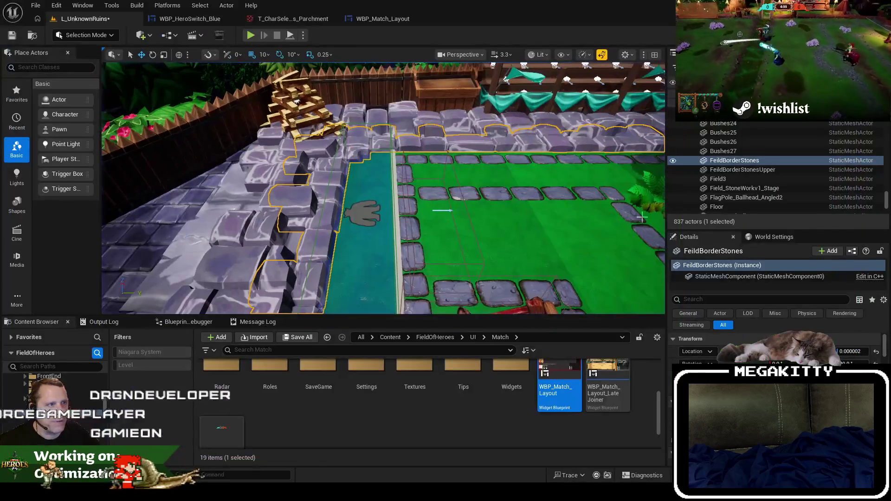
# Step: Go from WBP_Match_Layout back to the WBP_HeroSwitch_Blue designer
pyautogui.click(360, 18)
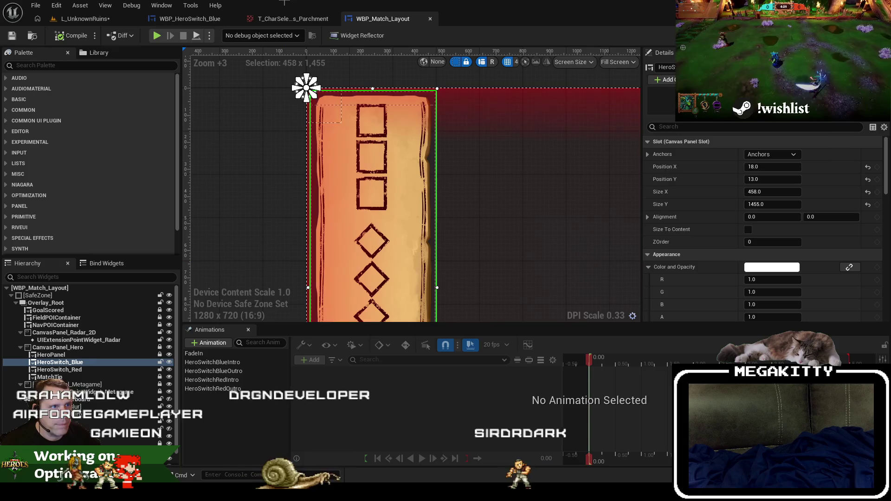
pyautogui.click(190, 18)
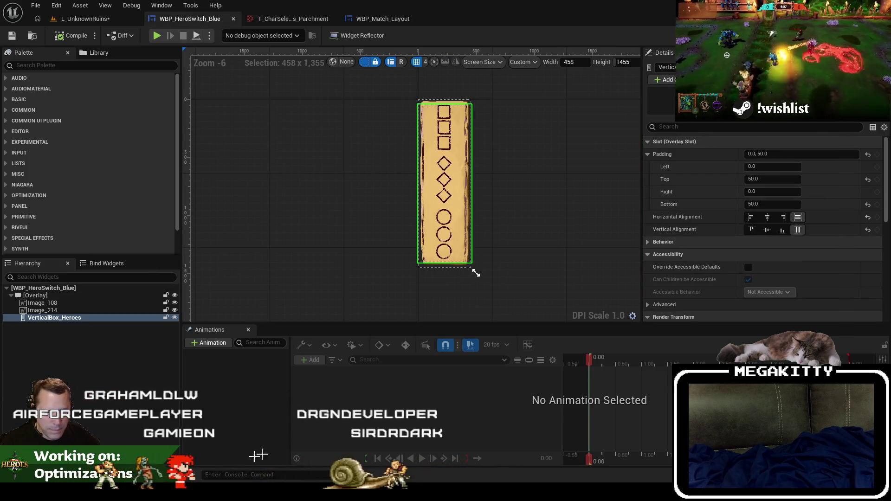
pyautogui.scroll(3, 450, 134)
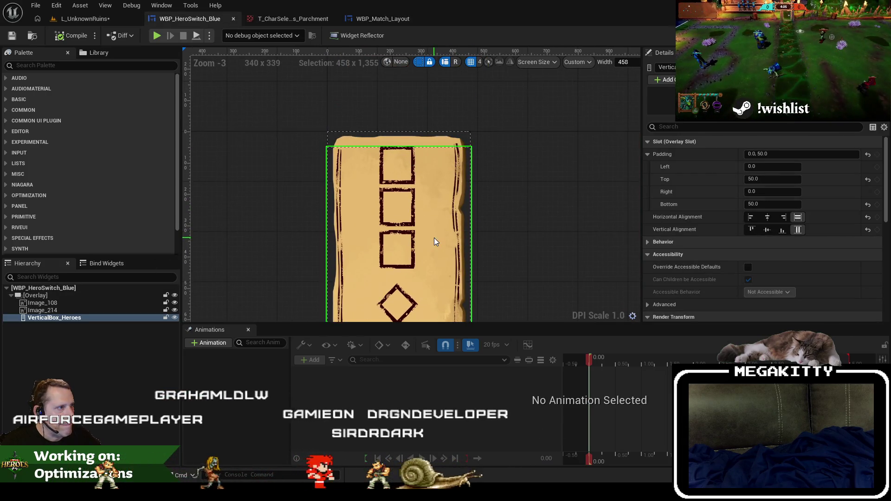
pyautogui.scroll(-1, 431, 215)
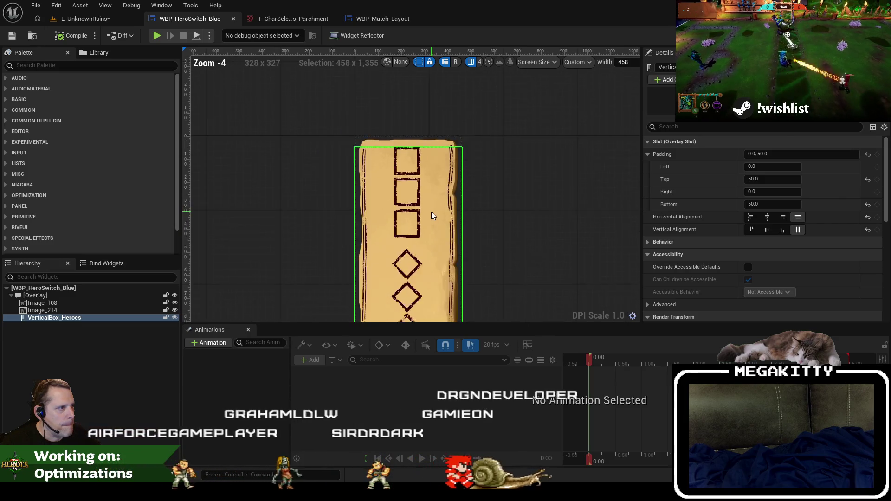
# Step: Give VerticalBox_Heroes left and right padding of 40, then return to L_UnknownRuins
pyautogui.click(760, 167)
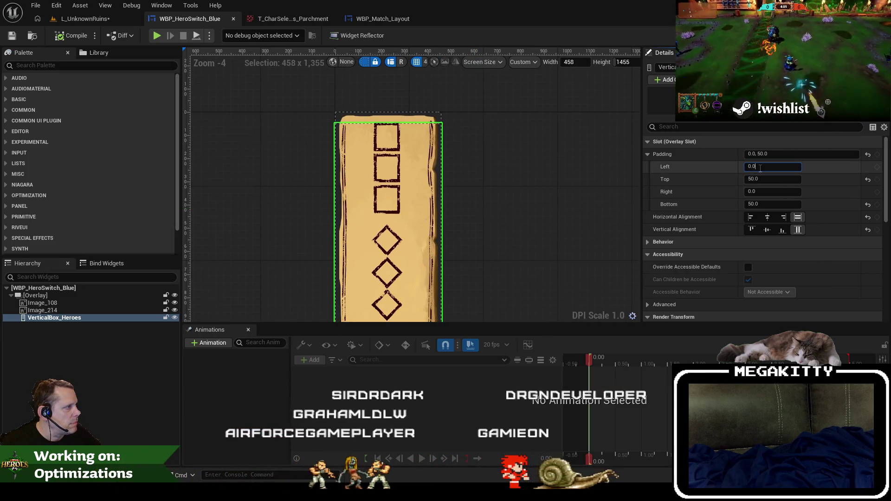
pyautogui.write('20')
pyautogui.press('Tab')
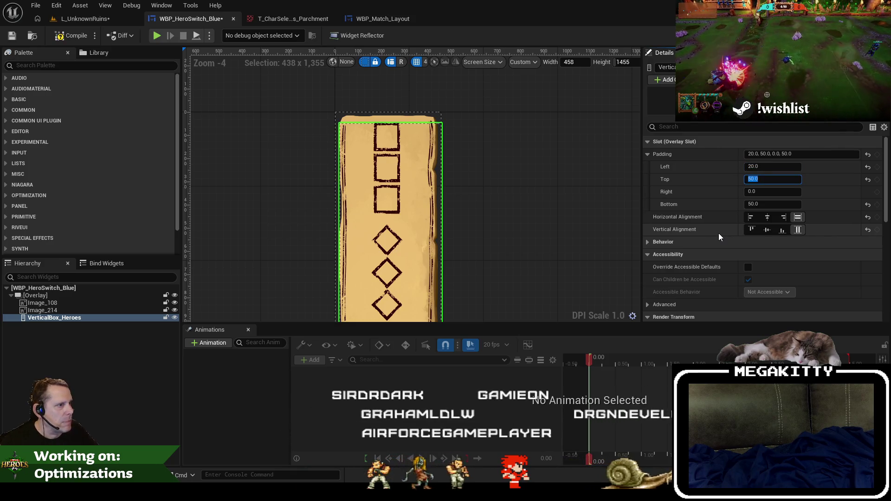
pyautogui.hotkey('shift', 'Tab')
pyautogui.write('40')
pyautogui.press('Tab')
pyautogui.press('Tab')
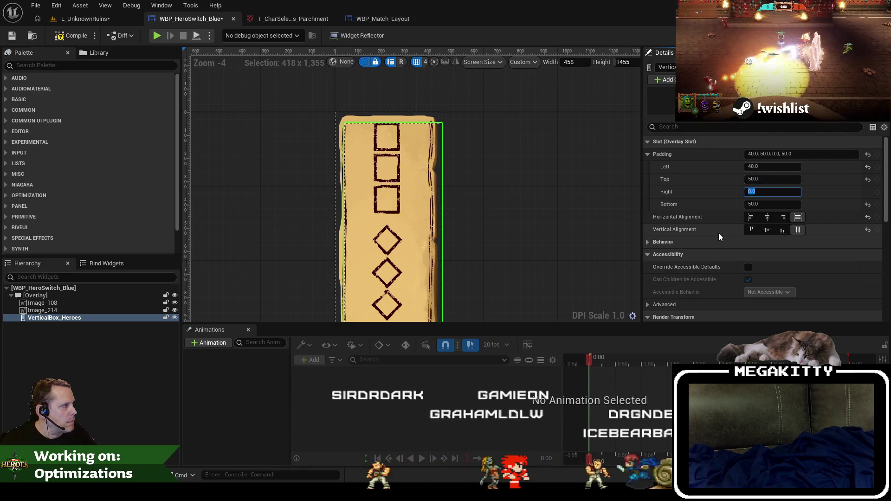
pyautogui.write('40')
pyautogui.press('Tab')
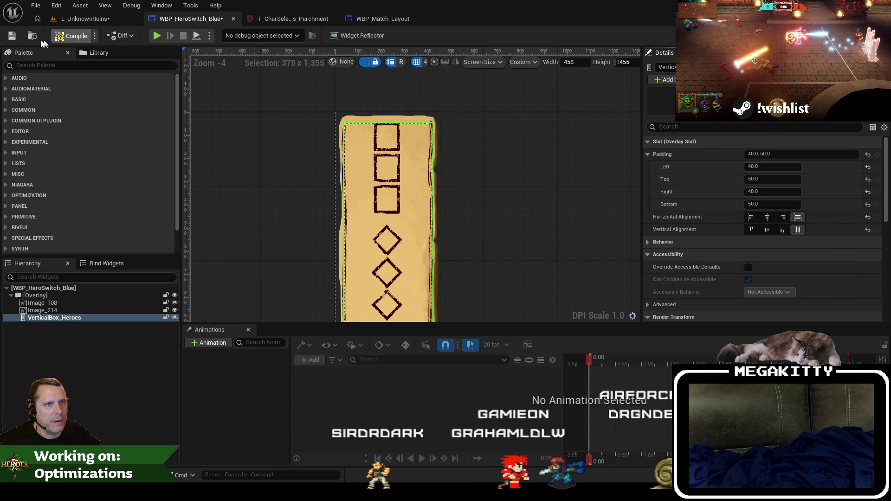
pyautogui.click(84, 20)
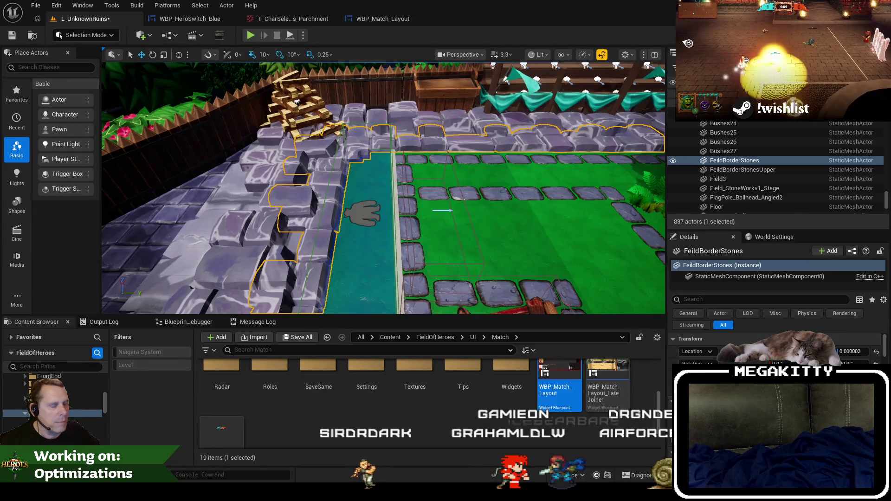
pyautogui.press('F11')
pyautogui.hotkey('alt', 'p')
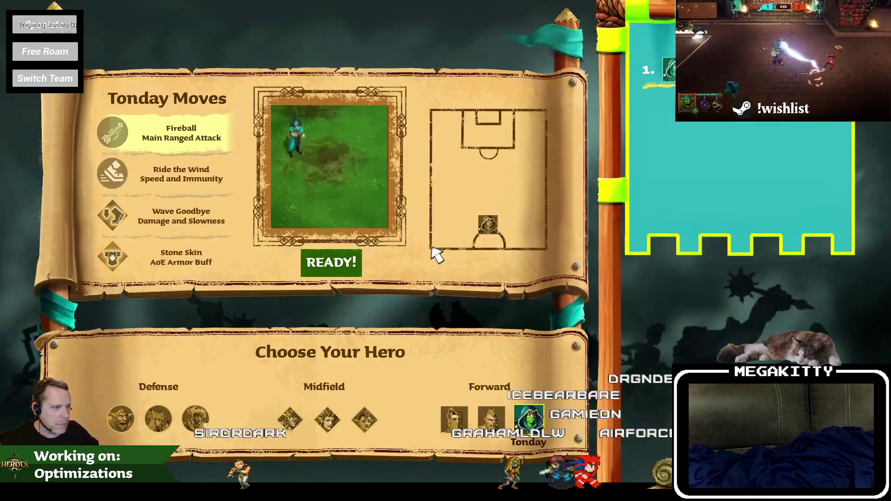
pyautogui.click(330, 260)
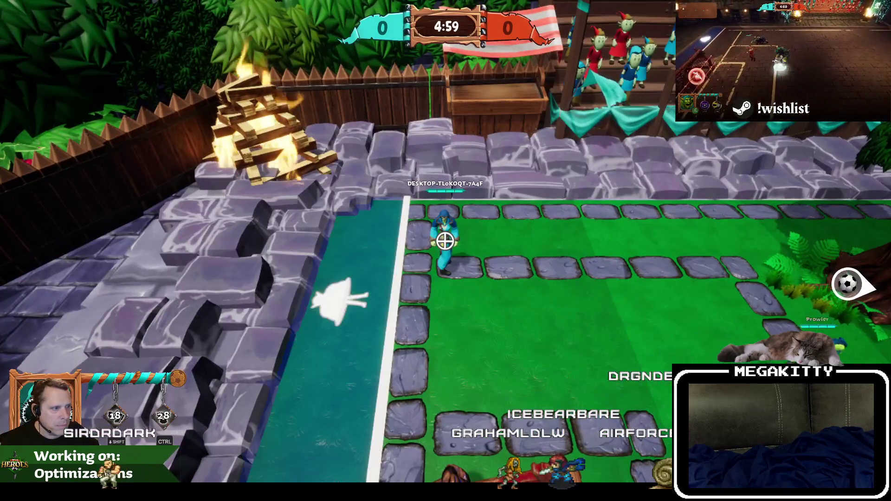
pyautogui.press('a')
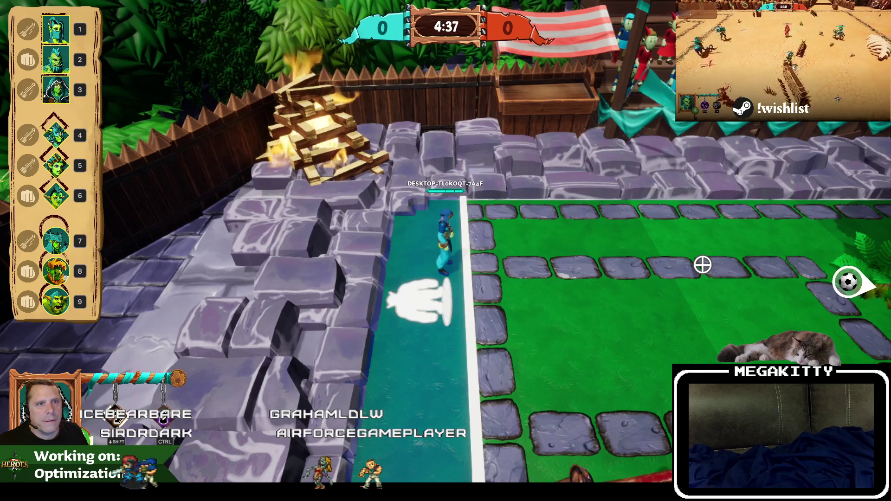
pyautogui.press('Escape')
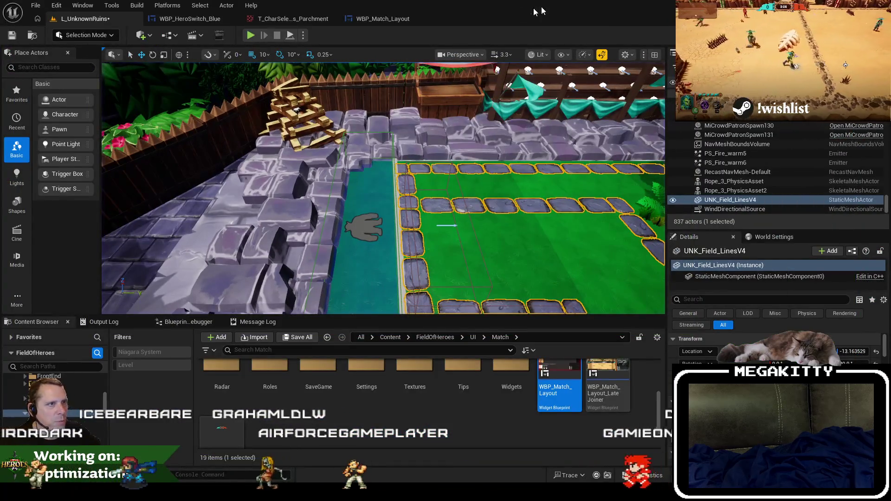
# Step: Set the hero column's left padding to 50, save WBP_HeroSwitch_Blue, and return to L_UnknownRuins
pyautogui.click(216, 19)
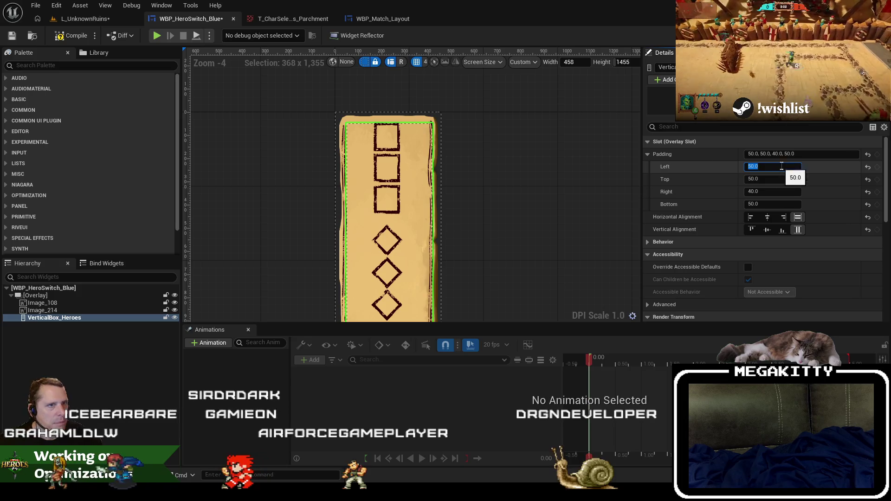
pyautogui.click(12, 36)
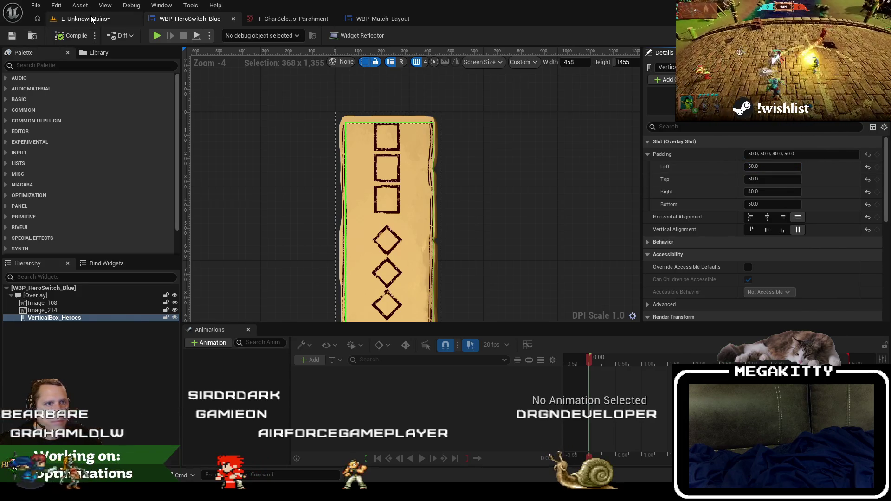
pyautogui.click(84, 18)
# Step: Play-test the level, ready up and walk the hero onto the teal strip, then stop
pyautogui.hotkey('alt', 'p')
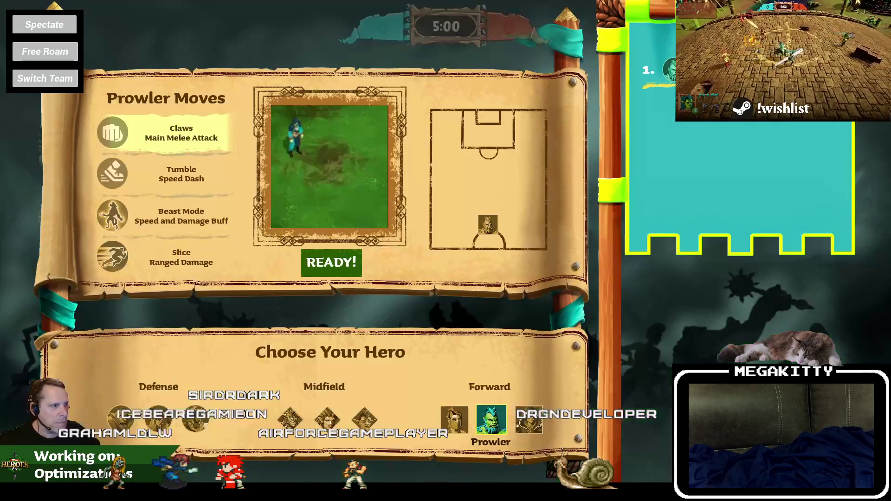
pyautogui.click(330, 261)
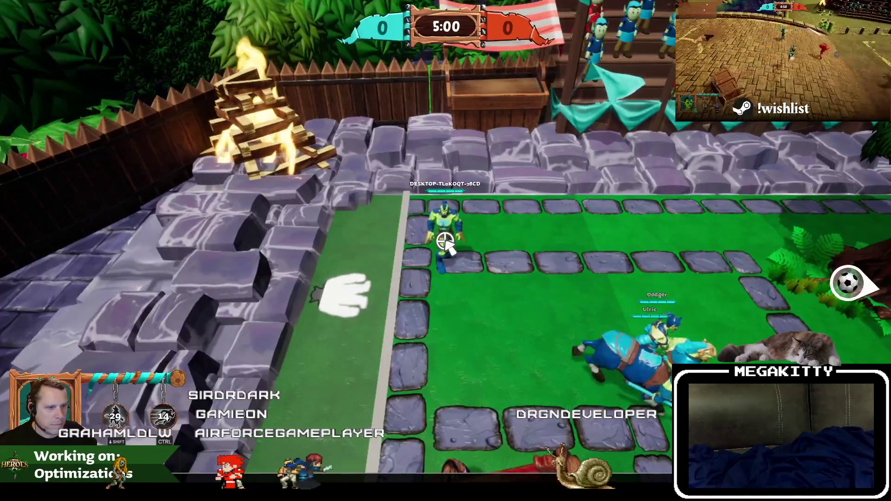
pyautogui.press('`')
pyautogui.press('Escape')
pyautogui.press('a')
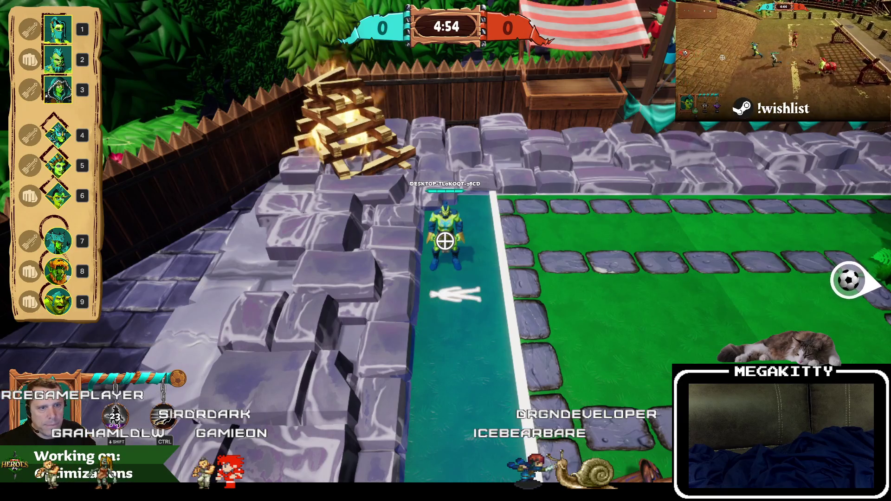
pyautogui.press('shift')
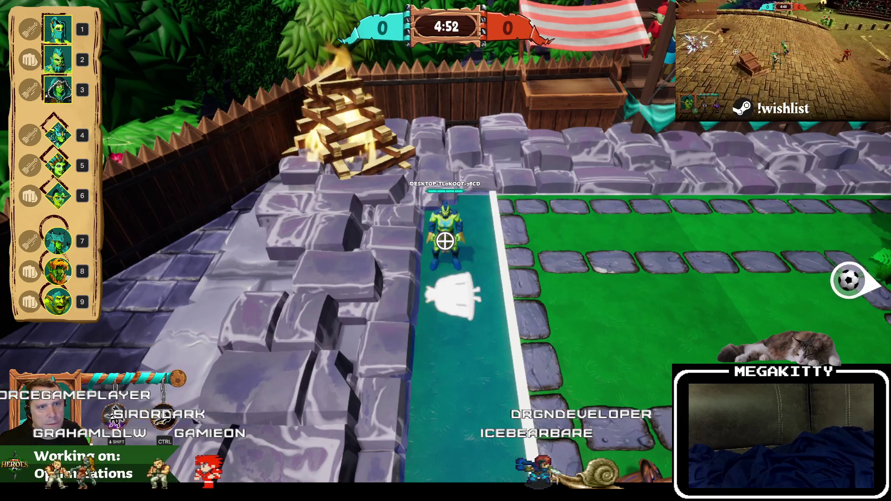
pyautogui.press('Escape')
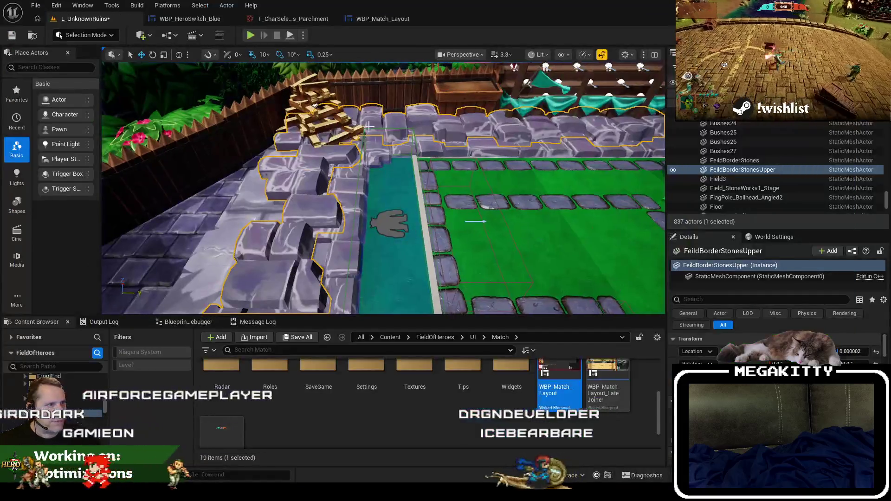
# Step: Delete the Image_214 image from the WBP_HeroSwitch_Blue widget
pyautogui.click(212, 22)
pyautogui.click(104, 311)
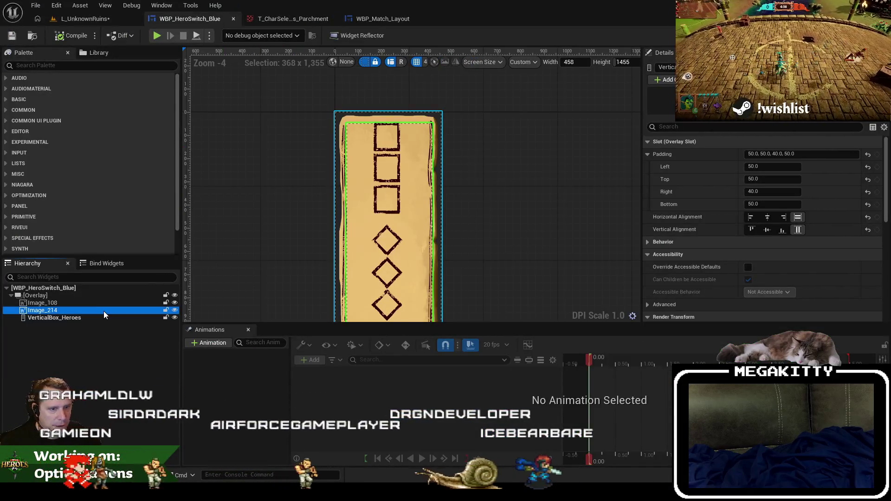
pyautogui.press('Delete')
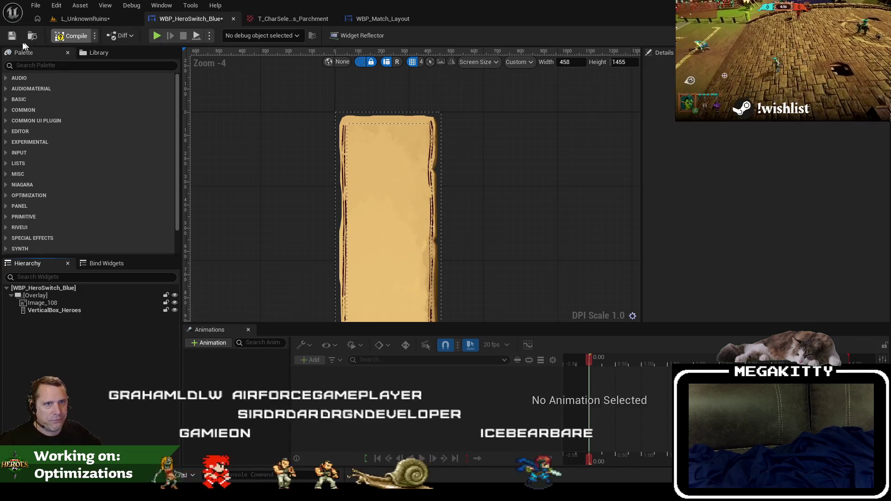
# Step: Play-test L_UnknownRuins as Dodger into the teal end zone, select the hero-switch strip, then stop
pyautogui.click(116, 19)
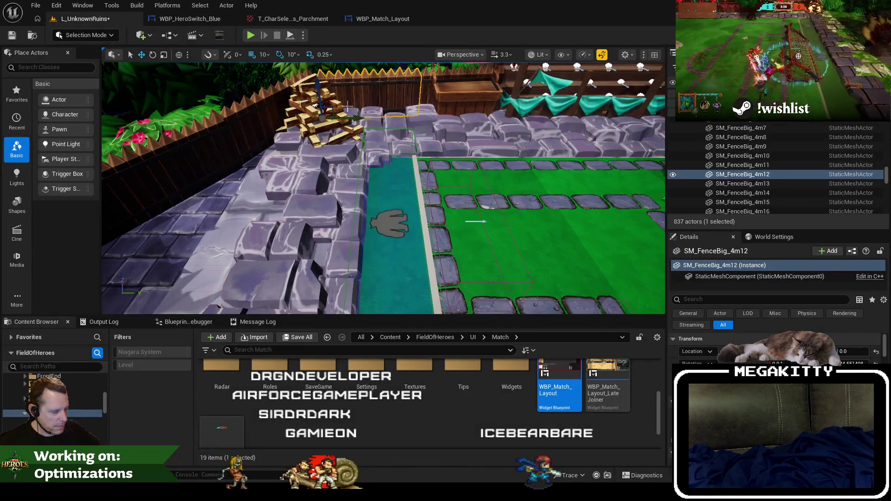
pyautogui.press('F11')
pyautogui.hotkey('alt', 'p')
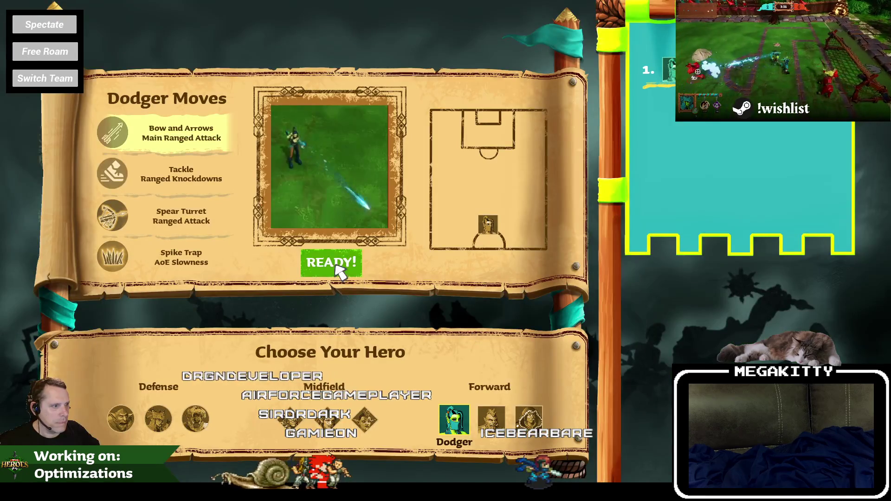
pyautogui.click(338, 265)
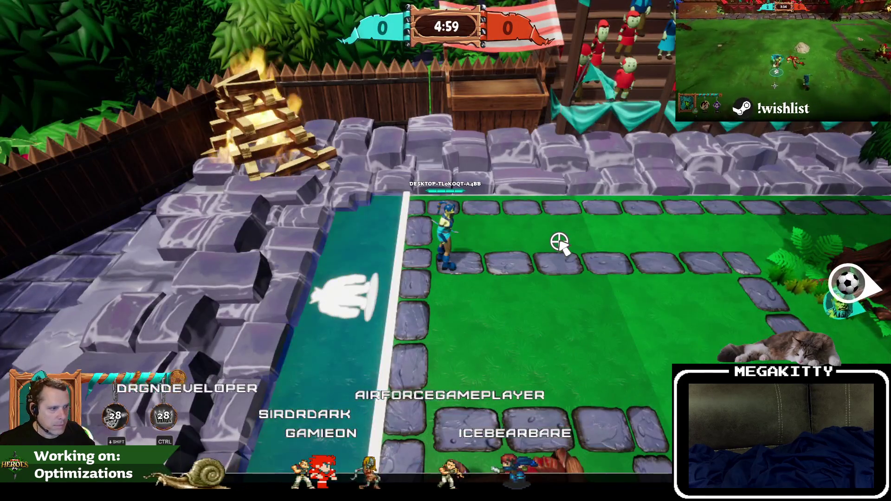
pyautogui.press('a')
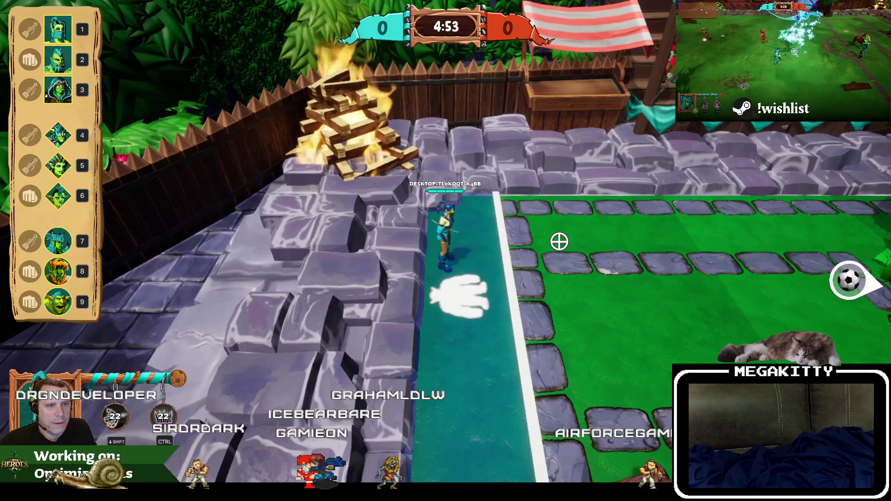
pyautogui.press('F11')
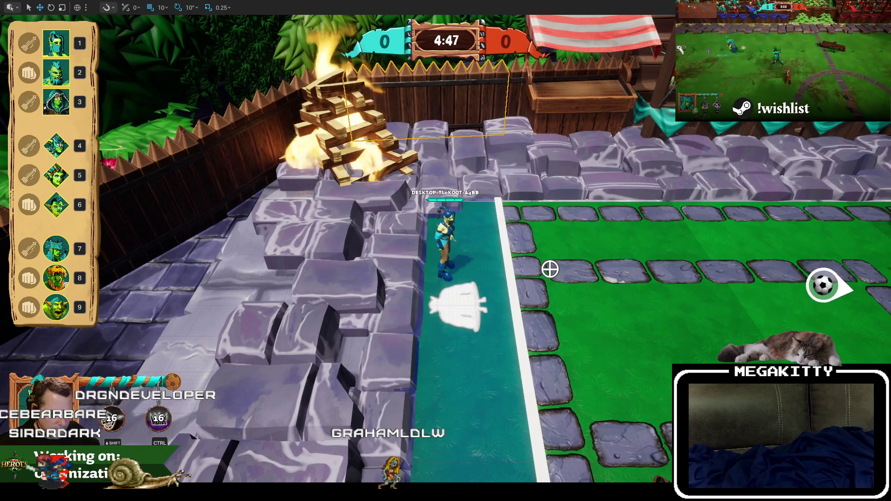
pyautogui.moveTo(265, 492)
pyautogui.click(500, 328)
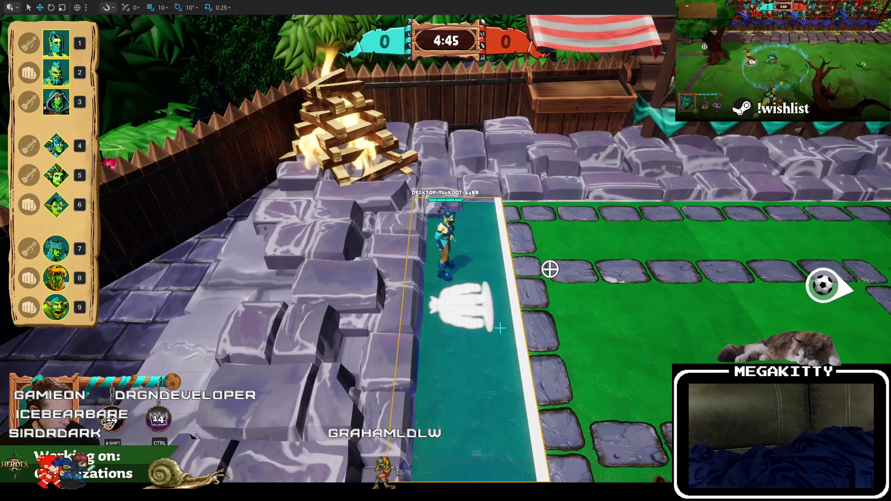
pyautogui.press('Escape')
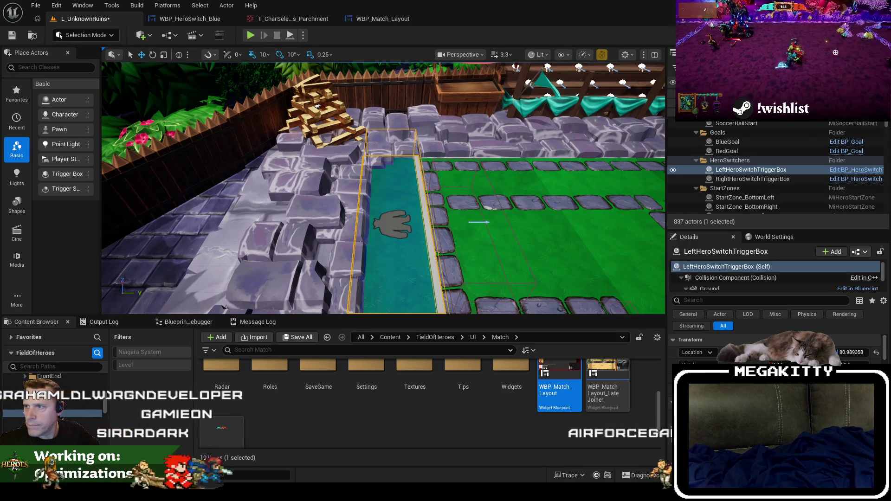
# Step: Open the parchment box texture and pan its preview to show the lower boxes
pyautogui.hotkey('alt', 'Tab')
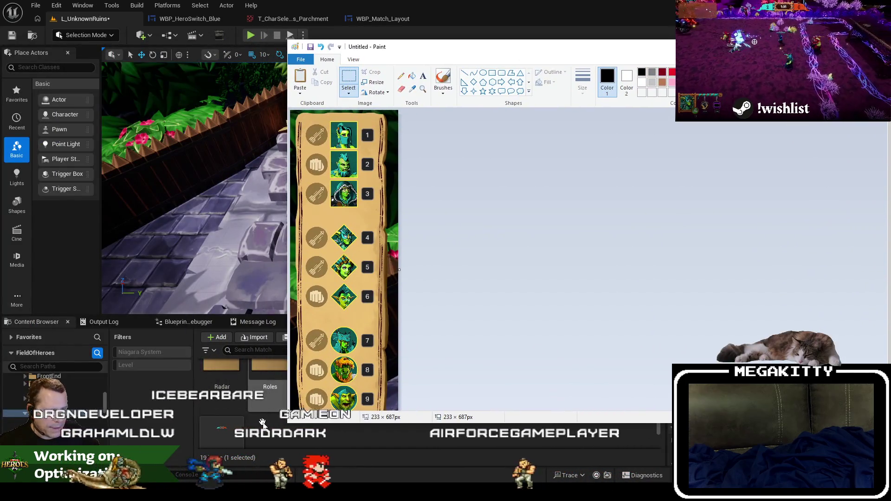
pyautogui.hotkey('alt', 'Tab')
pyautogui.click(288, 19)
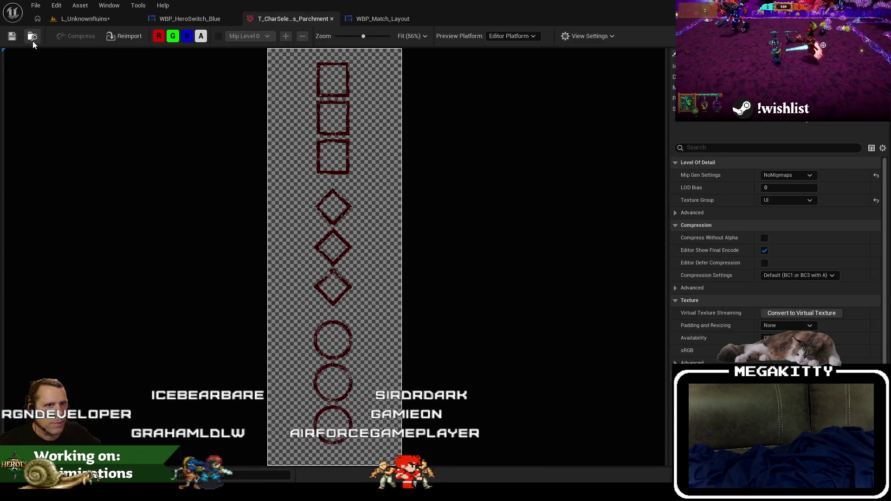
pyautogui.click(33, 41)
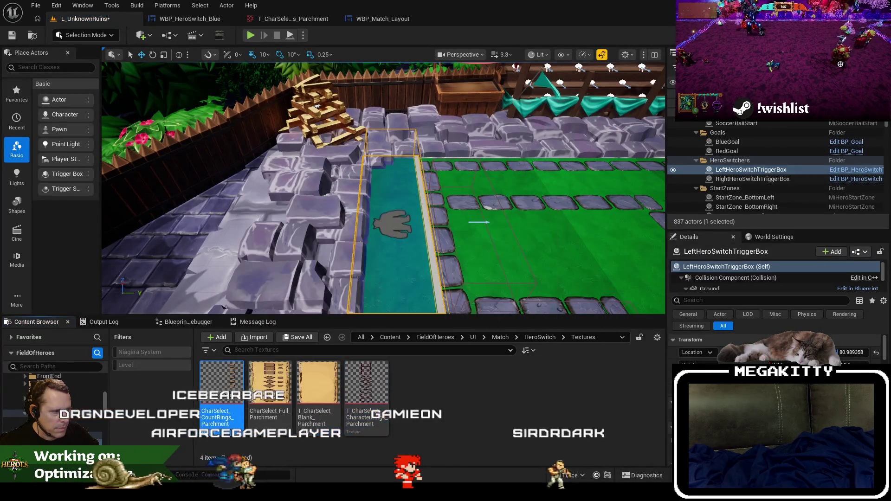
pyautogui.doubleClick(229, 402)
pyautogui.scroll(4, 377, 200)
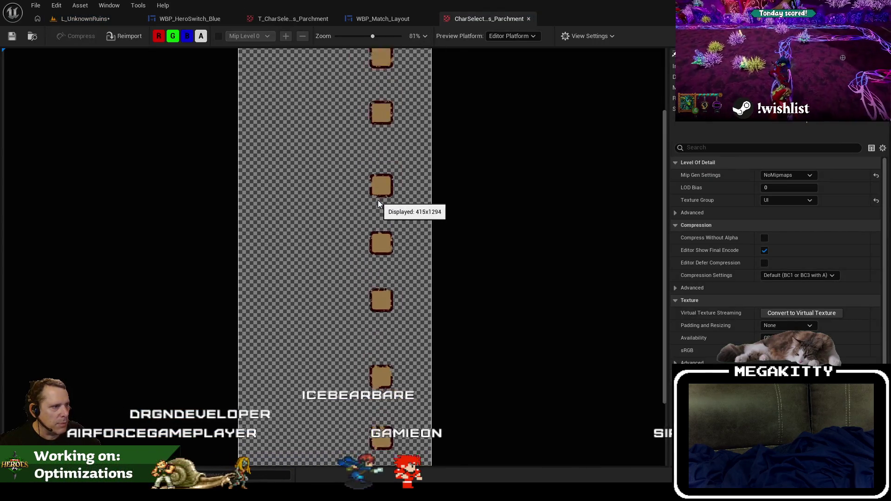
pyautogui.moveTo(395, 157); pyautogui.dragTo(368, 278)
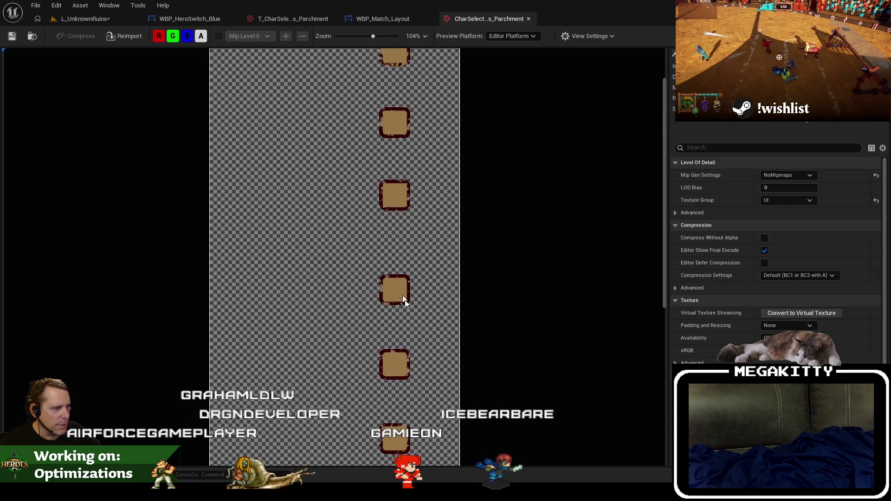
# Step: Move the reference screenshot aside and select VerticalBox_Heroes in WBP_HeroSwitch_Blue
pyautogui.hotkey('alt', 'Tab')
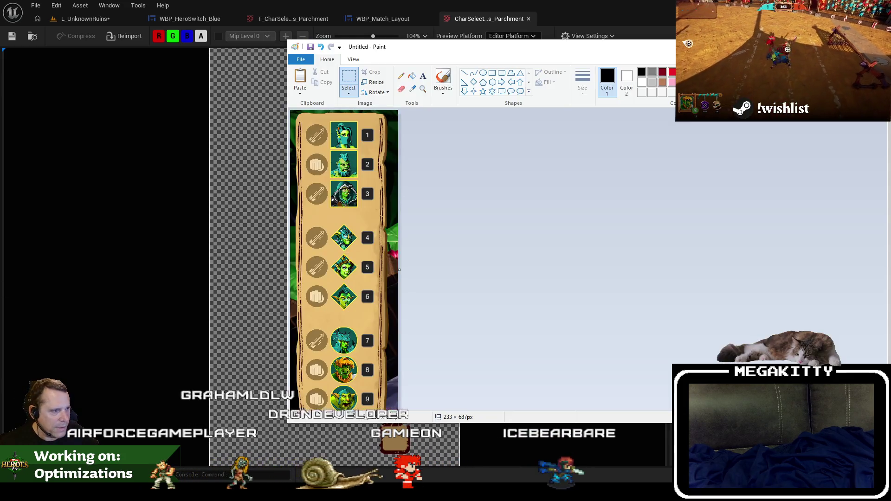
pyautogui.moveTo(417, 58)
pyautogui.mouseDown()
pyautogui.moveTo(702, 91)
pyautogui.moveTo(594, 66)
pyautogui.mouseUp()
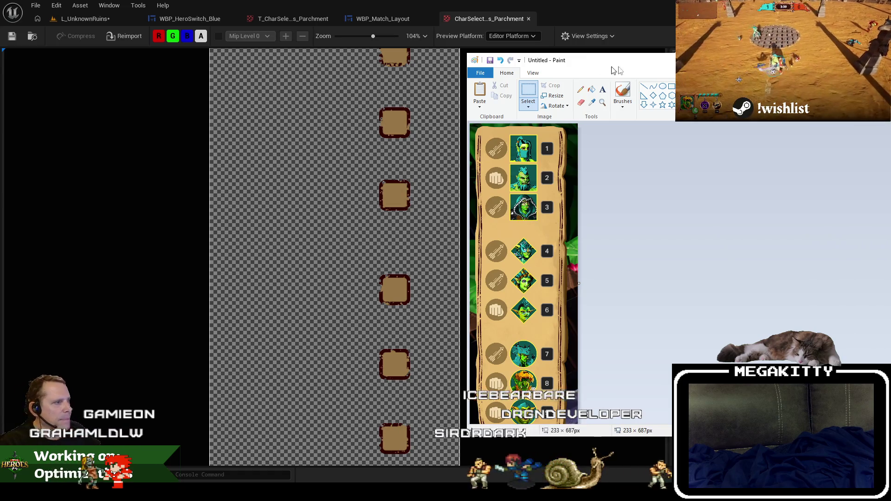
pyautogui.moveTo(591, 70); pyautogui.dragTo(225, 90)
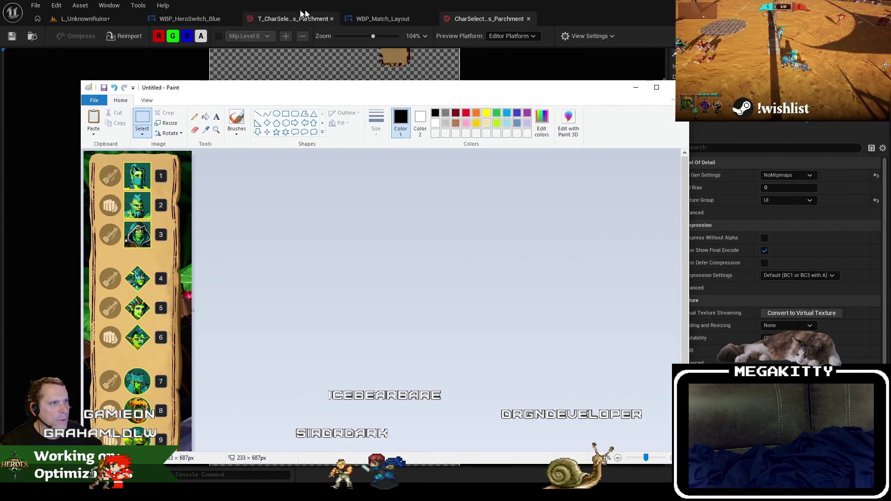
pyautogui.click(292, 19)
pyautogui.click(202, 17)
pyautogui.click(413, 157)
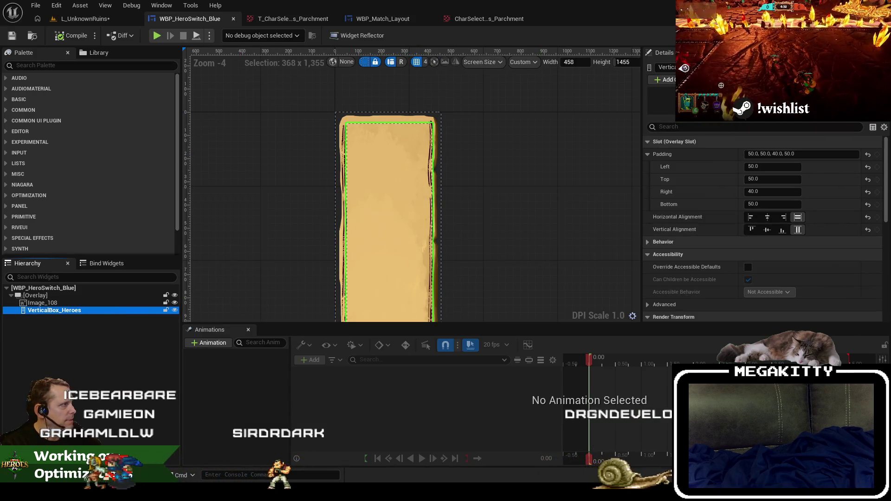
# Step: Inspect the Add Heroes by Role graph's widget creation nodes, then browse to the HeroSwitch assets
pyautogui.scroll(-10, 805, 222)
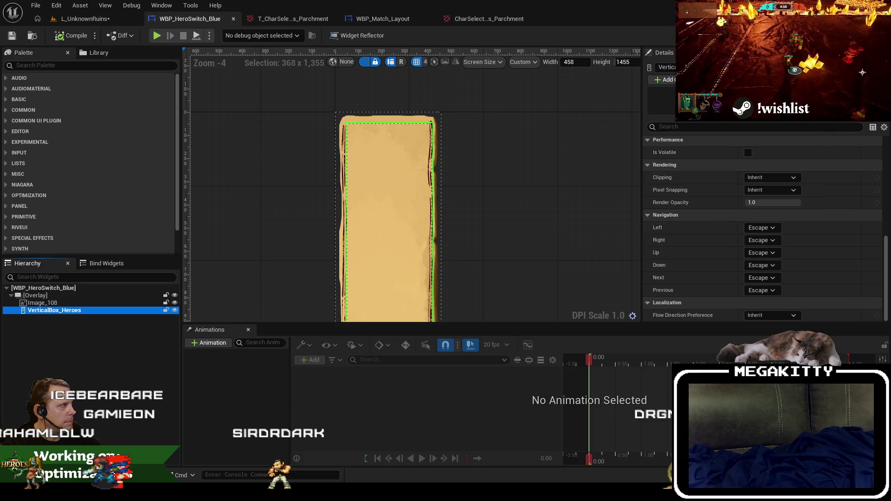
pyautogui.click(873, 35)
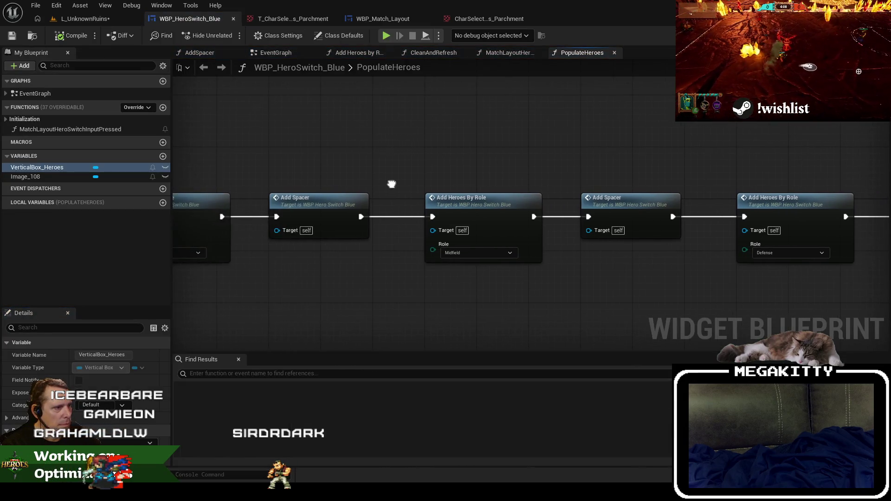
pyautogui.doubleClick(358, 211)
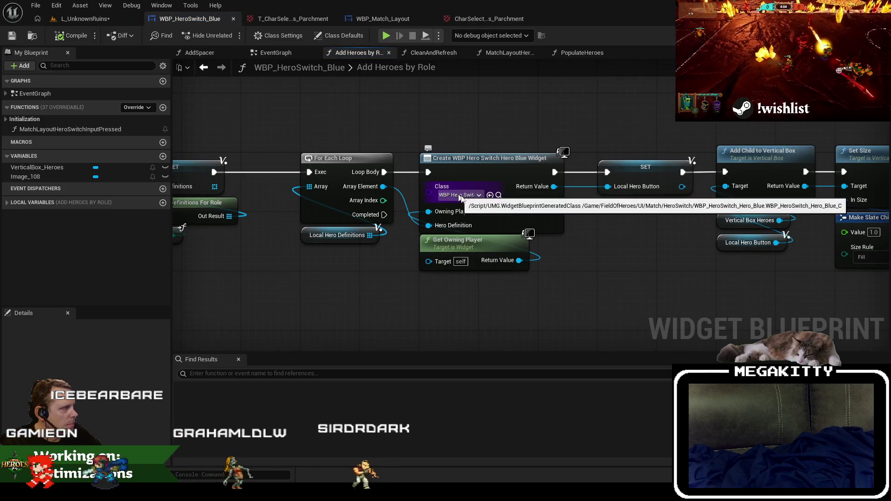
pyautogui.moveTo(720, 313)
pyautogui.mouseDown()
pyautogui.moveTo(579, 318)
pyautogui.moveTo(621, 322)
pyautogui.mouseUp()
pyautogui.hotkey('ctrl', 'b')
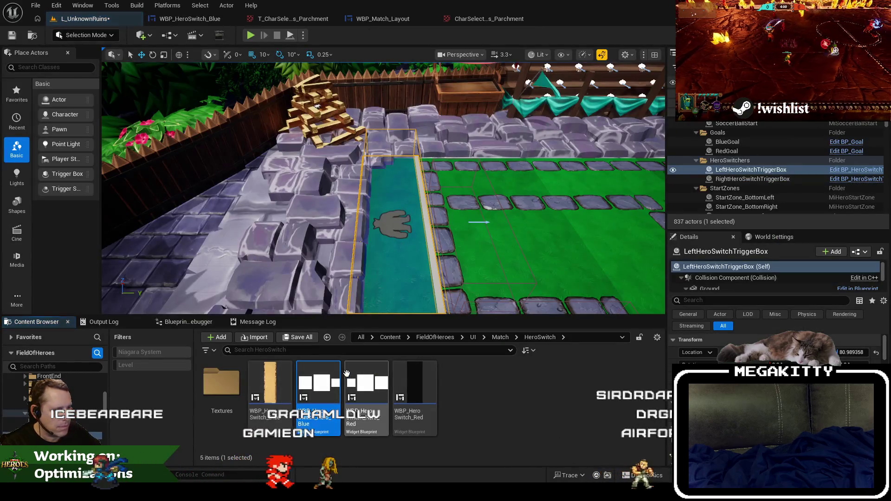
# Step: Open WBP_HeroSwitch_Hero_Blue and select its weapon image and Image_Icon
pyautogui.doubleClick(320, 385)
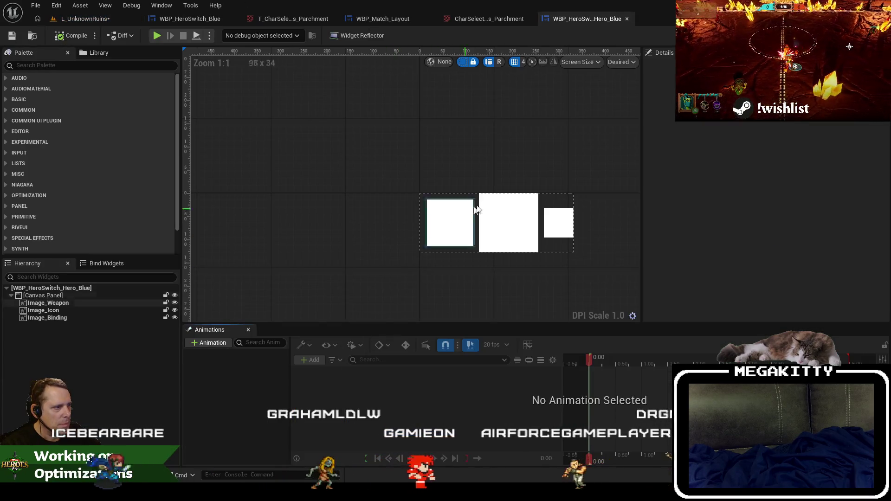
pyautogui.scroll(2, 476, 210)
pyautogui.click(363, 227)
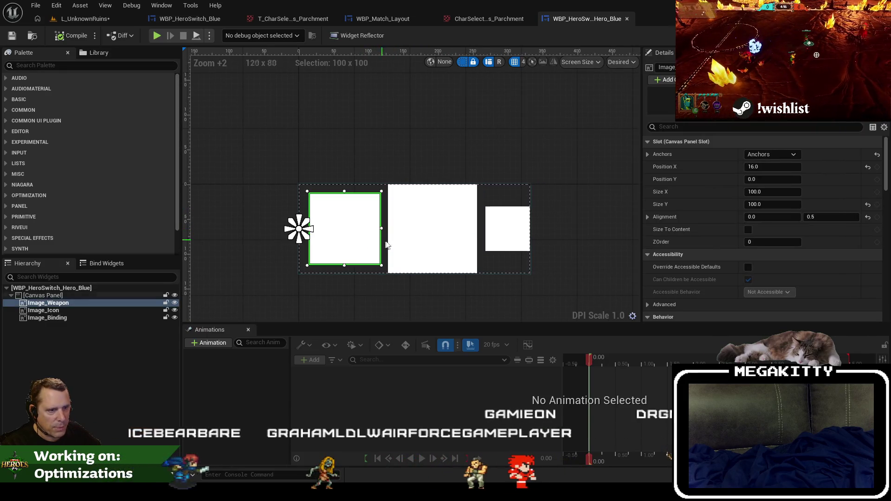
pyautogui.click(423, 236)
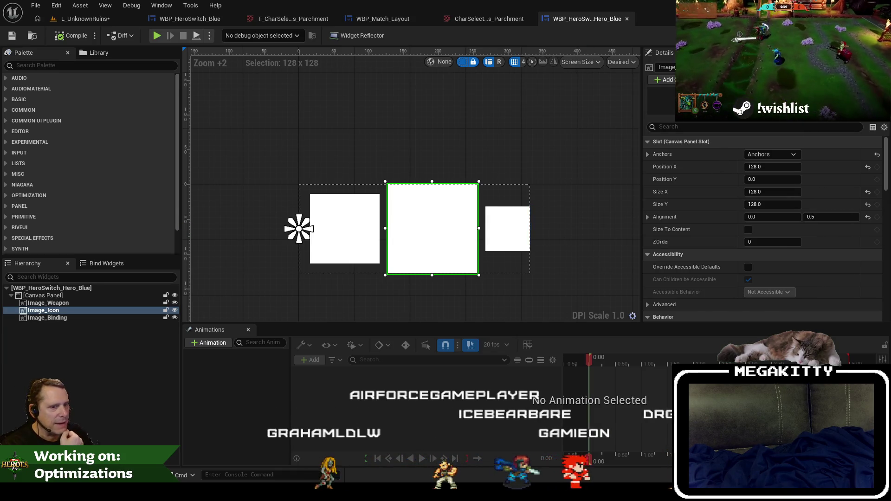
# Step: Trace Image_Icon's brush nodes in the graph back to the Get Hero Texture node
pyautogui.doubleClick(423, 236)
pyautogui.moveTo(597, 328); pyautogui.dragTo(504, 307)
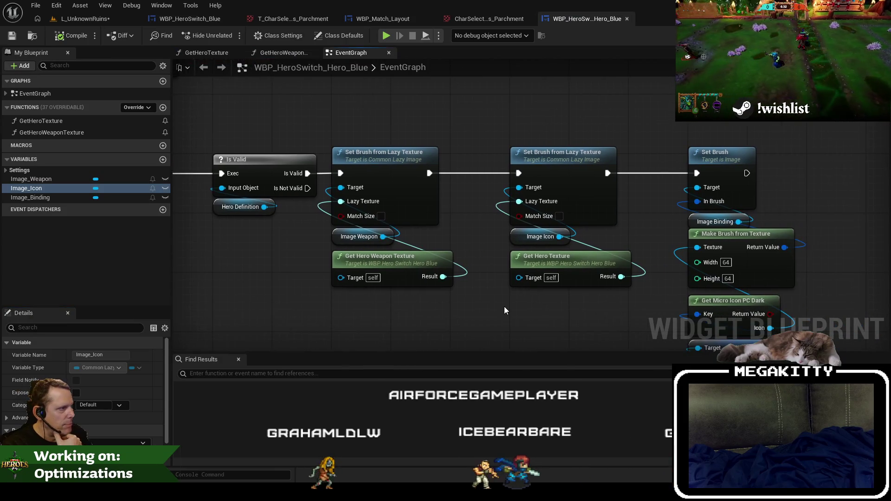
pyautogui.click(515, 233)
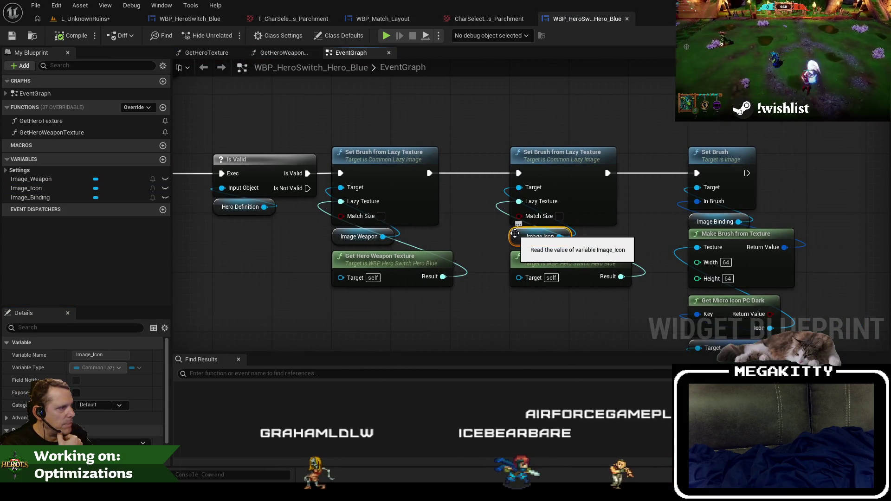
pyautogui.moveTo(515, 233)
pyautogui.mouseDown()
pyautogui.moveTo(464, 220)
pyautogui.moveTo(543, 217)
pyautogui.moveTo(625, 230)
pyautogui.mouseUp()
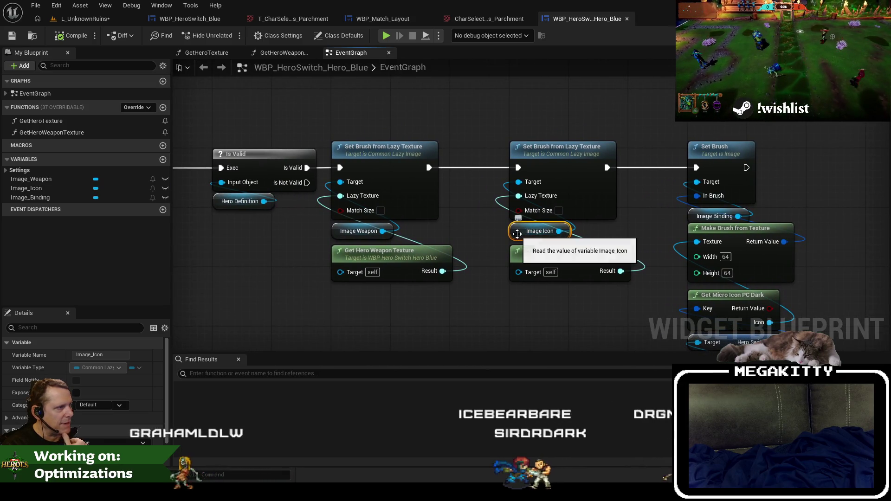
pyautogui.click(574, 273)
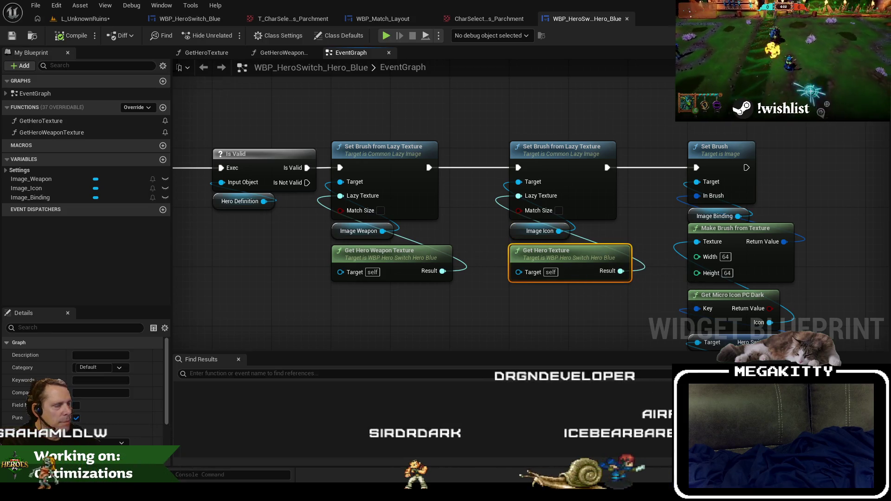
# Step: Return to the Designer layout, check the reference screenshot, and go back to the level editor
pyautogui.click(849, 35)
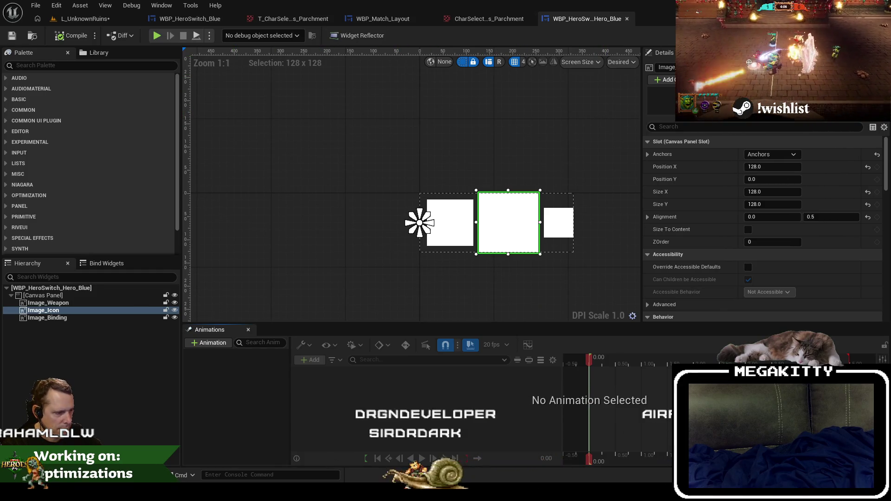
pyautogui.hotkey('alt', 'Tab')
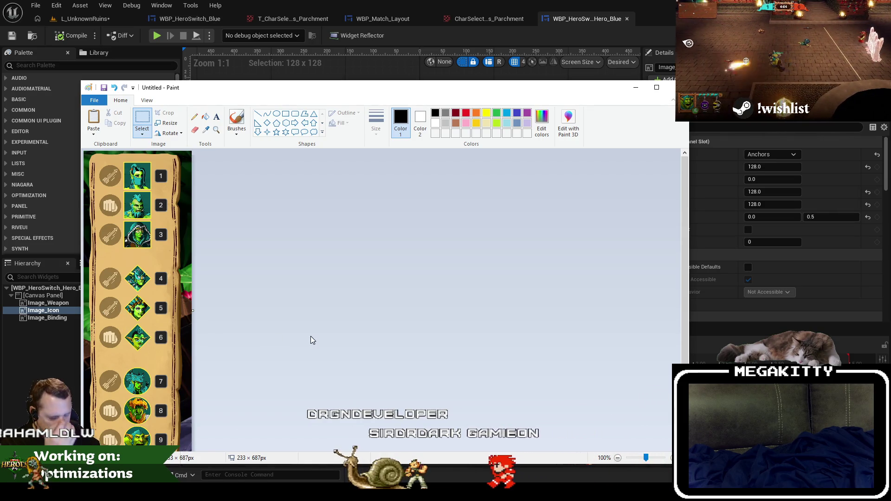
pyautogui.click(412, 4)
pyautogui.click(93, 20)
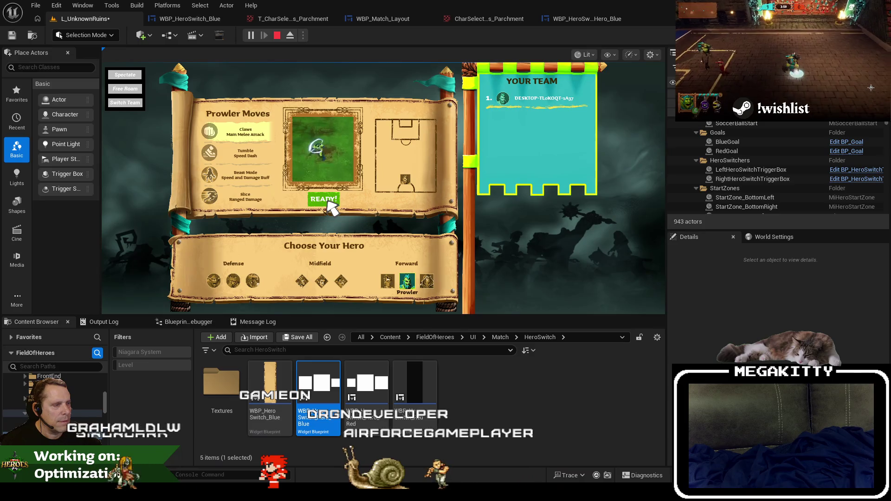
# Step: Play the level, run DestroyBotHeroes from the console, and view the hero help panel
pyautogui.click(328, 204)
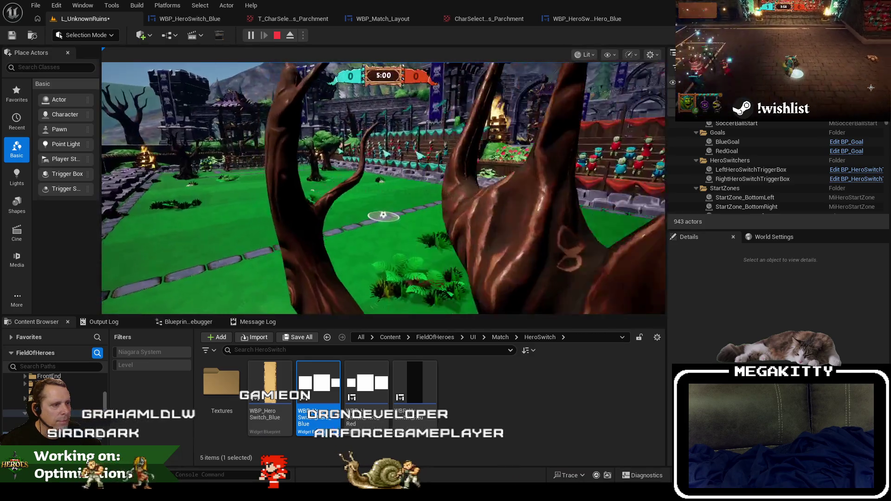
pyautogui.press('`')
pyautogui.press('Up')
pyautogui.press('Return')
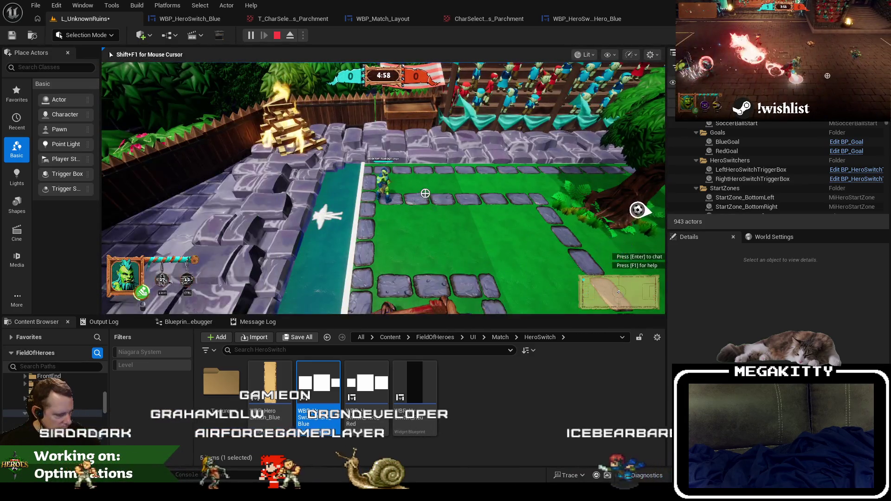
pyautogui.press('F11')
pyautogui.press('F1')
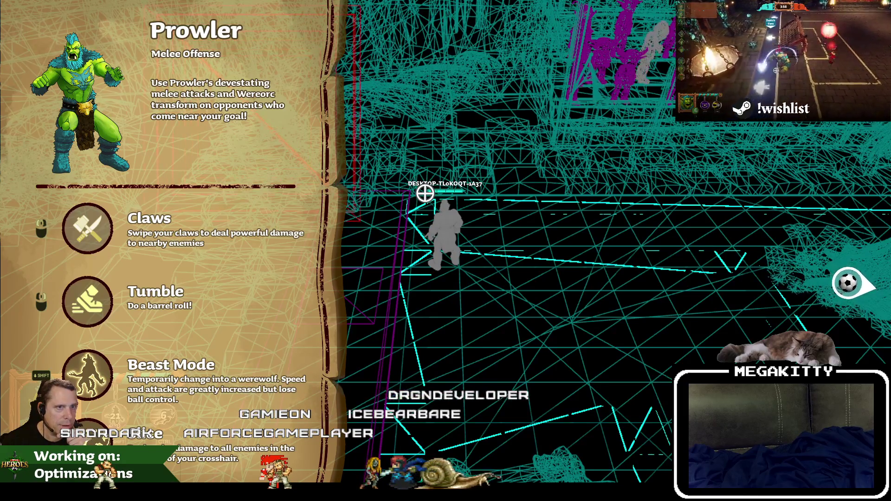
pyautogui.press('Escape')
# Step: Search the content root for id_prowler and open the ID_Prowler hero definition
pyautogui.click(361, 337)
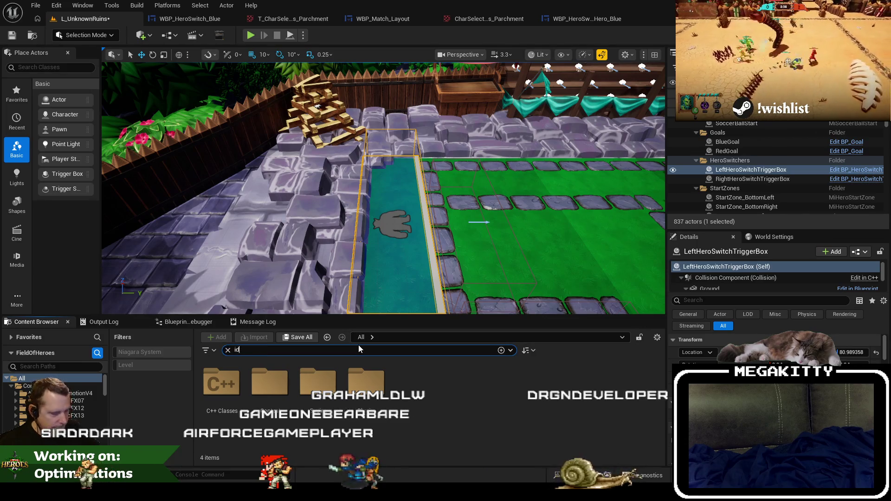
pyautogui.write('id_prowler')
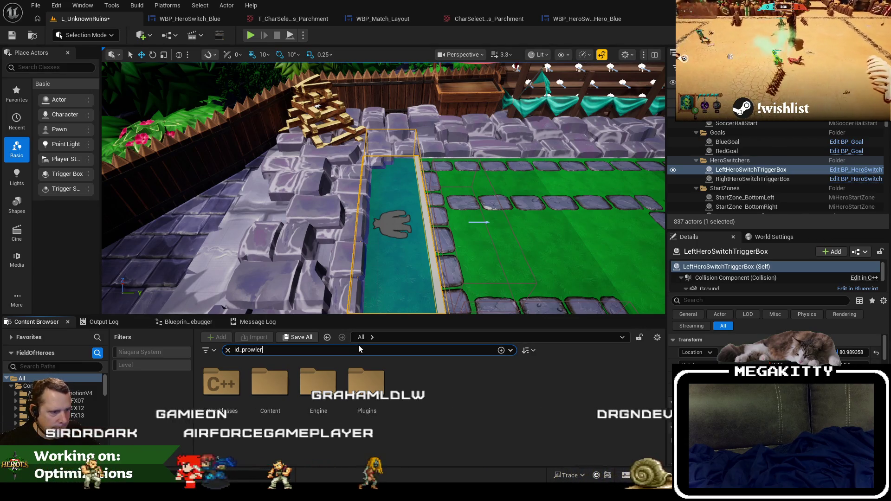
pyautogui.doubleClick(234, 389)
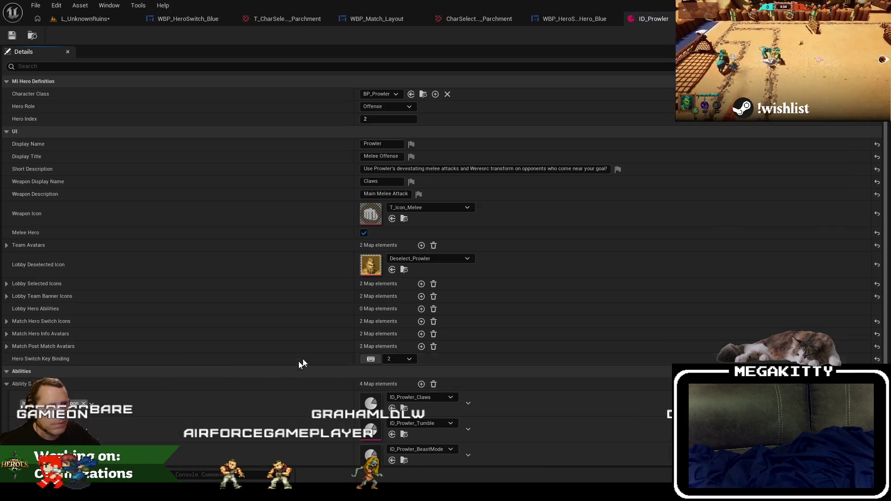
# Step: Expand ID_Prowler's Match Hero Switch Icons and browse to the Select_Blue_Prowler texture
pyautogui.click(7, 321)
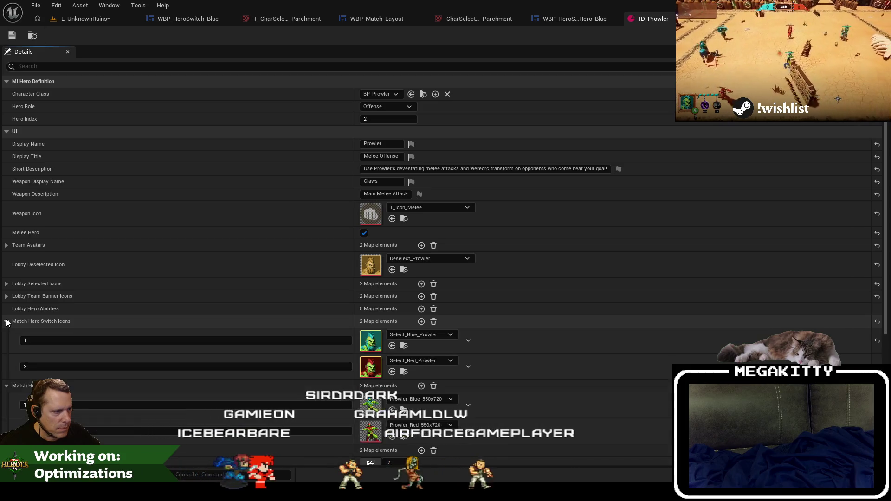
pyautogui.click(6, 386)
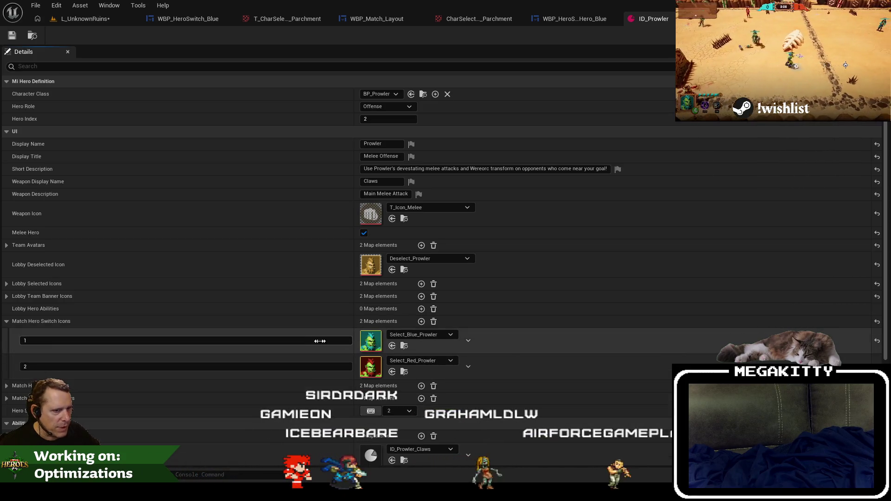
pyautogui.scroll(-2, 349, 323)
pyautogui.click(405, 316)
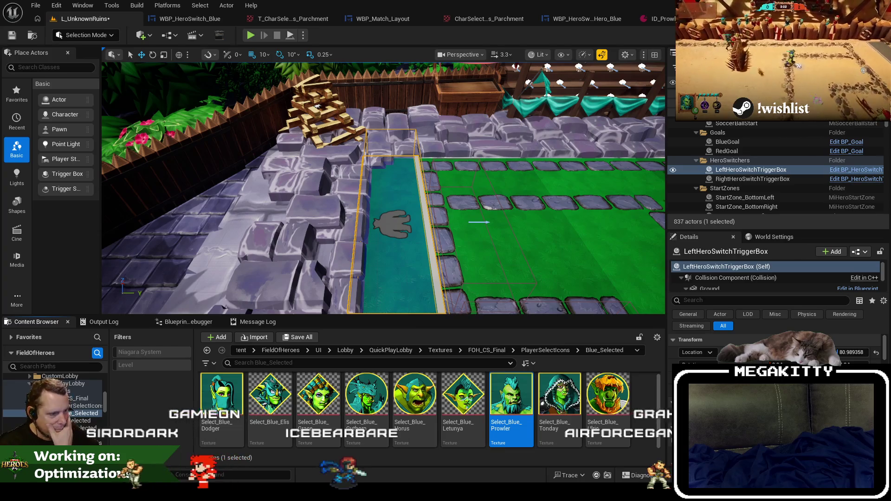
# Step: Move the hero-select strip mockup aside and bring up the character rings parchment texture
pyautogui.hotkey('alt', 'Tab')
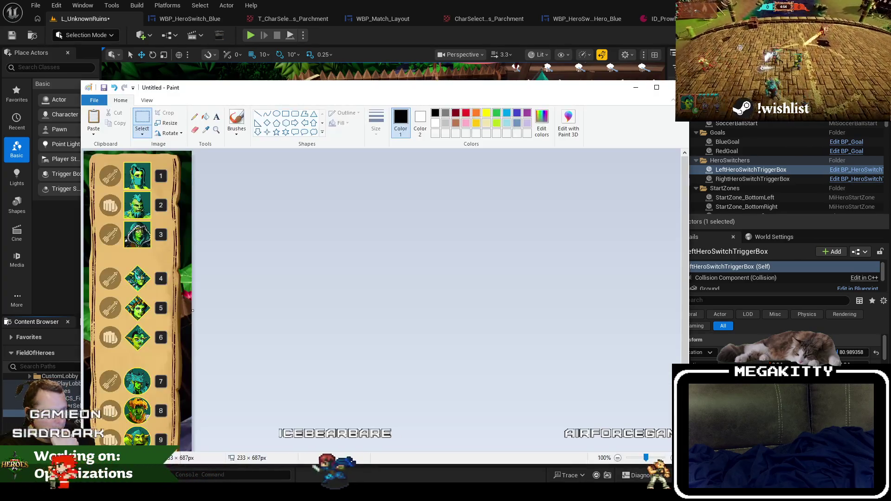
pyautogui.moveTo(235, 93); pyautogui.dragTo(467, 69)
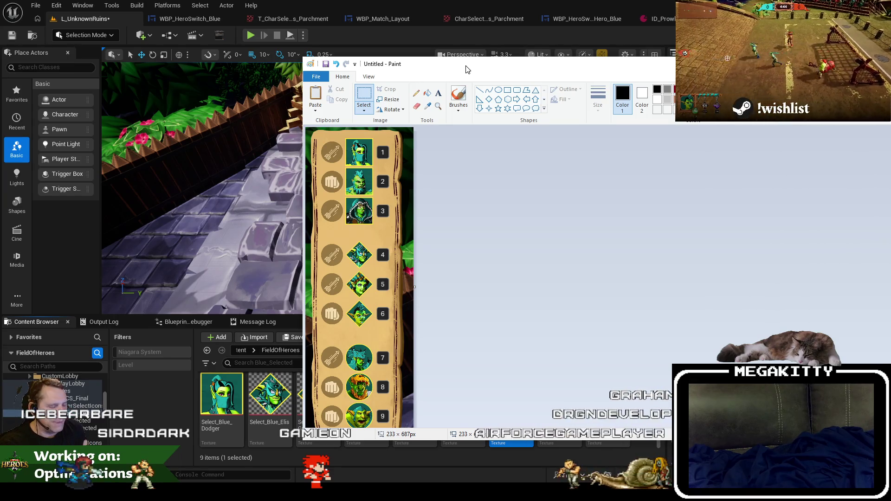
pyautogui.click(308, 19)
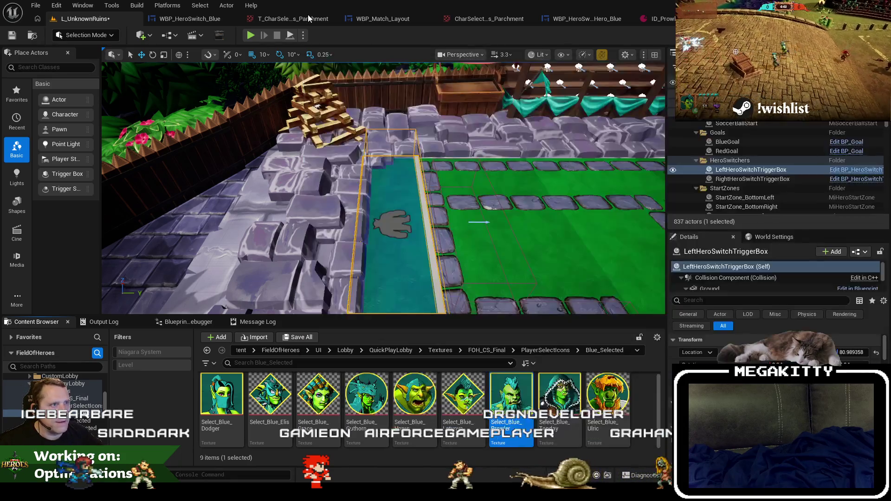
pyautogui.click(309, 18)
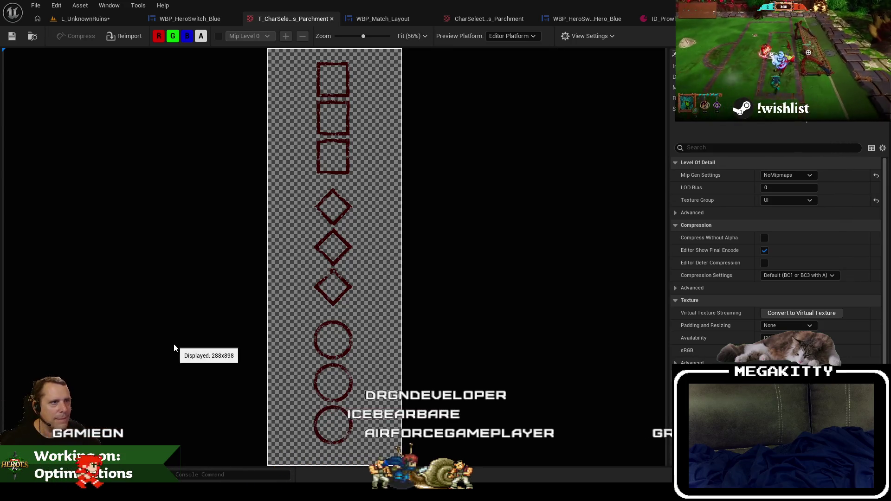
# Step: Check the character rings texture's source PNG folder, close it, and view CharSelect_CountRings_Parchment
pyautogui.click(33, 37)
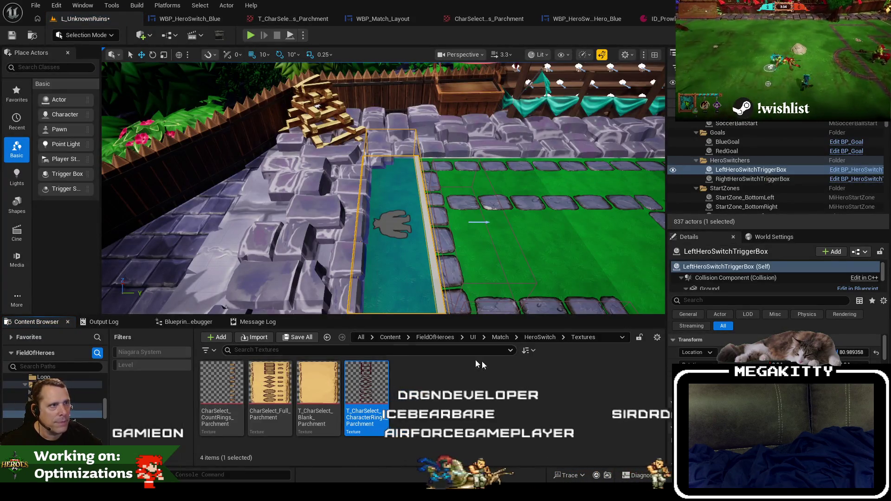
pyautogui.rightClick(382, 387)
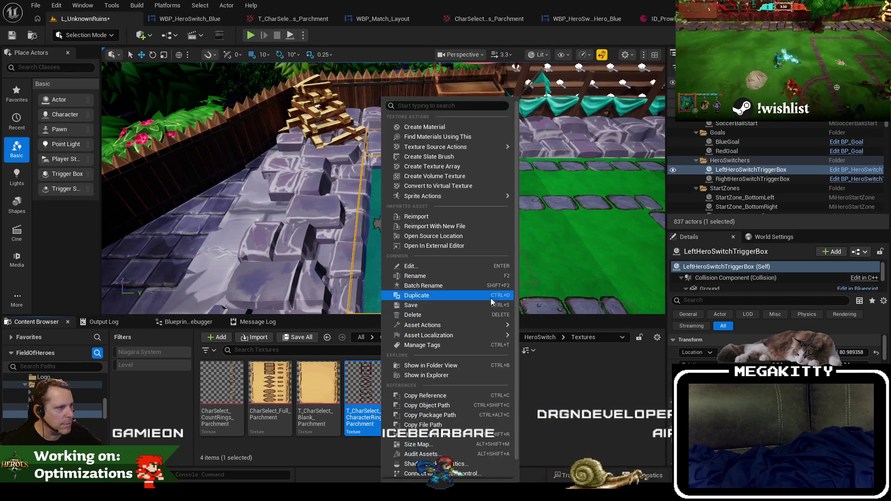
pyautogui.click(449, 237)
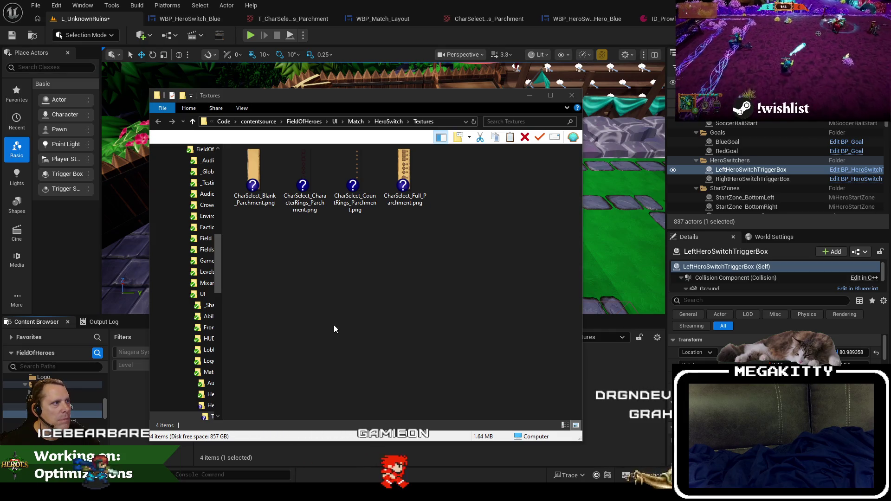
pyautogui.click(485, 16)
pyautogui.click(484, 15)
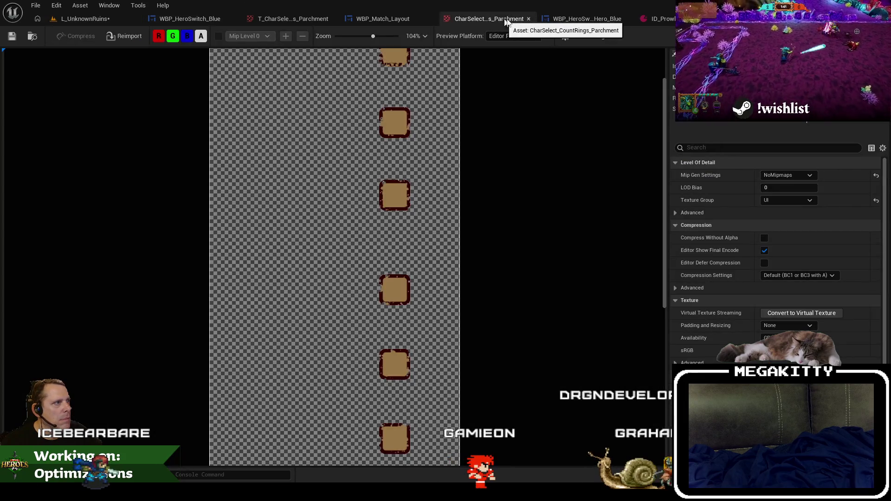
# Step: Select HeroSwitch_Red in the match layout and set its height to 1455
pyautogui.click(528, 19)
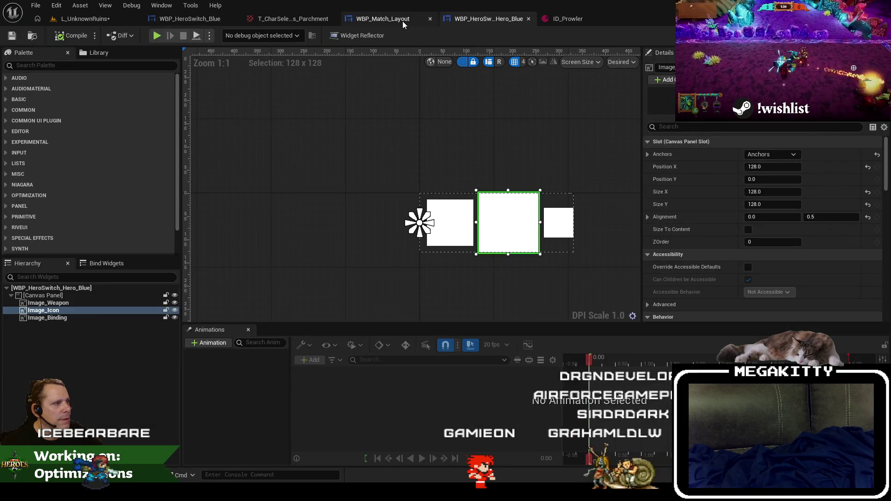
pyautogui.scroll(-2, 572, 139)
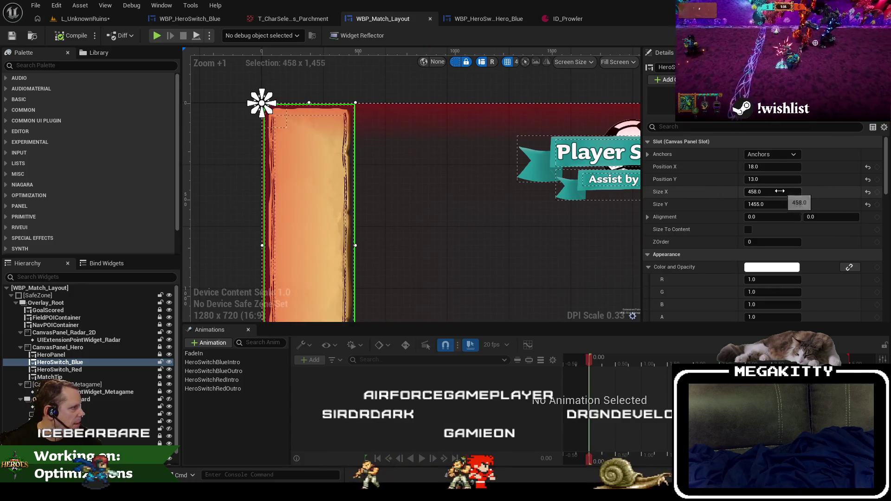
pyautogui.moveTo(561, 255)
pyautogui.mouseDown()
pyautogui.moveTo(532, 236)
pyautogui.moveTo(397, 230)
pyautogui.mouseUp()
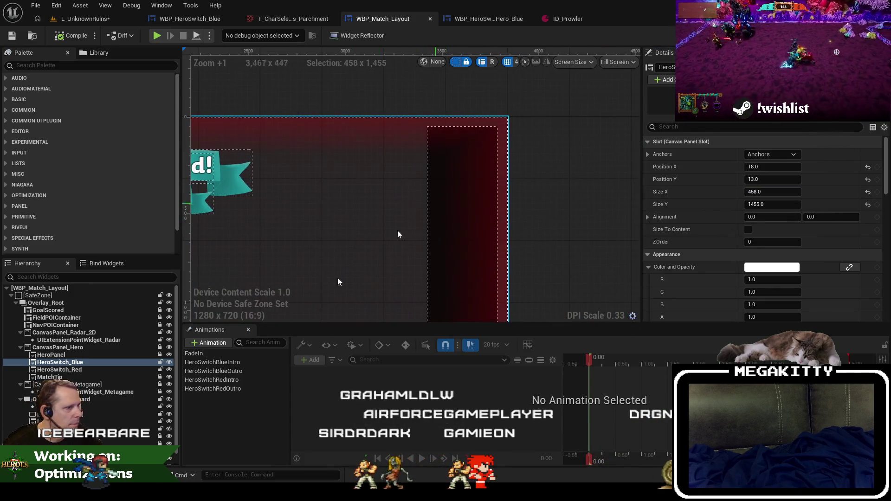
pyautogui.click(88, 369)
pyautogui.hotkey('ctrl', 'z')
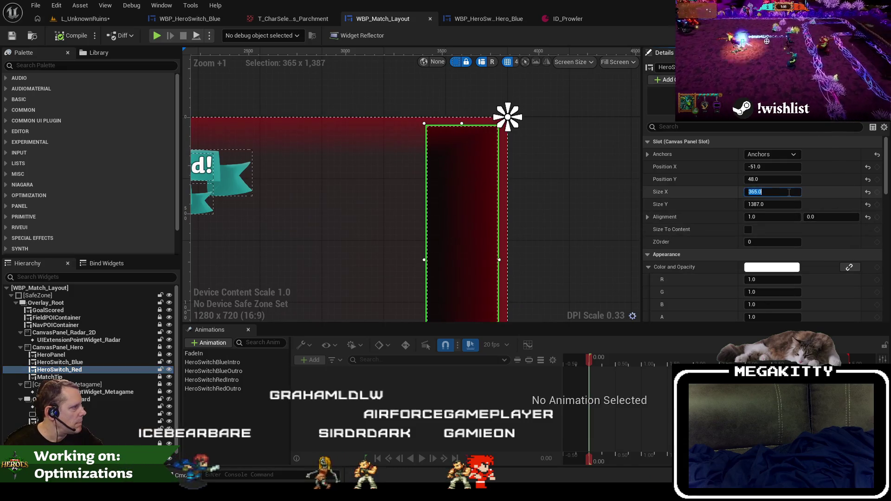
pyautogui.hotkey('ctrl', 'z')
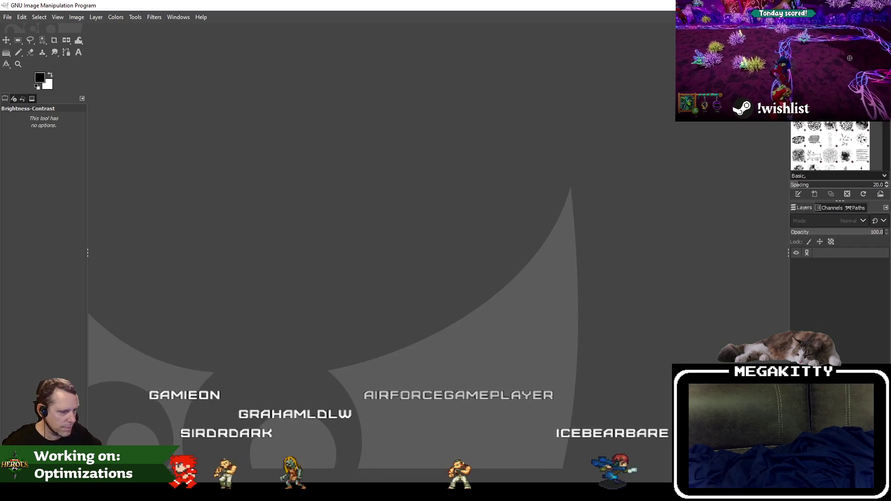
pyautogui.hotkey('alt', 'Tab')
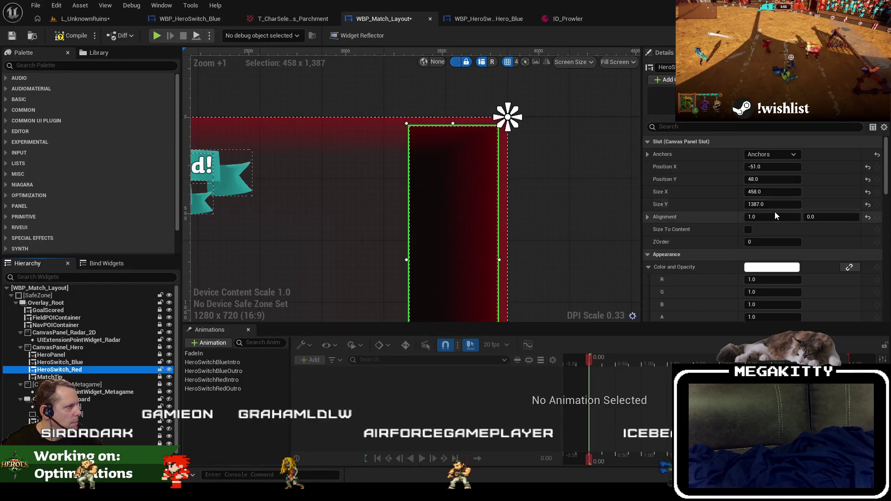
pyautogui.write('1455')
pyautogui.press('Tab')
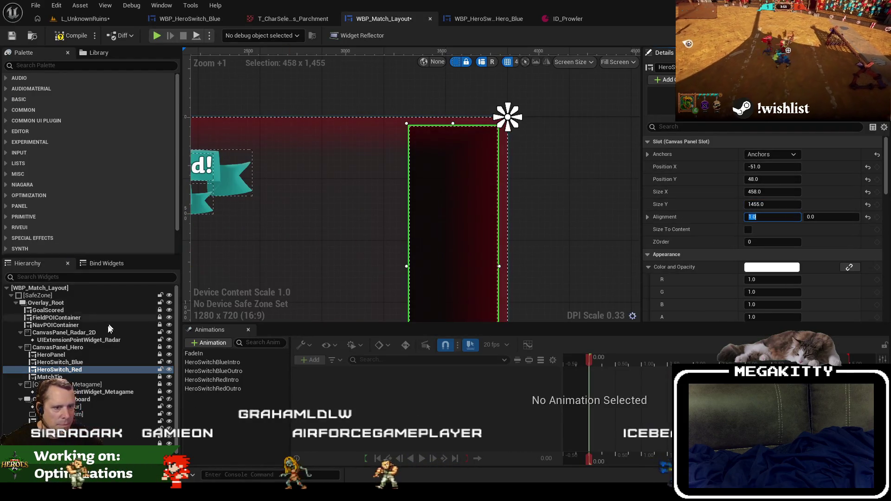
# Step: Match HeroSwitch_Red to HeroSwitch_Blue by moving it to position -18, 13
pyautogui.click(78, 364)
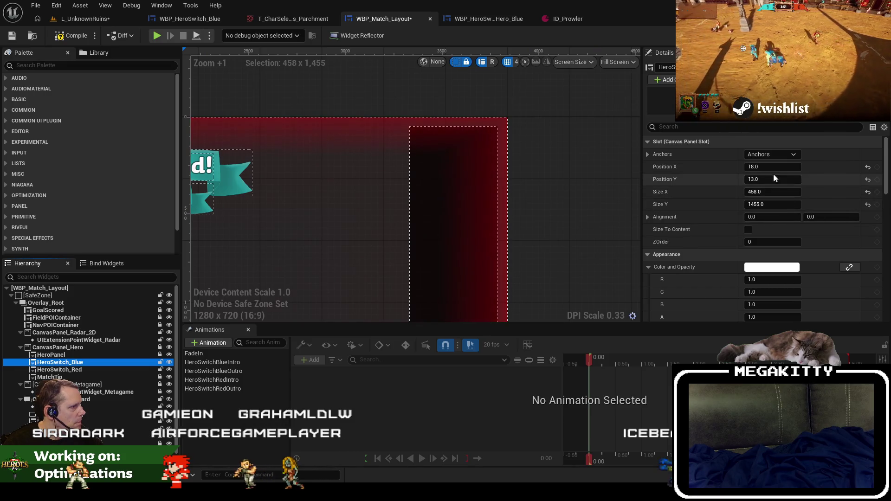
pyautogui.click(74, 370)
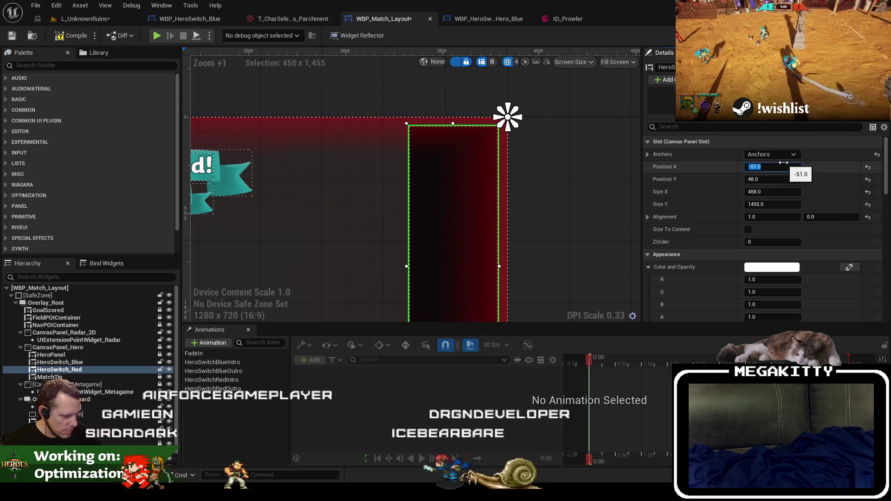
pyautogui.moveTo(777, 167); pyautogui.dragTo(792, 166)
pyautogui.moveTo(291, 279); pyautogui.dragTo(246, 249)
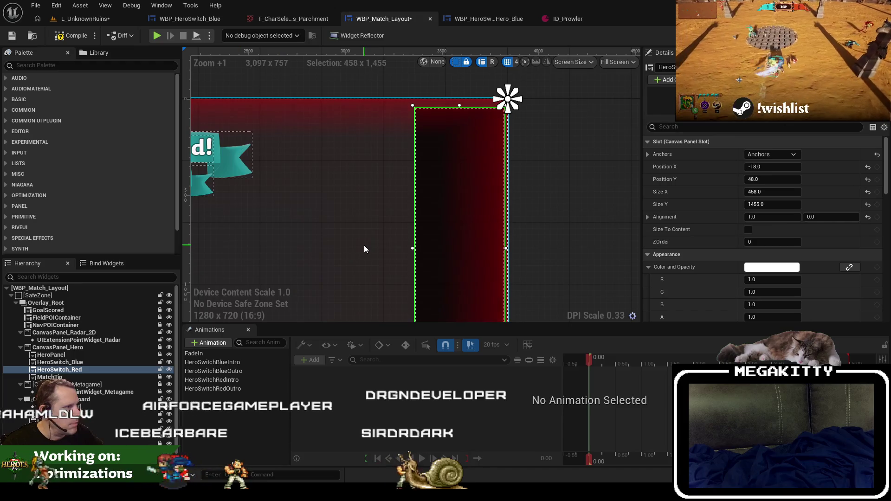
pyautogui.click(78, 370)
pyautogui.click(75, 363)
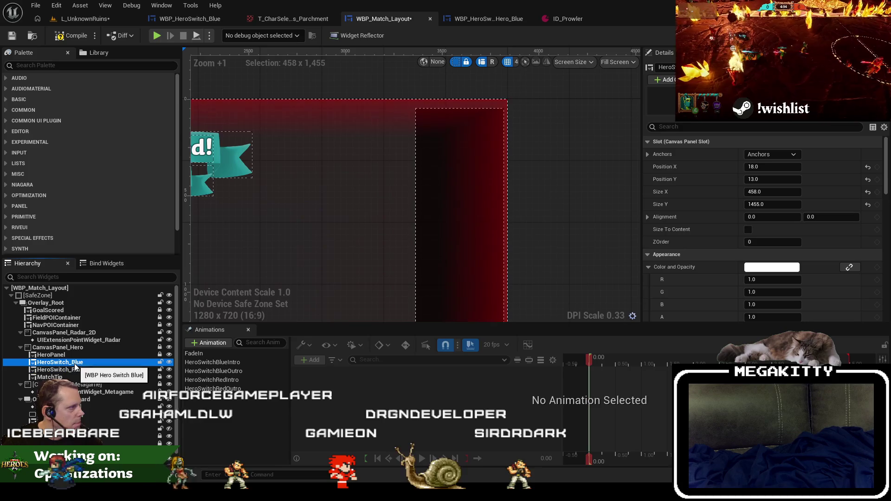
pyautogui.click(70, 370)
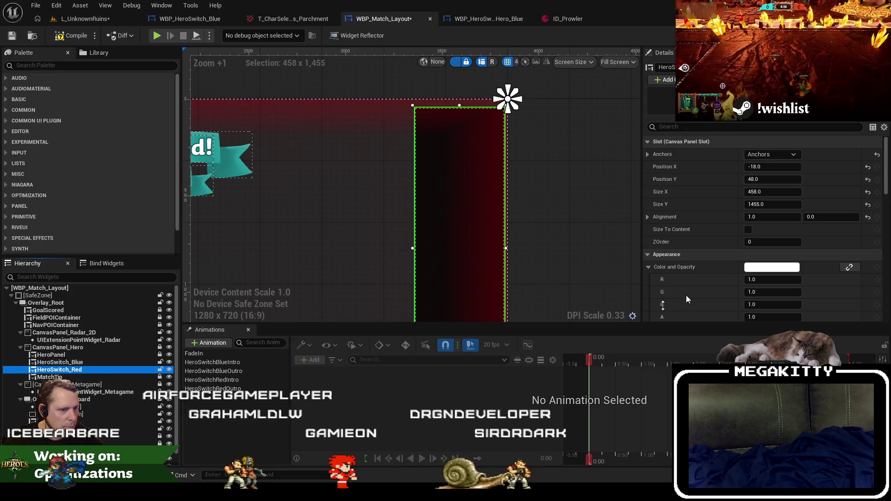
pyautogui.write('13')
pyautogui.press('Return')
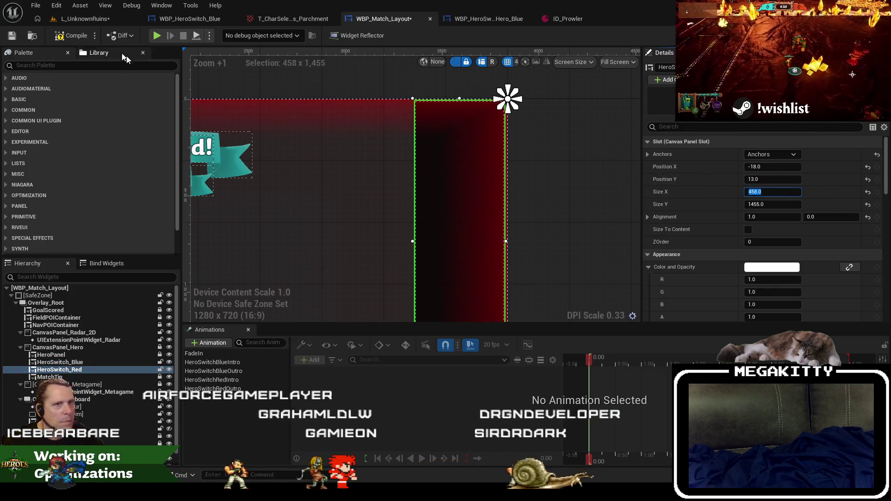
# Step: Save the WBP_Match_Layout widget
pyautogui.click(12, 36)
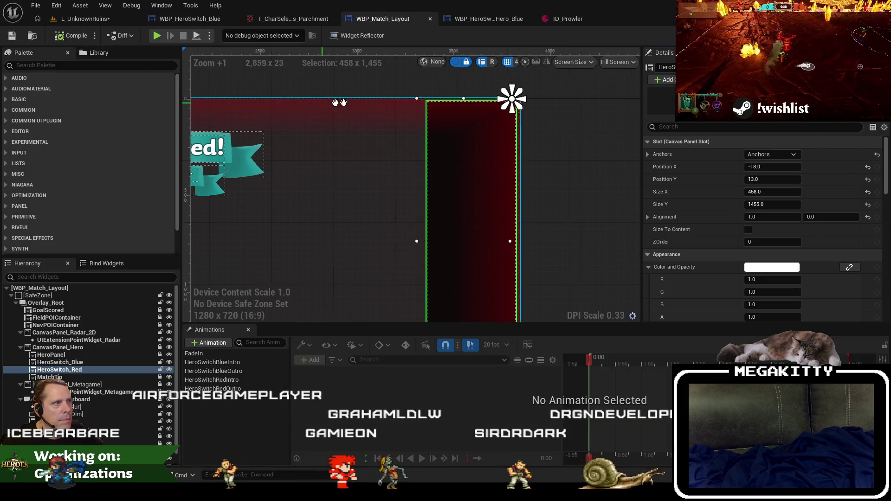
pyautogui.scroll(-3, 381, 164)
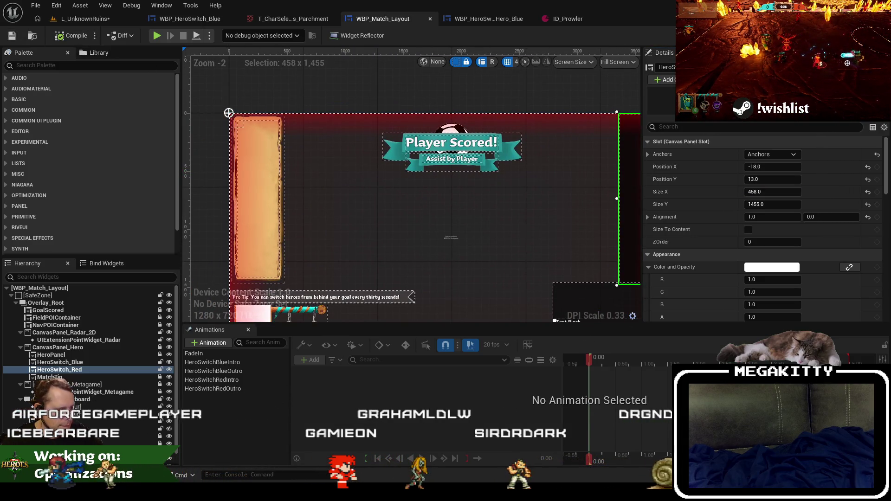
pyautogui.hotkey('alt', 'Tab')
pyautogui.hotkey('alt', 'Tab')
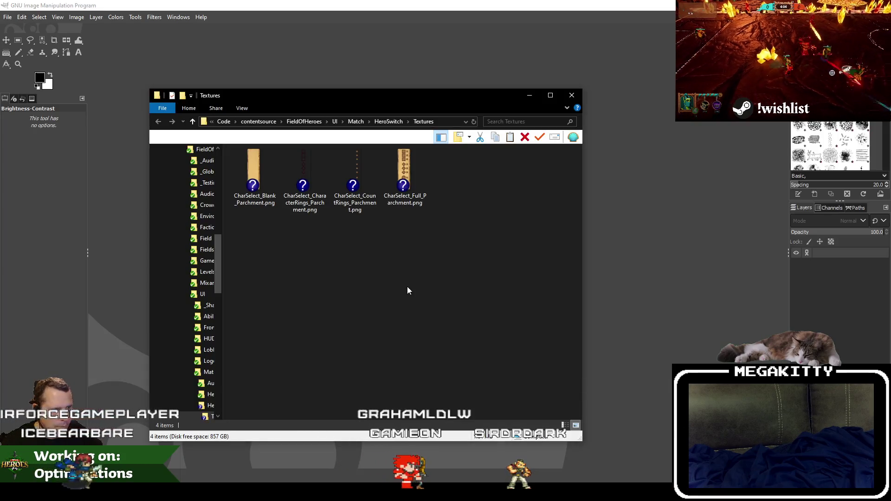
# Step: Load the rings parchment sheet into GIMP and crop it to the top 135×140 square frame
pyautogui.moveTo(304, 176)
pyautogui.mouseDown()
pyautogui.moveTo(371, 209)
pyautogui.moveTo(557, 255)
pyautogui.moveTo(681, 272)
pyautogui.mouseUp()
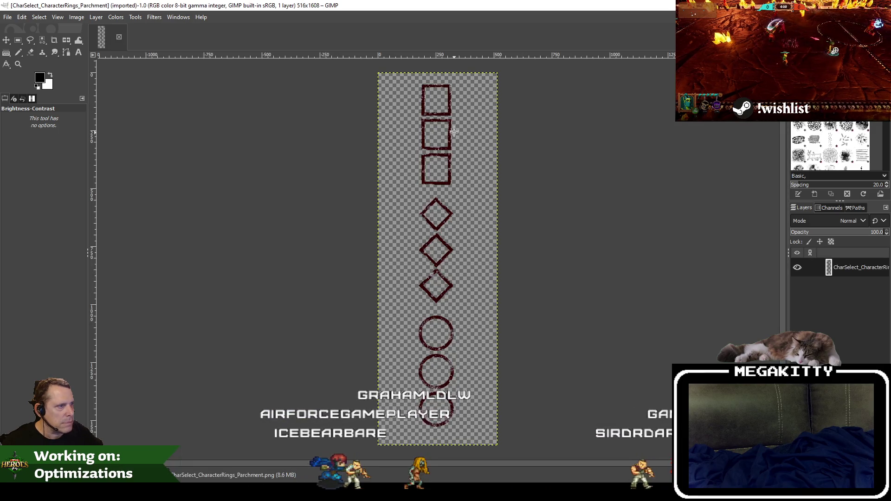
pyautogui.keyDown('ctrl'); pyautogui.scroll(2, 453, 131); pyautogui.keyUp('ctrl')
pyautogui.scroll(3, 455, 185)
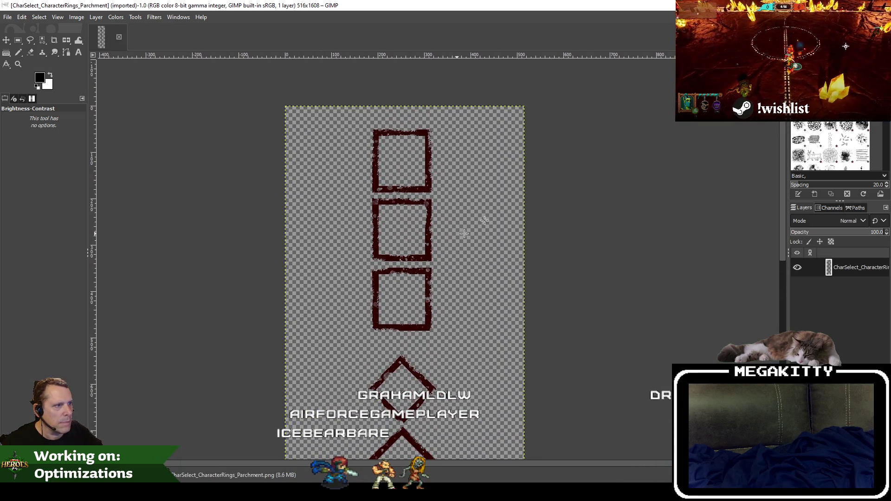
pyautogui.keyDown('ctrl'); pyautogui.scroll(3, 438, 80); pyautogui.keyUp('ctrl')
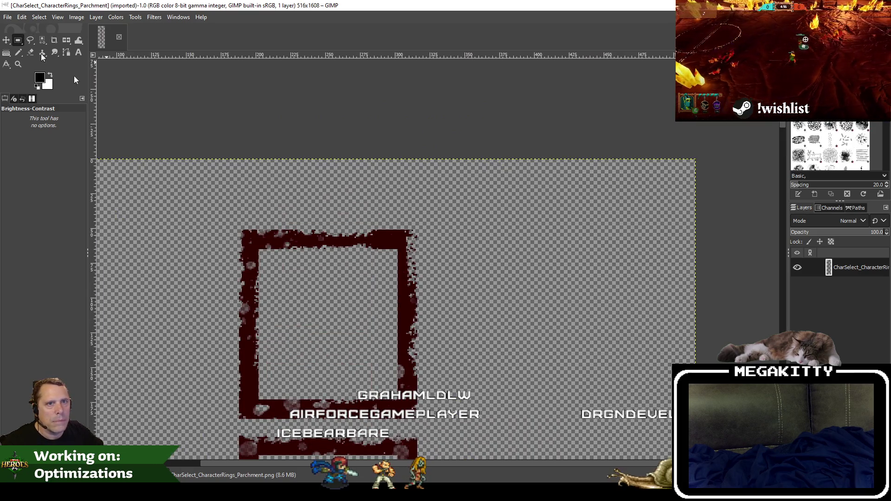
pyautogui.press('r')
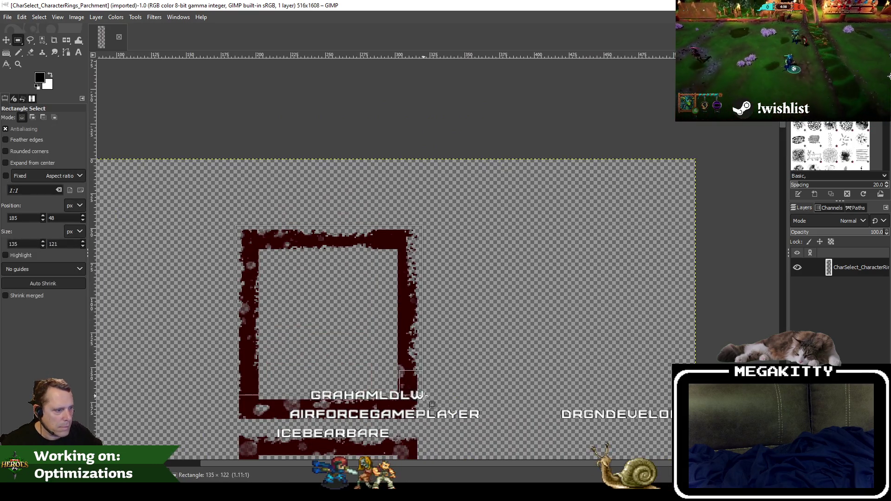
pyautogui.moveTo(422, 420); pyautogui.dragTo(422, 419)
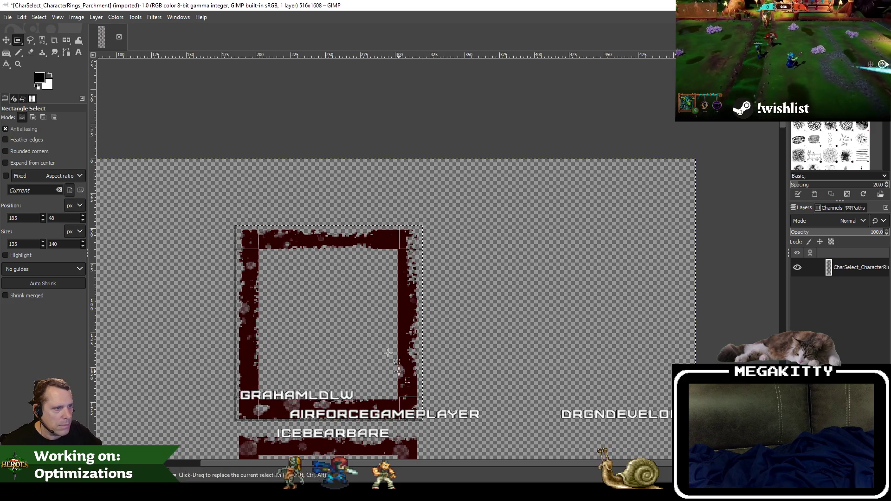
pyautogui.click(79, 18)
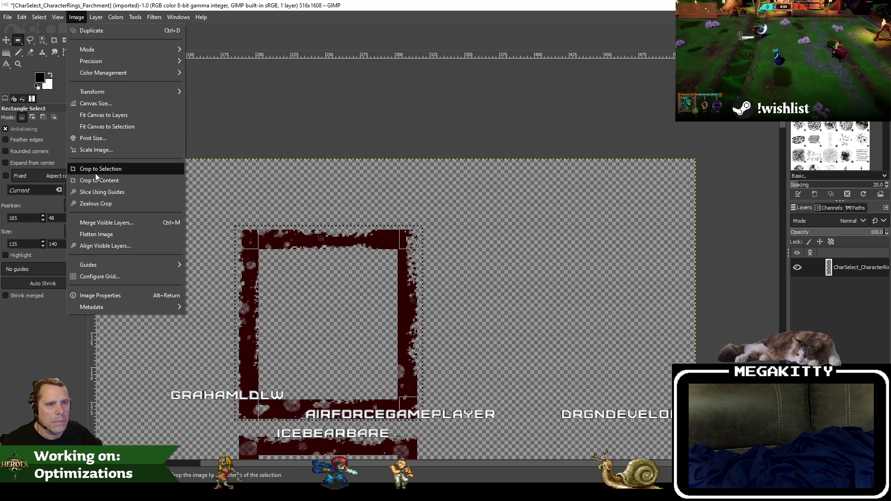
pyautogui.click(96, 168)
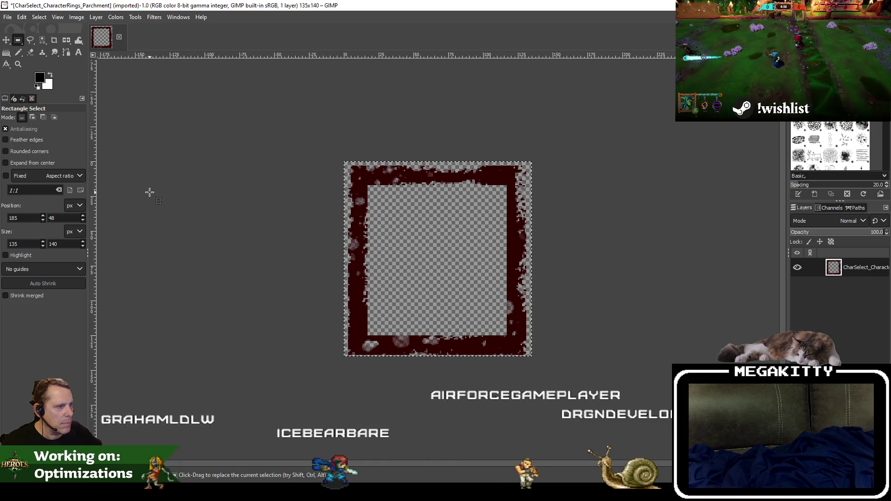
# Step: Save the cropped image as CharSelect_BoxFrame.xcf
pyautogui.click(8, 17)
pyautogui.click(61, 122)
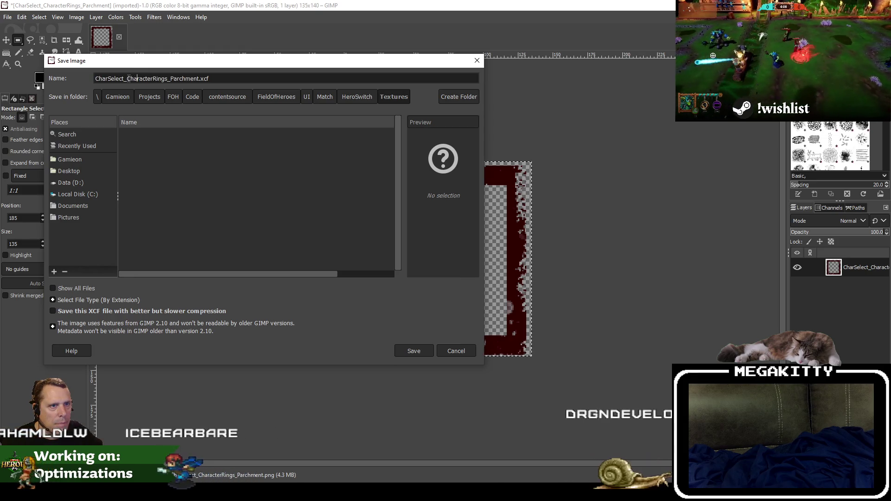
pyautogui.write('BoxFra')
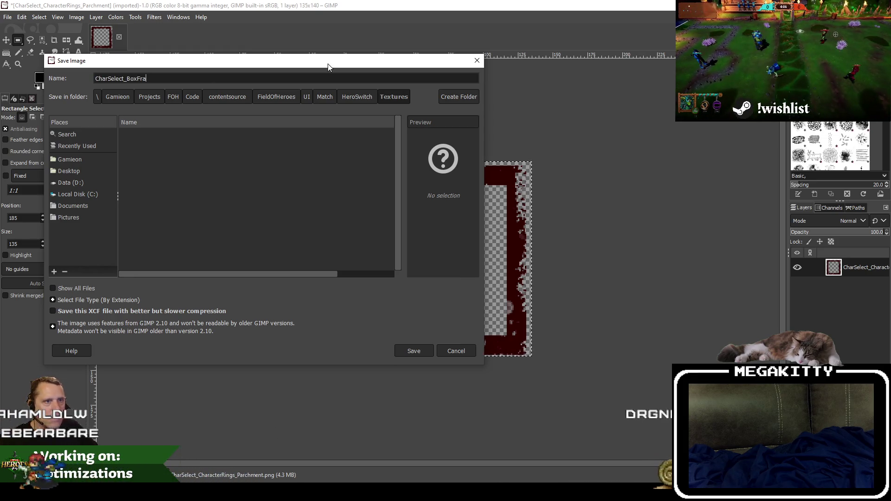
pyautogui.write('me')
pyautogui.press('Return')
pyautogui.click(8, 18)
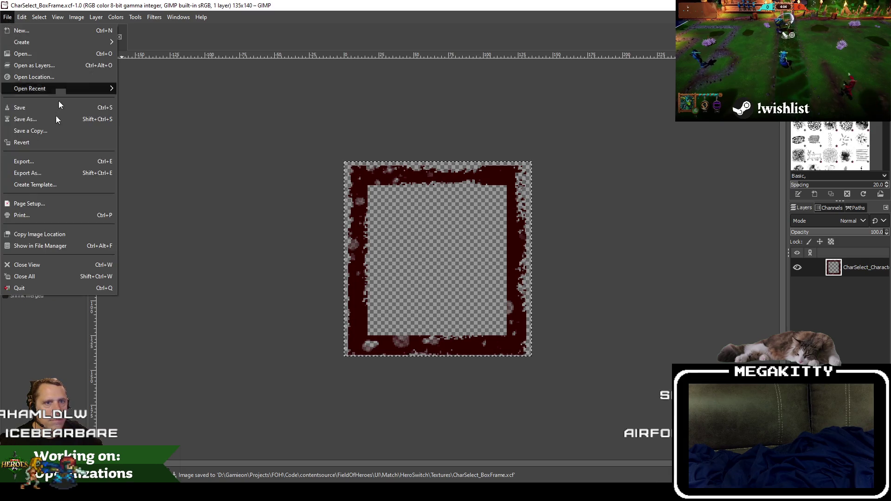
# Step: Export the box frame as CharSelect_BoxFrame.png
pyautogui.click(63, 174)
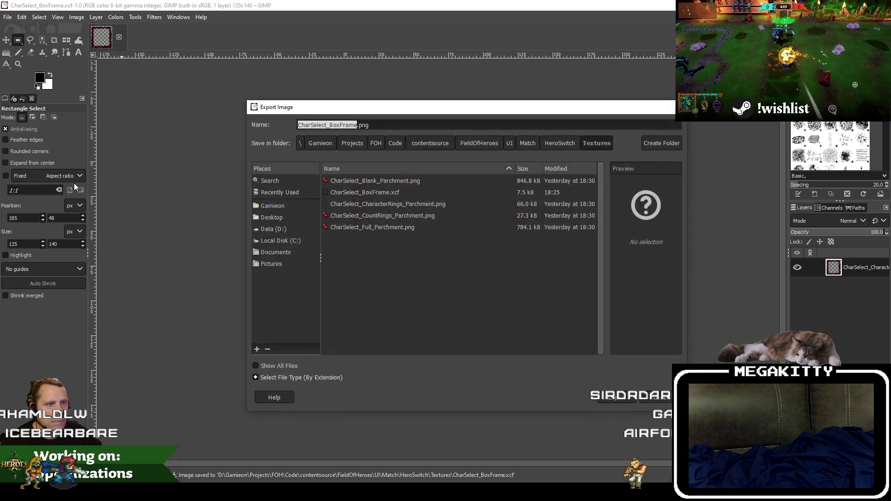
pyautogui.click(617, 398)
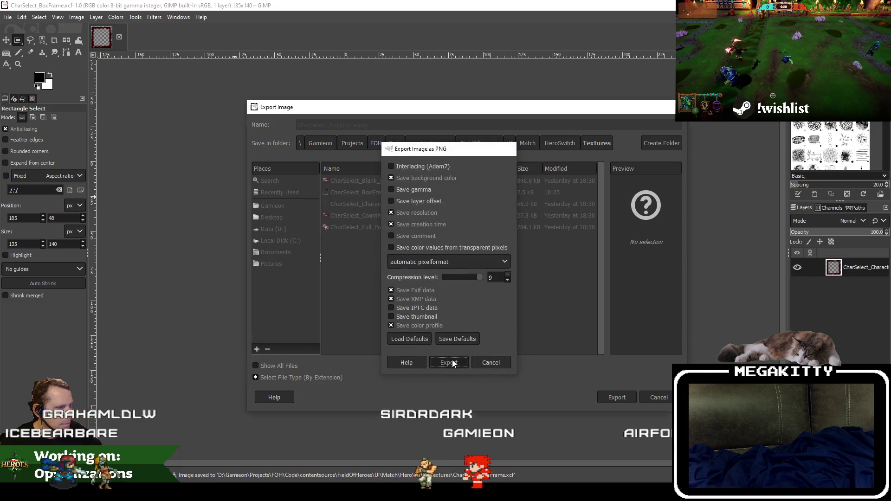
pyautogui.click(449, 362)
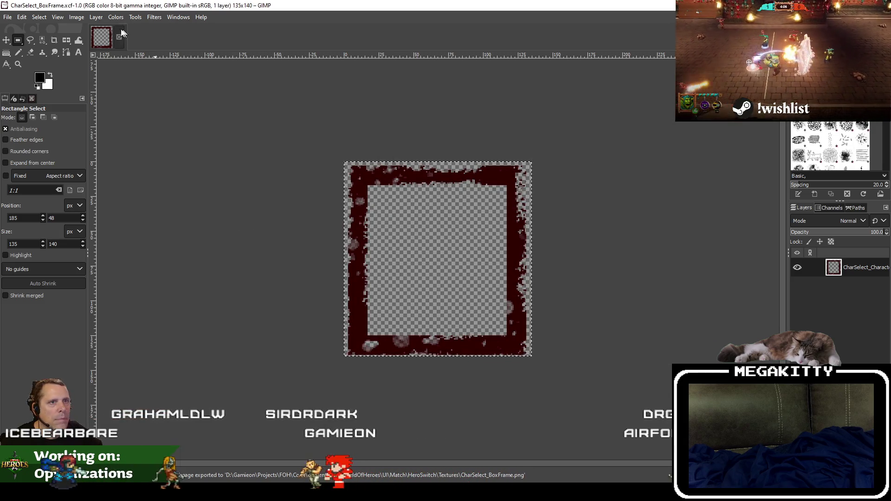
# Step: Restore the full sheet and crop it to a tight selection around the diamond frame
pyautogui.hotkey('ctrl', 'z')
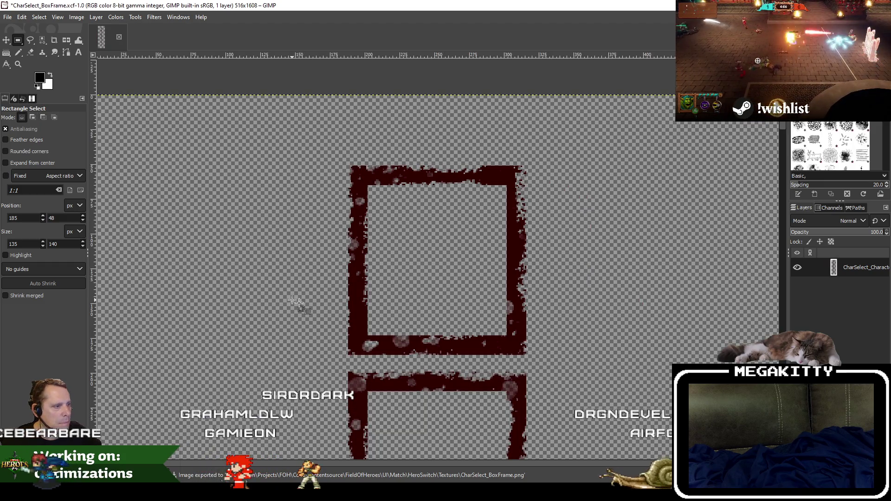
pyautogui.rightClick(297, 273)
pyautogui.click(222, 296)
pyautogui.scroll(-10, 235, 224)
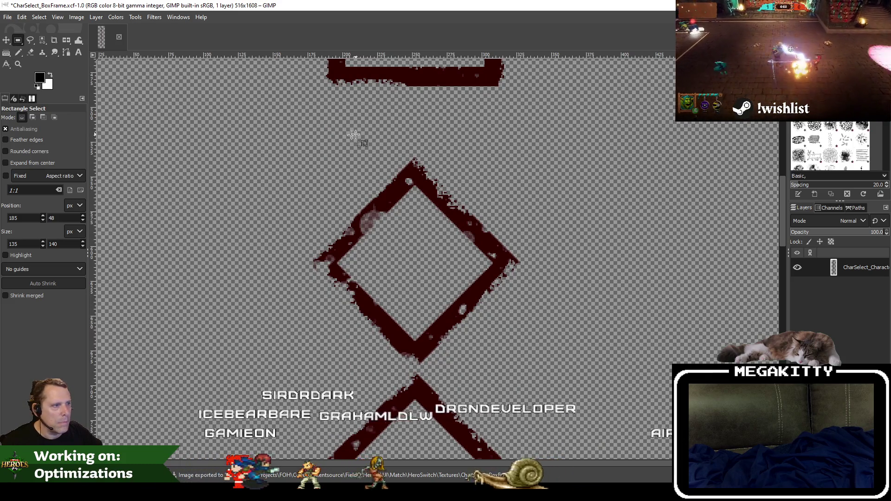
pyautogui.moveTo(299, 145); pyautogui.dragTo(529, 367)
pyautogui.moveTo(430, 158); pyautogui.dragTo(430, 164)
pyautogui.moveTo(521, 240); pyautogui.dragTo(517, 243)
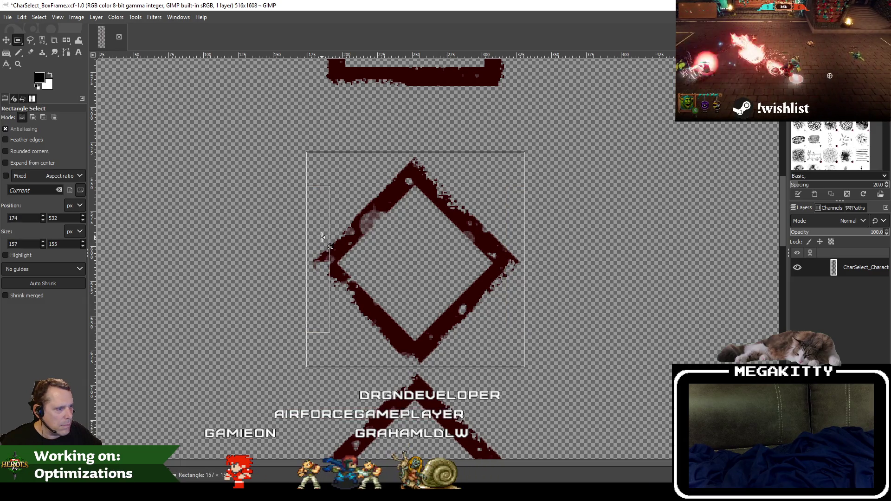
pyautogui.click(66, 17)
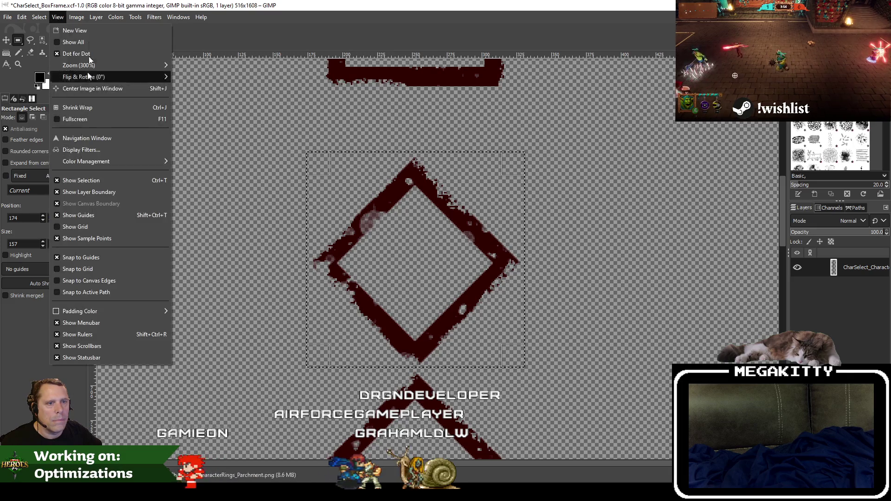
pyautogui.click(103, 168)
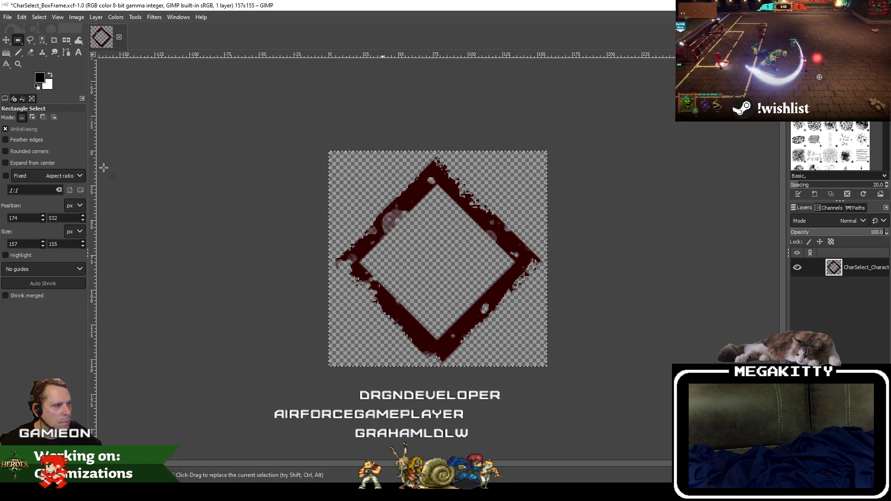
# Step: Save the cropped image as CharSelect_DiamondFrame.xcf
pyautogui.click(8, 17)
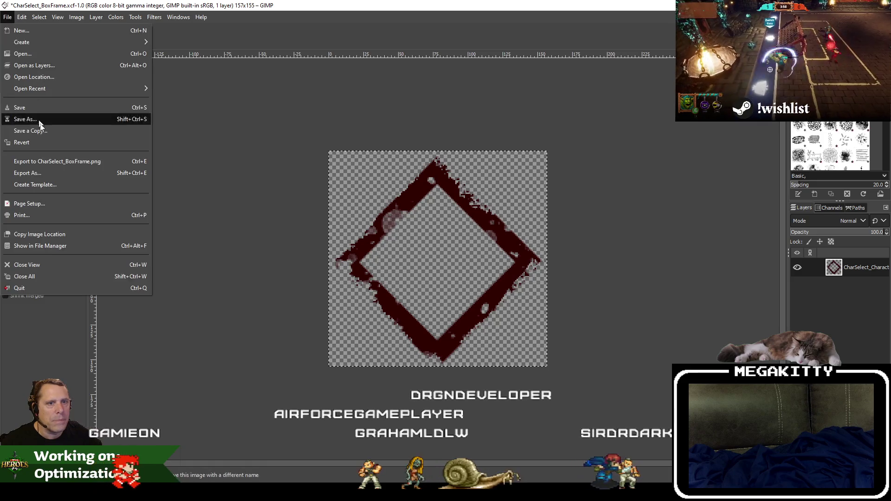
pyautogui.click(49, 129)
pyautogui.click(155, 81)
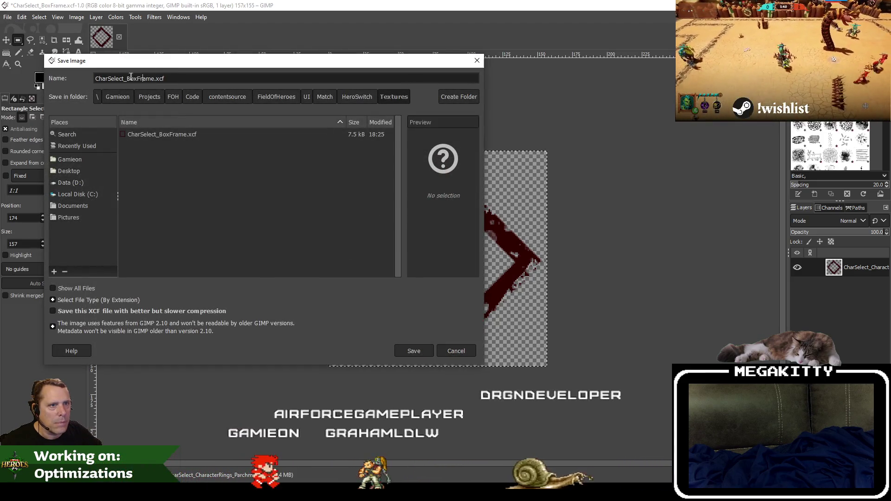
pyautogui.write('Diamo')
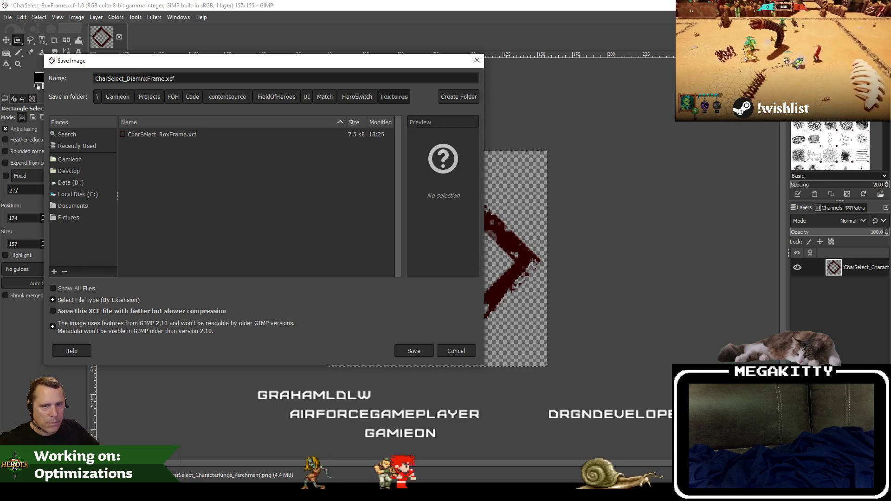
pyautogui.press('Delete')
pyautogui.write('nd')
pyautogui.press('Return')
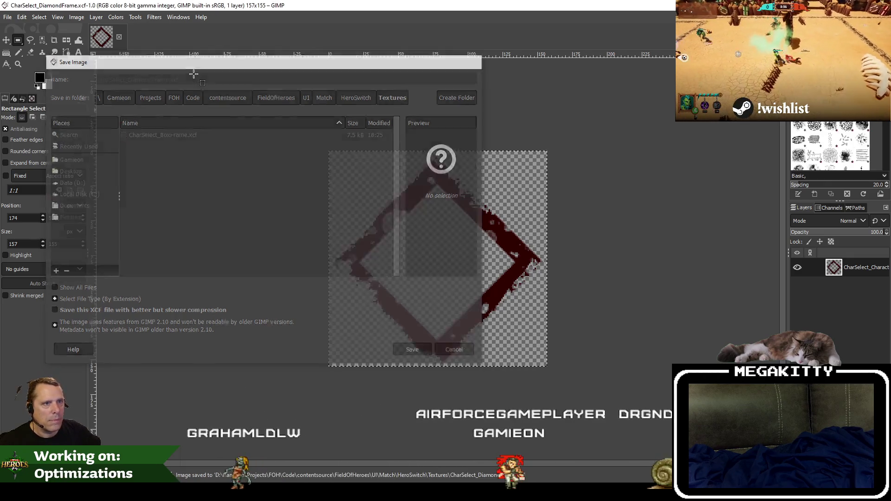
# Step: Export the diamond frame as CharSelect_DiamondFrame.png and return to Unreal's Textures folder
pyautogui.click(3, 17)
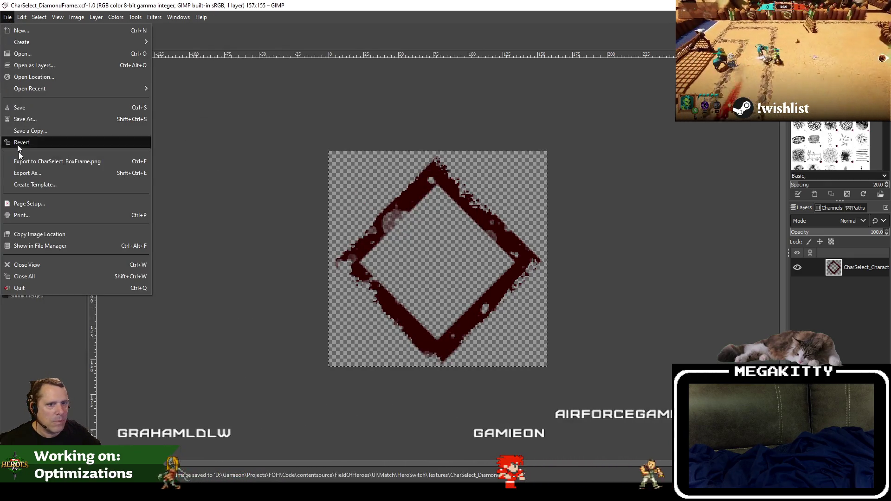
pyautogui.click(62, 171)
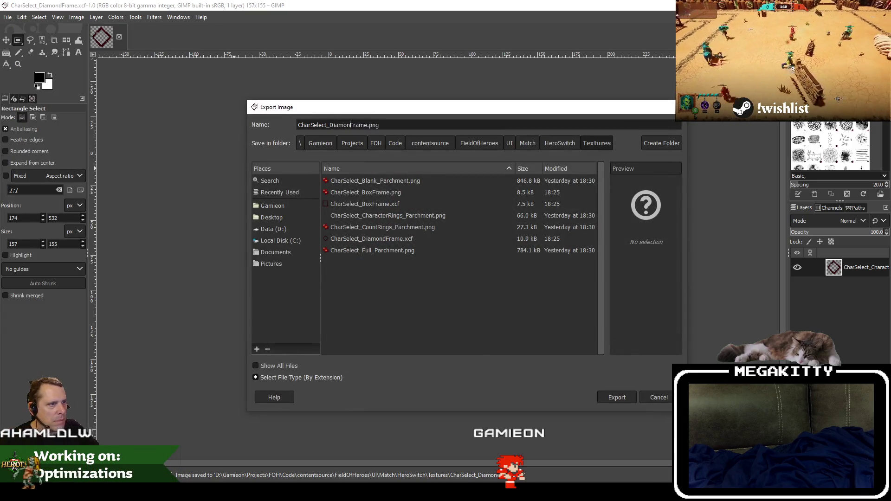
pyautogui.press('Return')
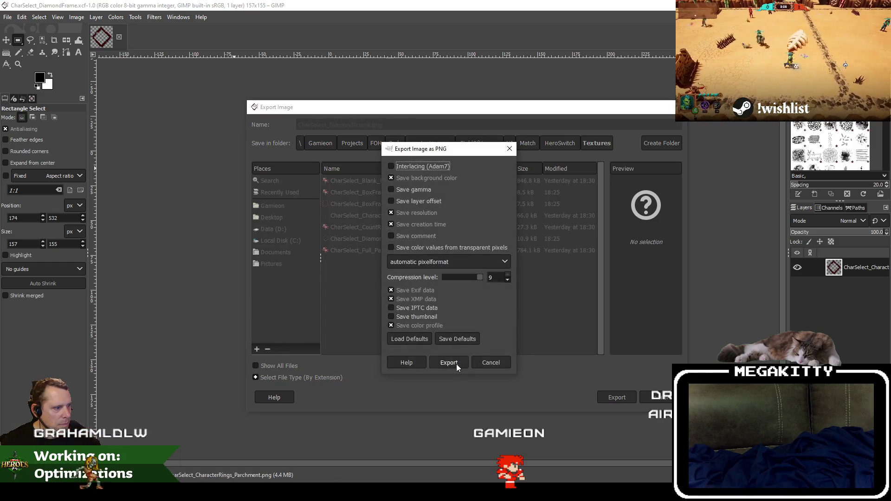
pyautogui.click(456, 364)
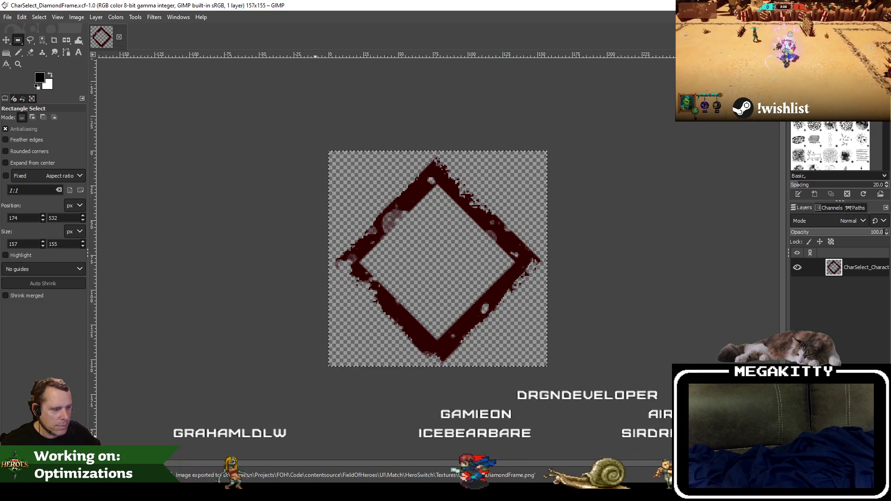
pyautogui.hotkey('alt', 'Tab')
pyautogui.click(422, 344)
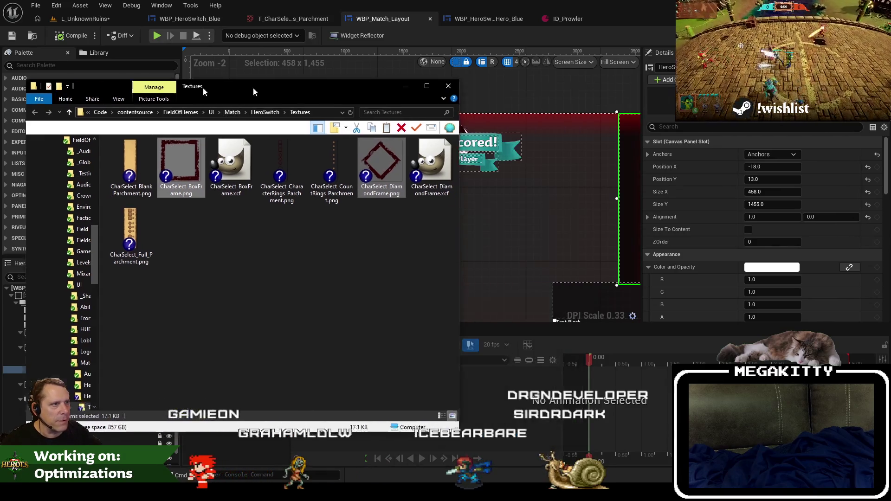
# Step: Import the box and diamond frame textures in the L_UnknownRuins level editor
pyautogui.click(132, 49)
pyautogui.click(77, 19)
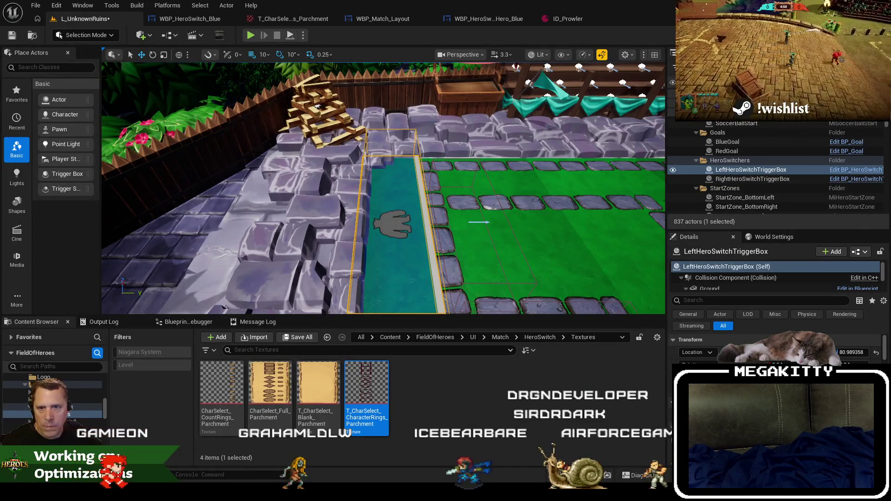
pyautogui.moveTo(457, 396); pyautogui.dragTo(474, 402)
# Step: Set both frame textures' Texture Group to UI via the Property Matrix
pyautogui.rightClick(307, 378)
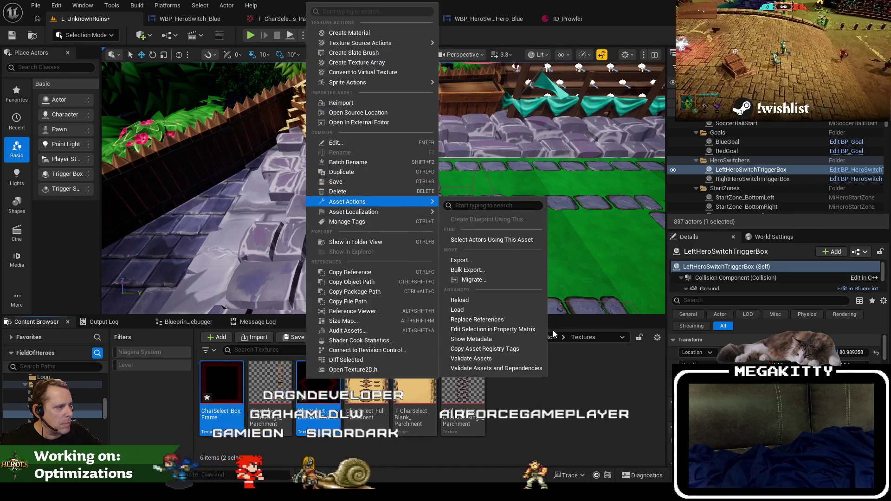
pyautogui.click(537, 327)
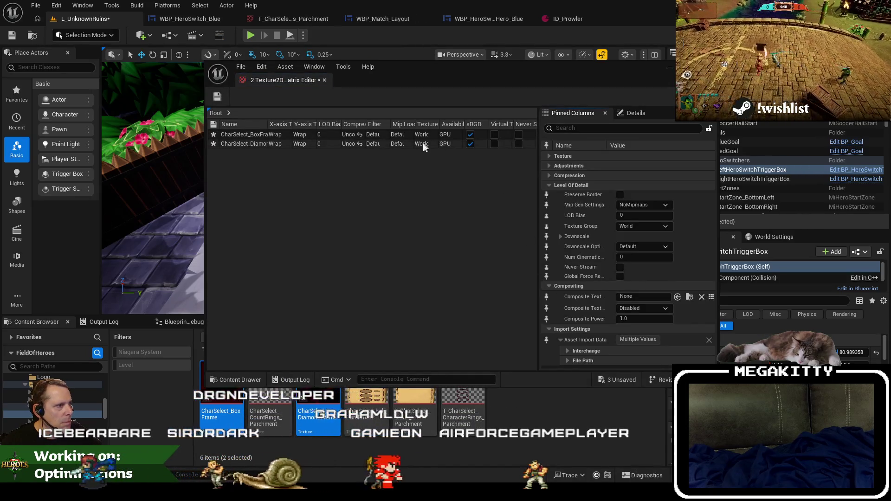
pyautogui.click(421, 144)
pyautogui.keyDown('ctrl'); pyautogui.click(421, 134); pyautogui.keyUp('ctrl')
pyautogui.click(636, 226)
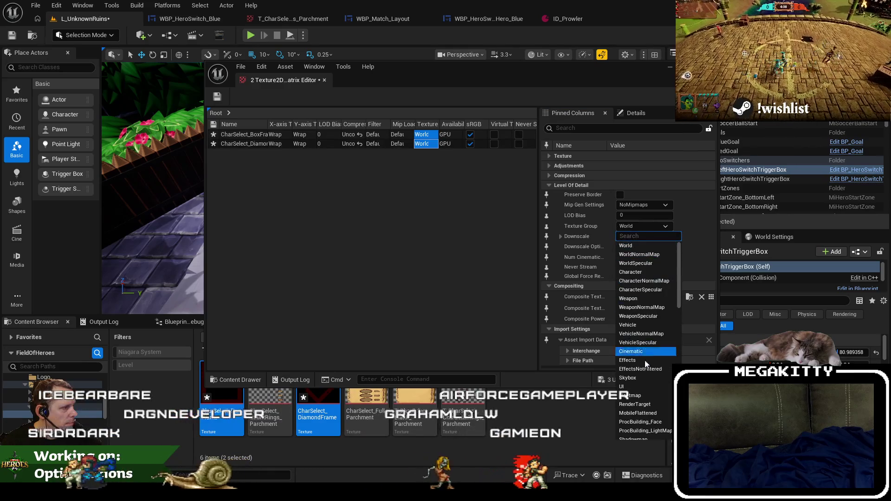
pyautogui.click(640, 387)
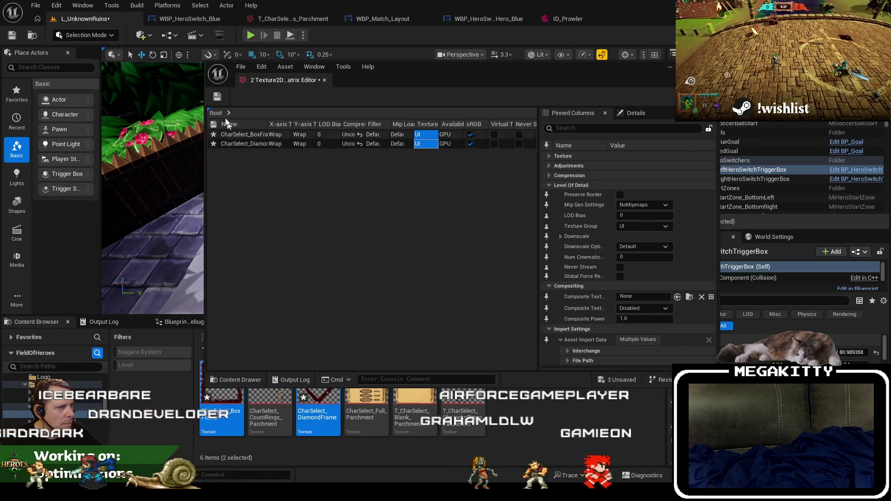
pyautogui.click(325, 81)
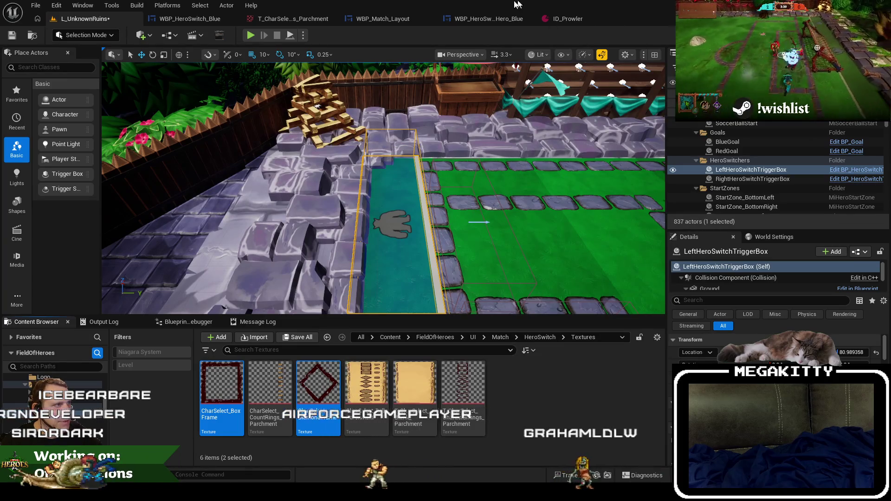
# Step: Check the Match Hero Switch Icons entries on ID_Prowler, then move to Visual Studio
pyautogui.click(571, 21)
pyautogui.click(7, 292)
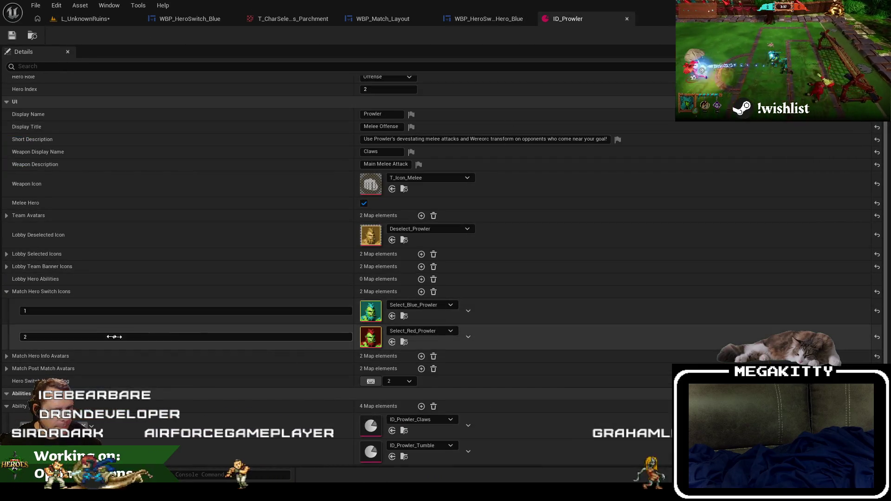
pyautogui.click(6, 293)
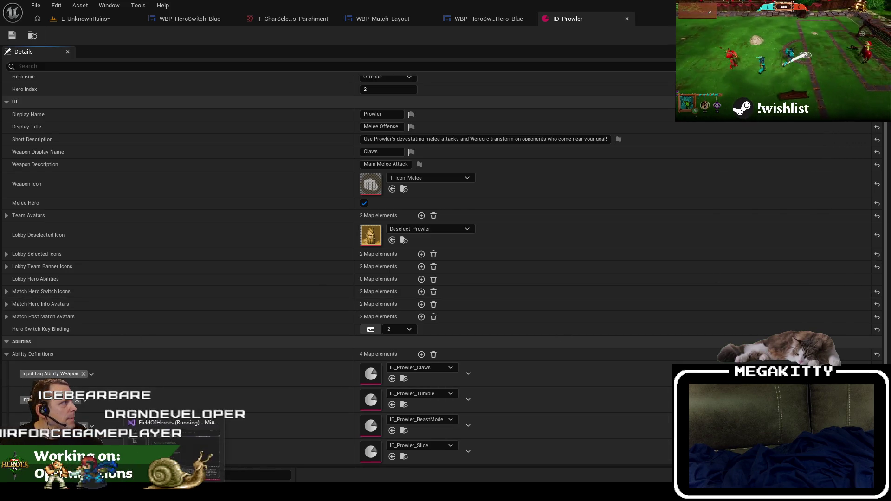
pyautogui.click(174, 445)
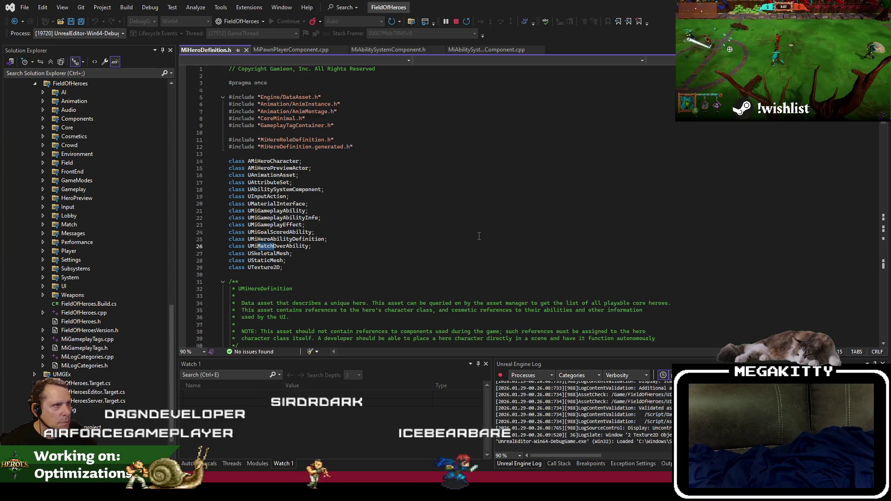
# Step: Duplicate Match_HeroSwitchIcons and change the copy to a single Match_HeroSwitchIconFrame texture
pyautogui.hotkey('ctrl', '-')
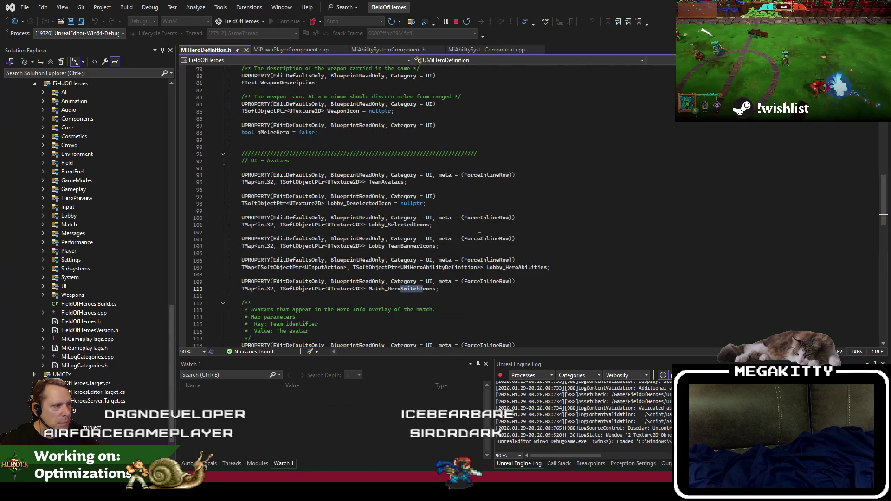
pyautogui.hotkey('shift', 'Up')
pyautogui.hotkey('shift', 'Up')
pyautogui.hotkey('ctrl', 'd')
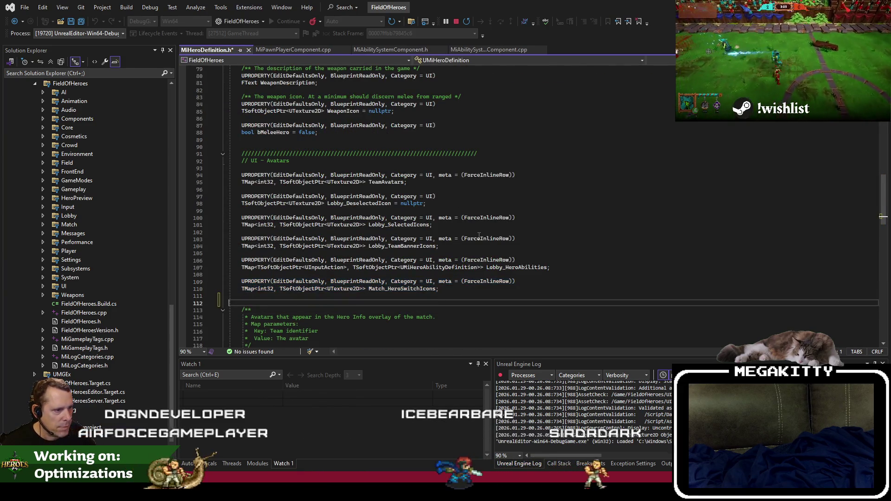
pyautogui.hotkey('ctrl', 'Right')
pyautogui.hotkey('ctrl', 'Right')
pyautogui.hotkey('ctrl', 'Right')
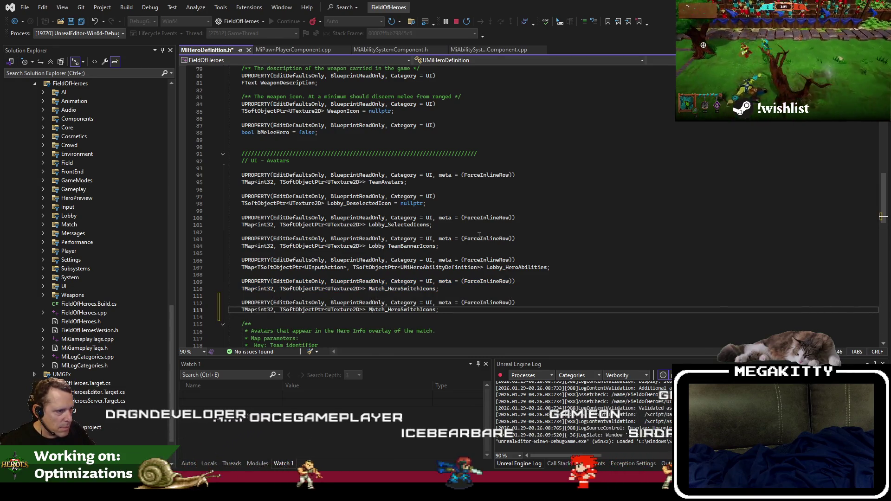
pyautogui.press('Home')
pyautogui.hotkey('ctrl', 'Delete')
pyautogui.hotkey('ctrl', 'Delete')
pyautogui.hotkey('ctrl', 'Delete')
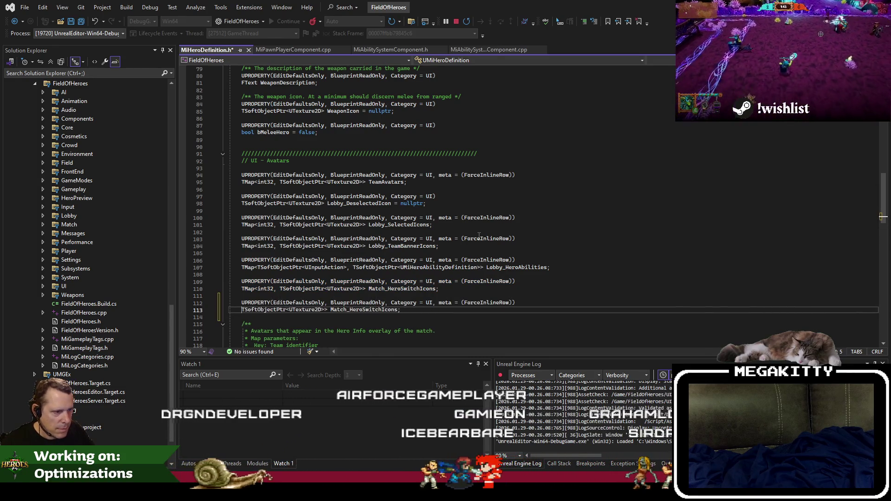
pyautogui.hotkey('ctrl', 'Right')
pyautogui.hotkey('ctrl', 'Right')
pyautogui.hotkey('ctrl', 'Right')
pyautogui.press('Delete')
pyautogui.press('End')
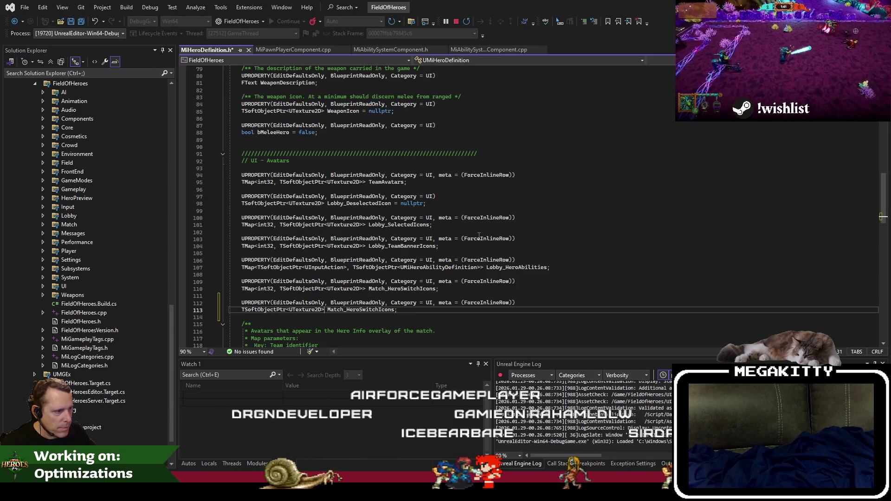
pyautogui.press('Left')
pyautogui.press('BackSpace')
pyautogui.write('Frame')
# Step: Give Match_HeroSwitchIconFrame a default value of nullptr
pyautogui.press('End')
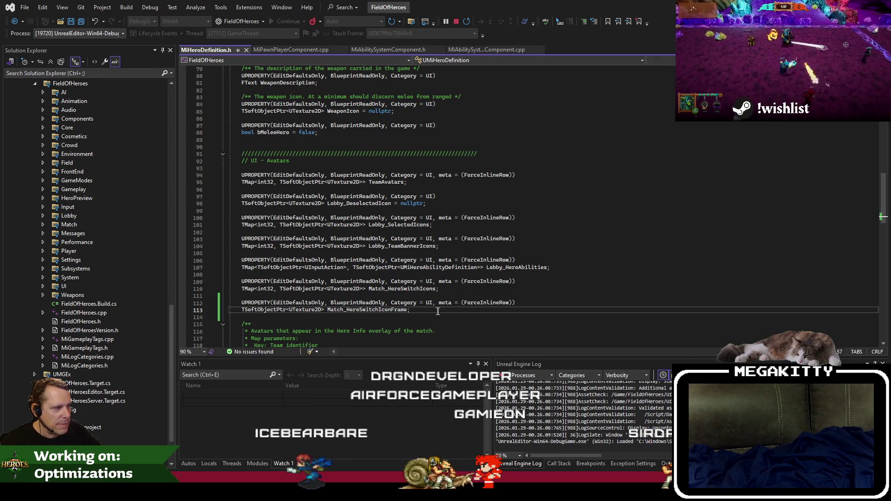
pyautogui.press('BackSpace')
pyautogui.write('= nu')
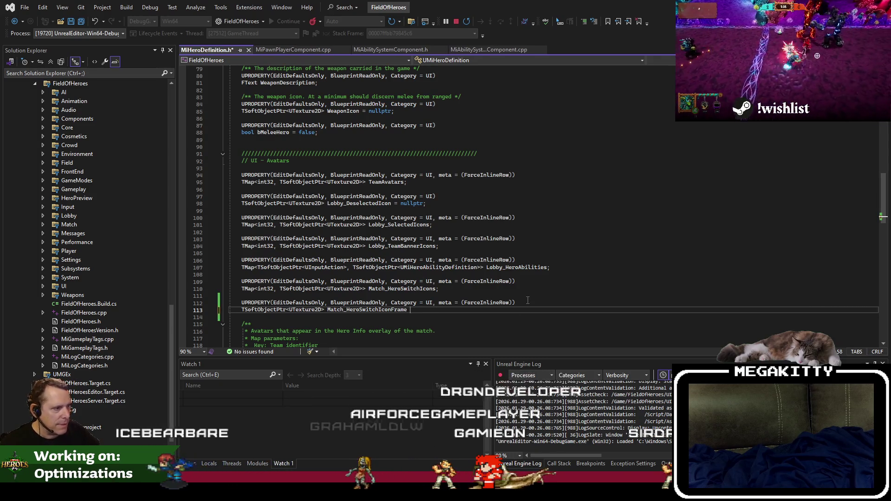
pyautogui.press('Tab')
pyautogui.press('Up')
pyautogui.press('Up')
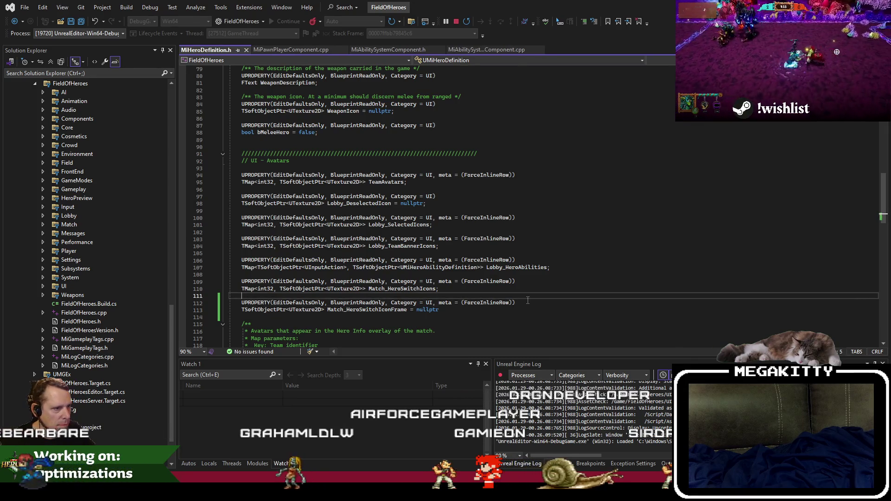
pyautogui.press('Down')
pyautogui.press('Down')
pyautogui.press('Down')
pyautogui.scroll(-4, 548, 302)
pyautogui.scroll(5, 545, 316)
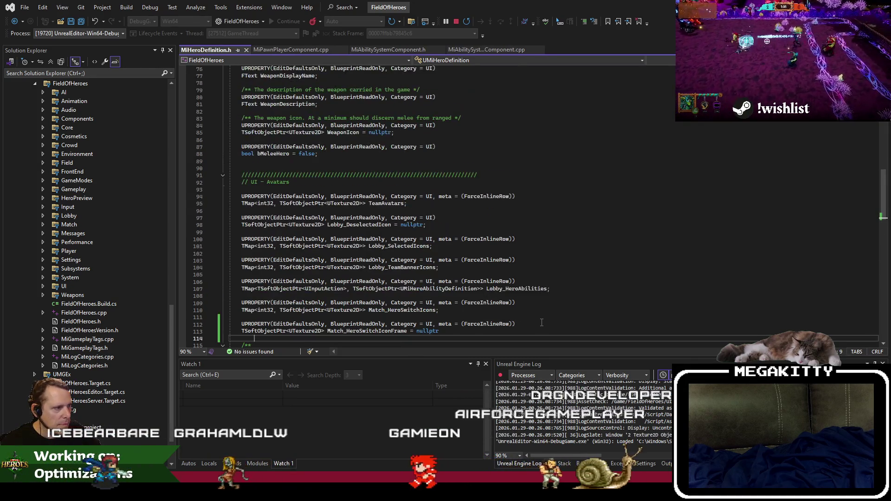
pyautogui.press('Up')
pyautogui.scroll(-3, 487, 297)
pyautogui.write(';')
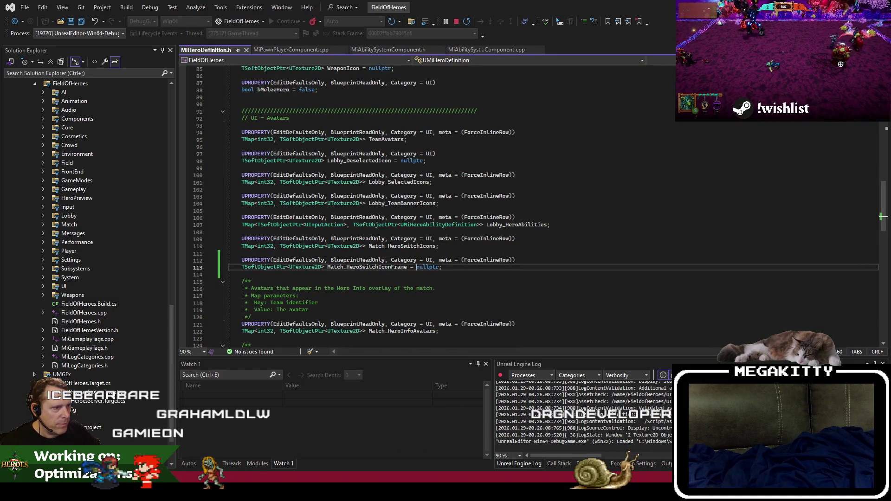
# Step: Compare the new declaration with other TSoftObjectPtr properties like Lobby_DeselectedIcon
pyautogui.click(326, 189)
pyautogui.click(356, 225)
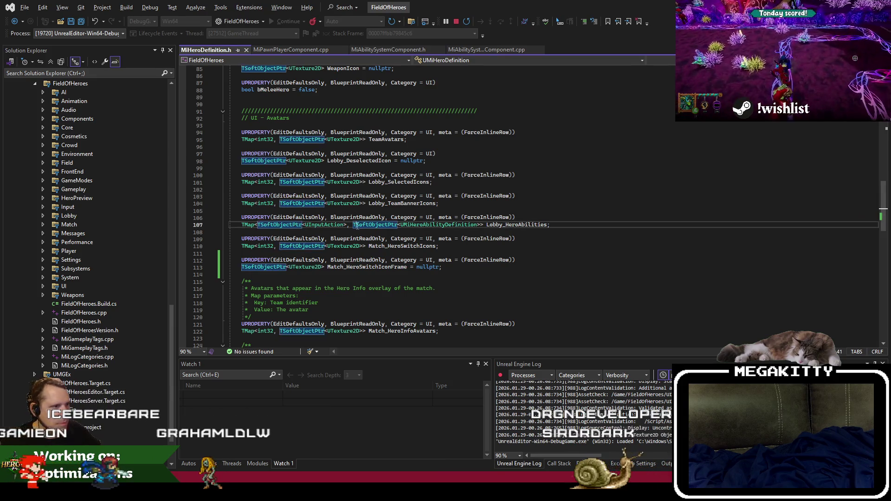
pyautogui.click(424, 160)
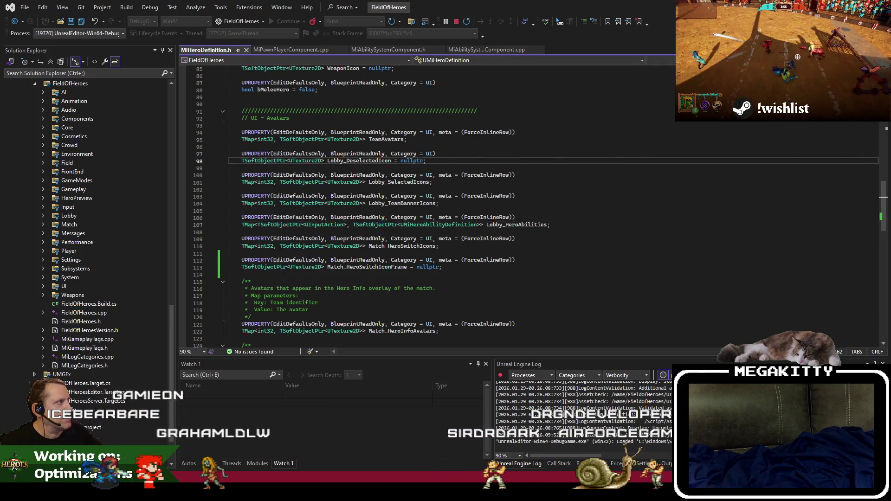
# Step: Stop the debug session and open WBP_HeroSwitch_Blue in the Unreal editor
pyautogui.hotkey('ctrl', 'shift', 'b')
pyautogui.click(492, 259)
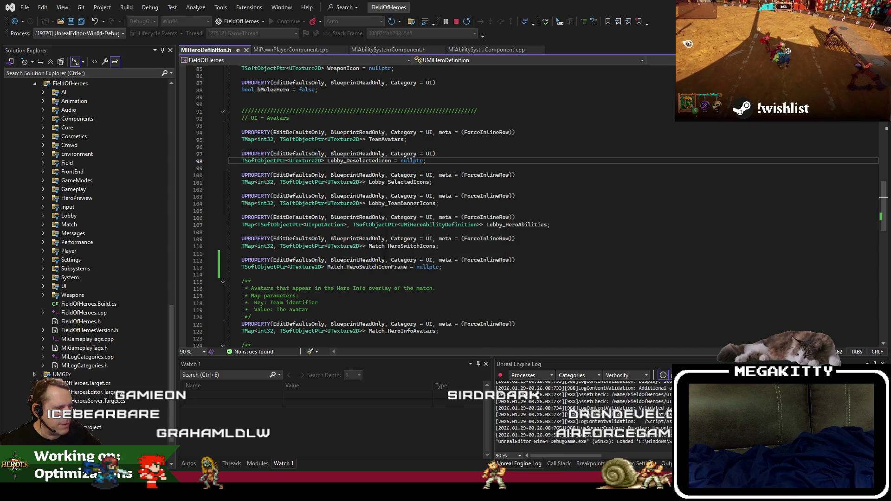
pyautogui.hotkey('alt', 'Tab')
pyautogui.click(204, 18)
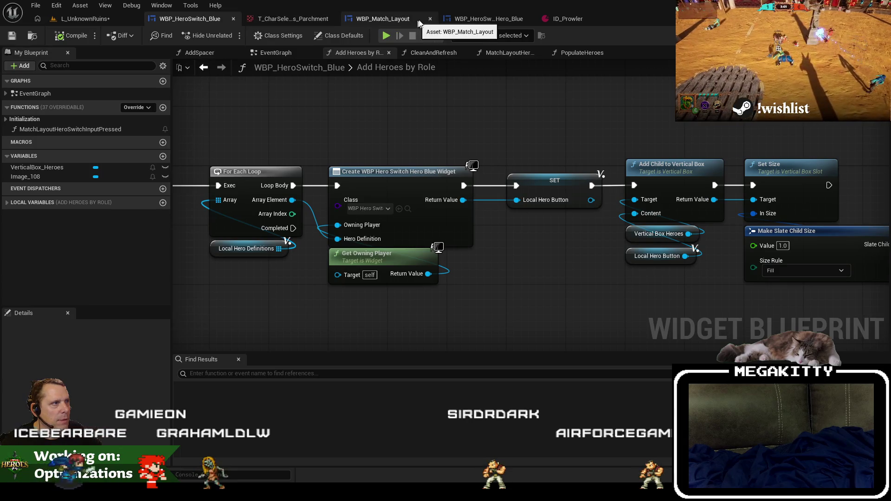
# Step: Close the WBP_Match_Layout and parchment texture tabs and return to the level editor
pyautogui.click(427, 18)
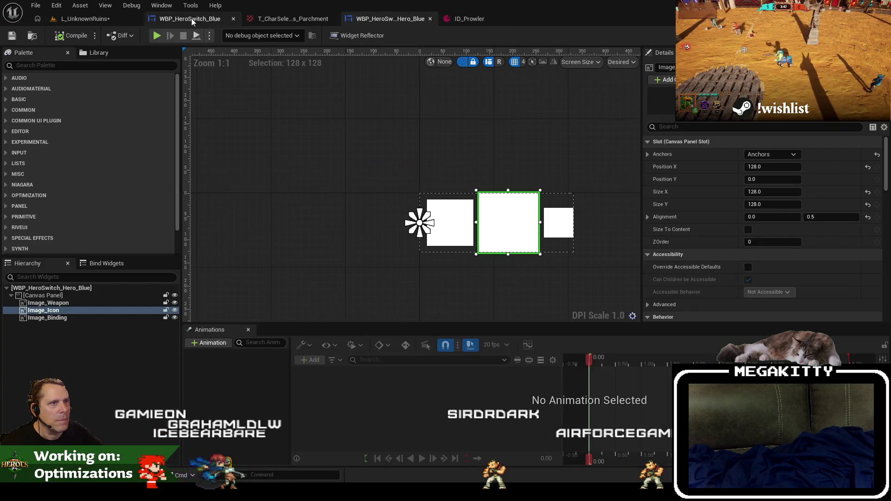
pyautogui.click(192, 18)
pyautogui.click(288, 19)
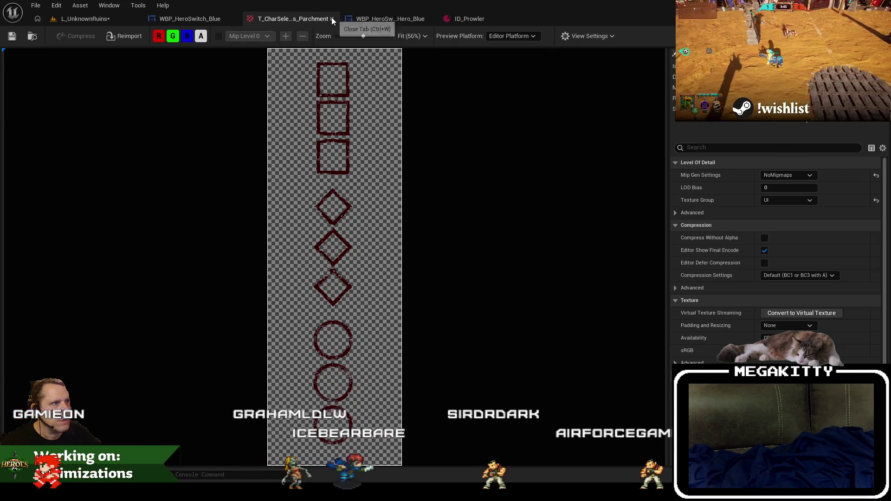
pyautogui.click(332, 18)
pyautogui.click(351, 18)
pyautogui.click(92, 19)
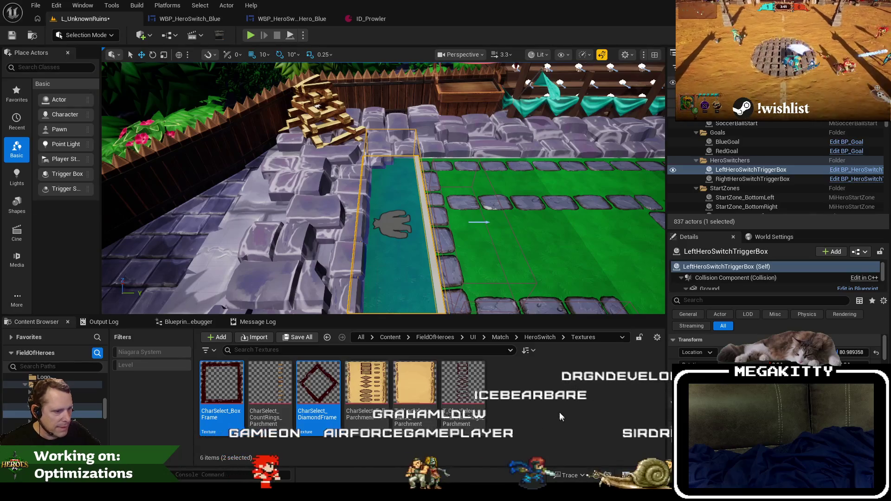
# Step: Rename the textures T_CharSelect_DiamondFrame and T_CharSelect_BoxFrame, then save and exit Unreal
pyautogui.click(311, 414)
pyautogui.press('F2')
pyautogui.press('Home')
pyautogui.write('T_')
pyautogui.press('Return')
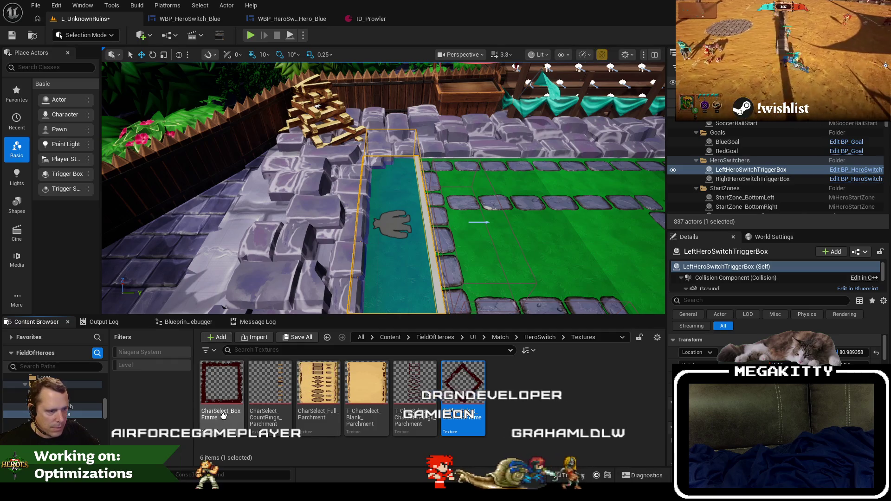
pyautogui.click(223, 399)
pyautogui.press('F2')
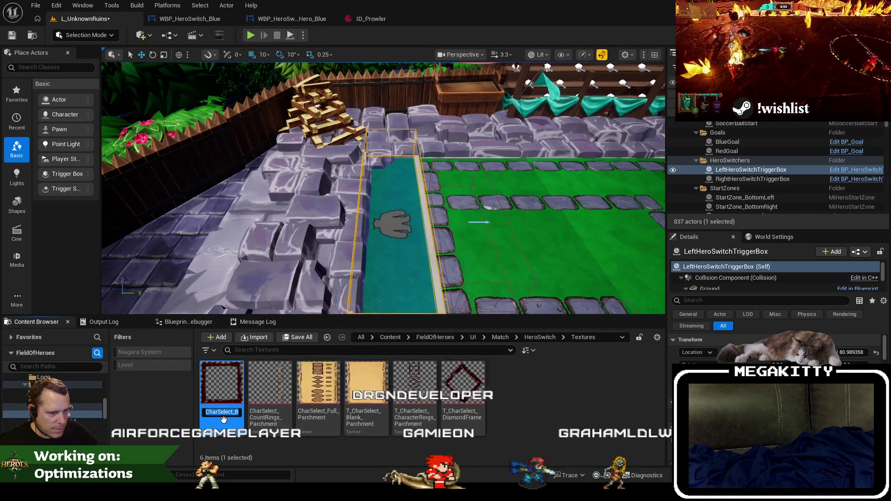
pyautogui.write('T_')
pyautogui.press('Return')
pyautogui.hotkey('ctrl', 'shift', 's')
pyautogui.click(524, 352)
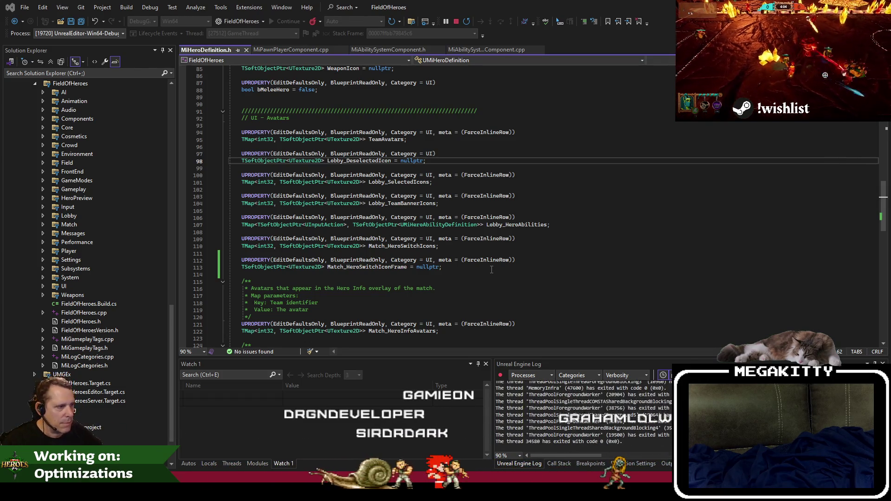
# Step: End debugging and build FieldOfHeroes in the DebugGame_Editor configuration
pyautogui.click(482, 280)
pyautogui.press('F5')
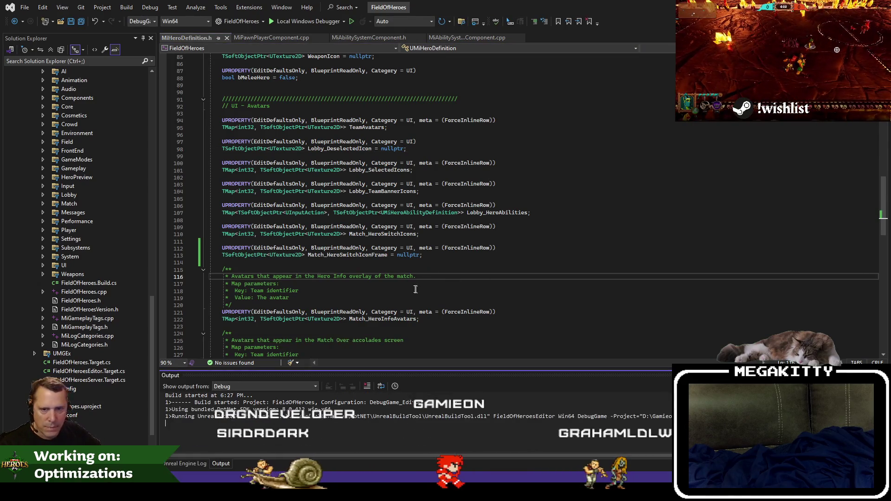
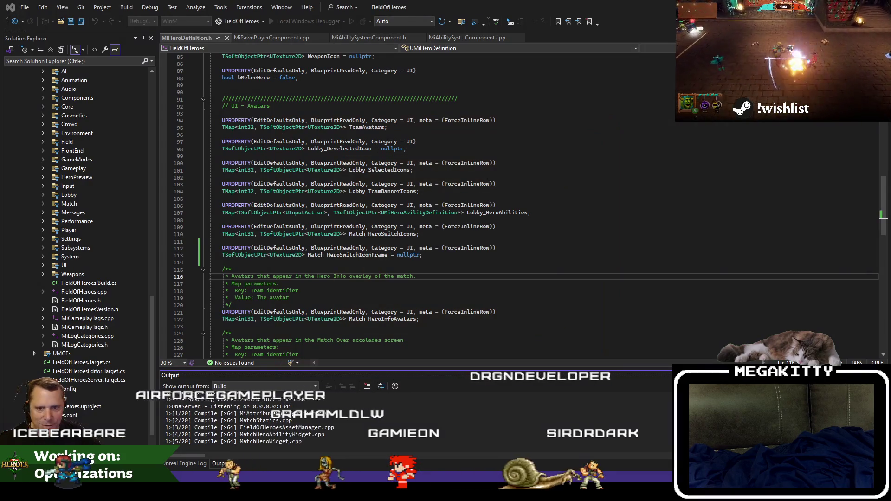
# Step: Show the cat photo briefly, then close it to reveal the Paint mockup of the hero switch column
pyautogui.hotkey('alt', 'Tab')
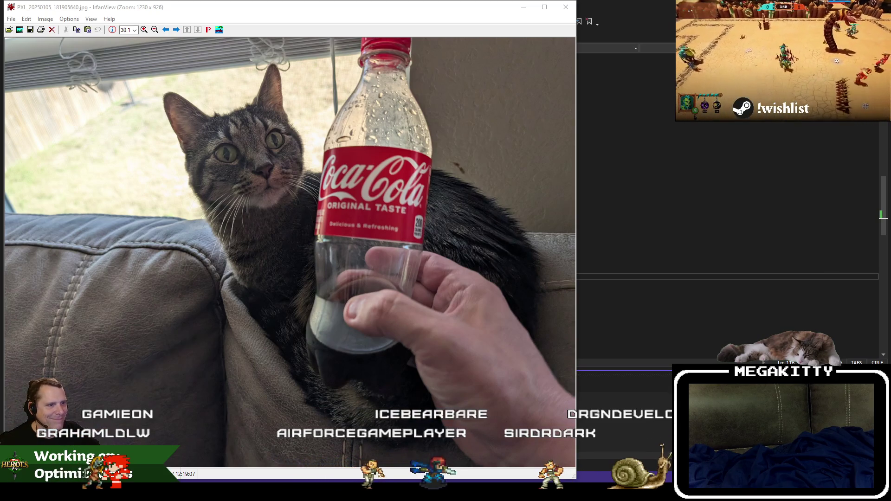
pyautogui.press('Escape')
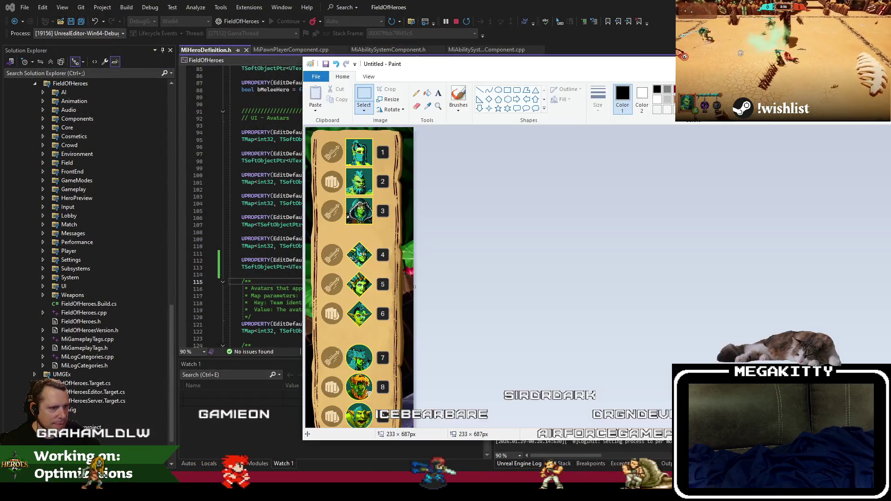
# Step: Put the Paint mockup away and return to the Unreal Editor's HeroDefinitions folder
pyautogui.click(549, 55)
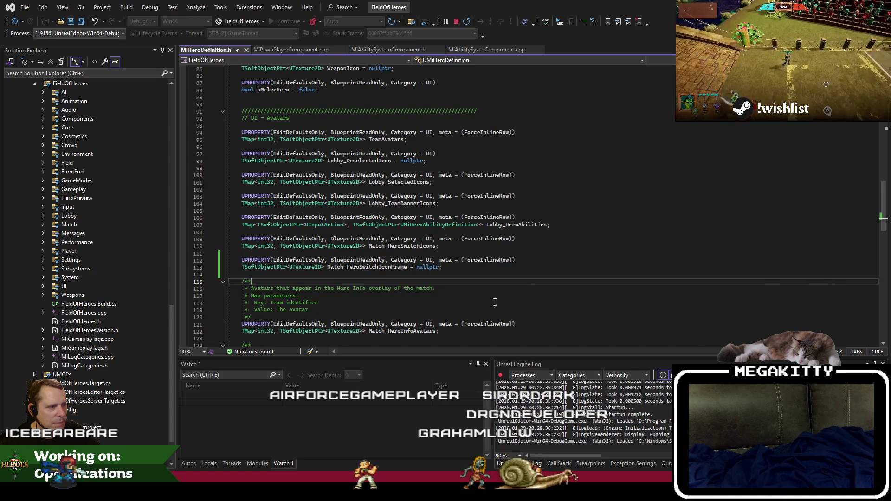
pyautogui.hotkey('alt', 'Tab')
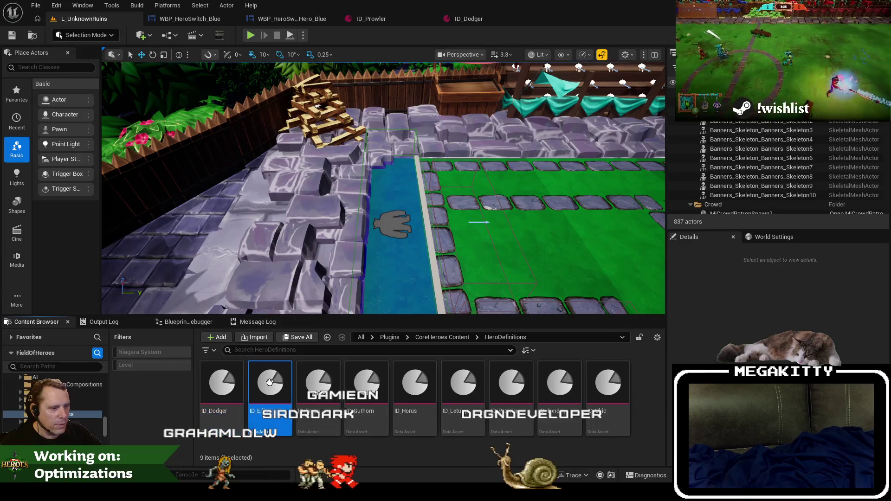
# Step: Set ID_Elis's Match Hero Switch Icon Frame to T_CharSelect_DiamondFrame and close the other asset tabs
pyautogui.doubleClick(275, 383)
pyautogui.click(441, 334)
pyautogui.hotkey('ctrl', 'v')
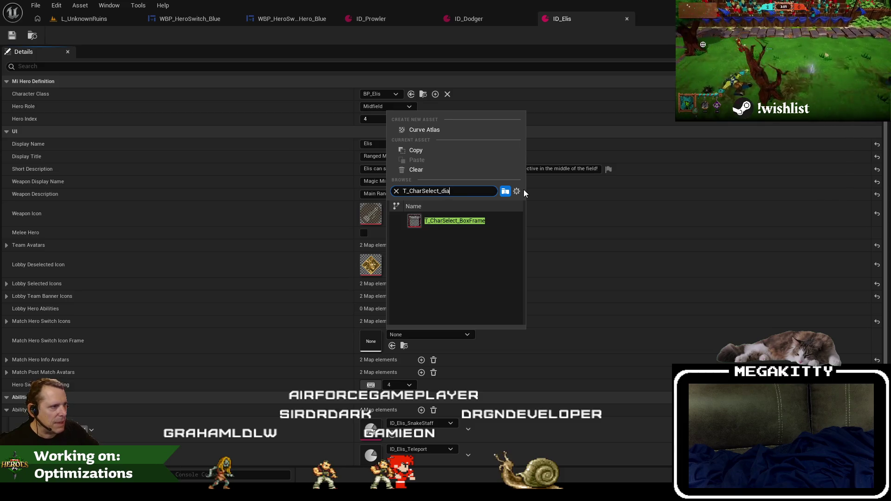
pyautogui.click(483, 220)
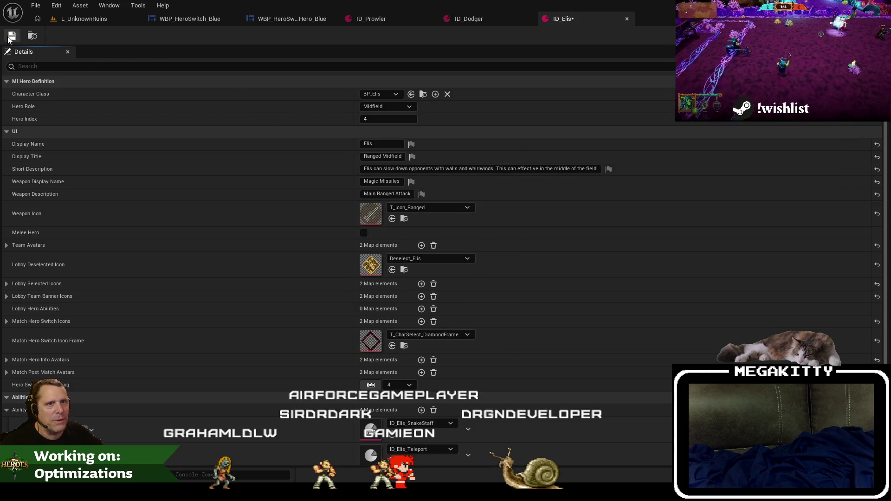
pyautogui.click(299, 17)
pyautogui.rightClick(299, 17)
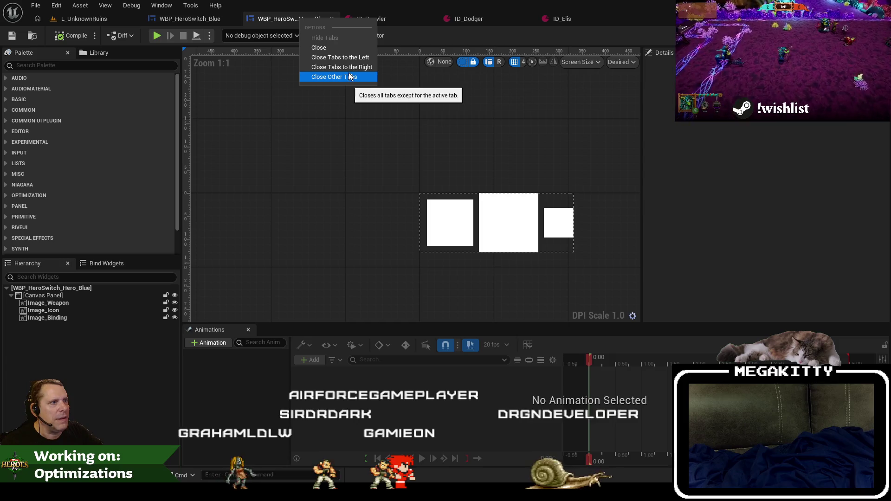
pyautogui.click(350, 75)
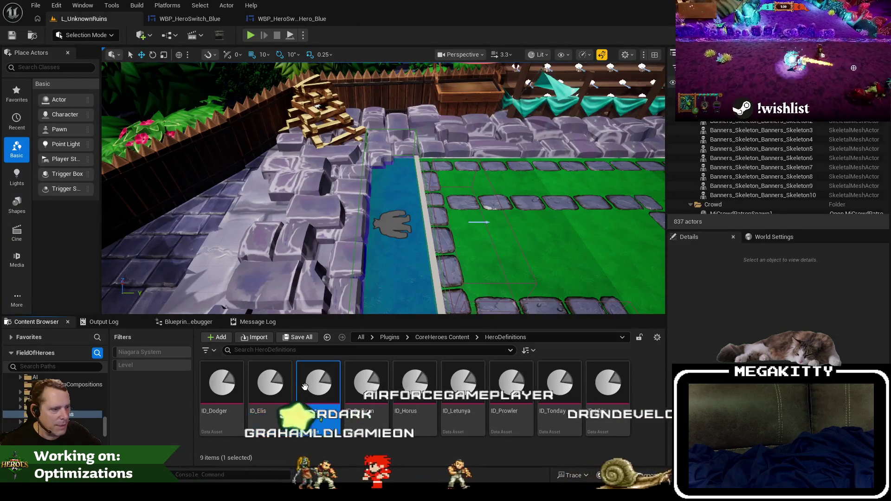
# Step: Give ID_Grace T_CharSelect_DiamondFrame as its Match Hero Switch Icon Frame, searching 'diam'
pyautogui.doubleClick(305, 388)
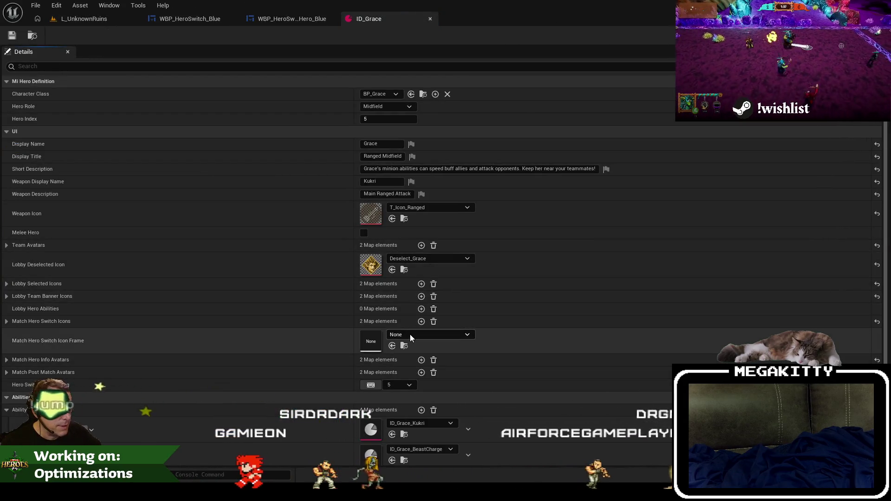
pyautogui.click(411, 334)
pyautogui.write('diamond')
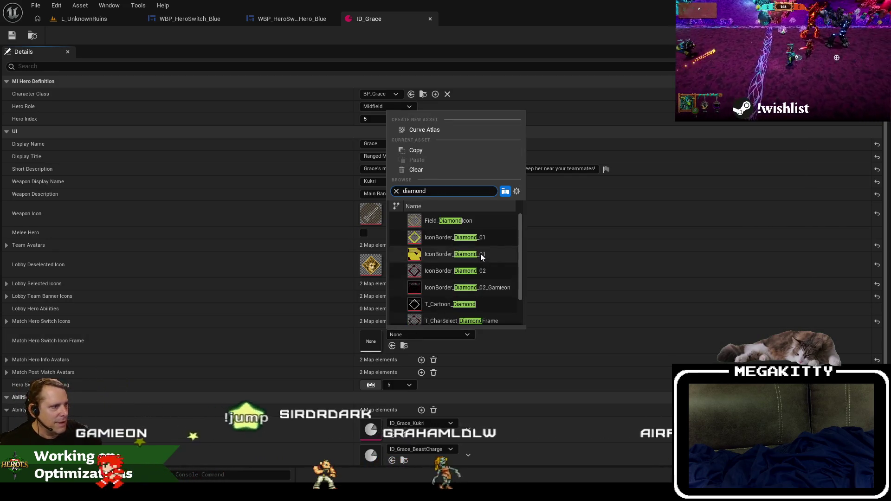
pyautogui.doubleClick(452, 194)
pyautogui.write('T_CharSelect_BoxFrame')
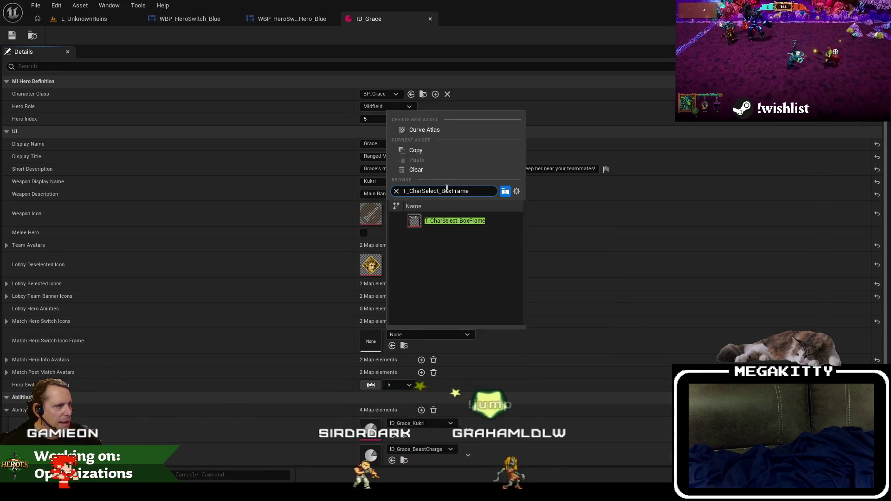
pyautogui.moveTo(442, 191); pyautogui.dragTo(489, 183)
pyautogui.write('diam')
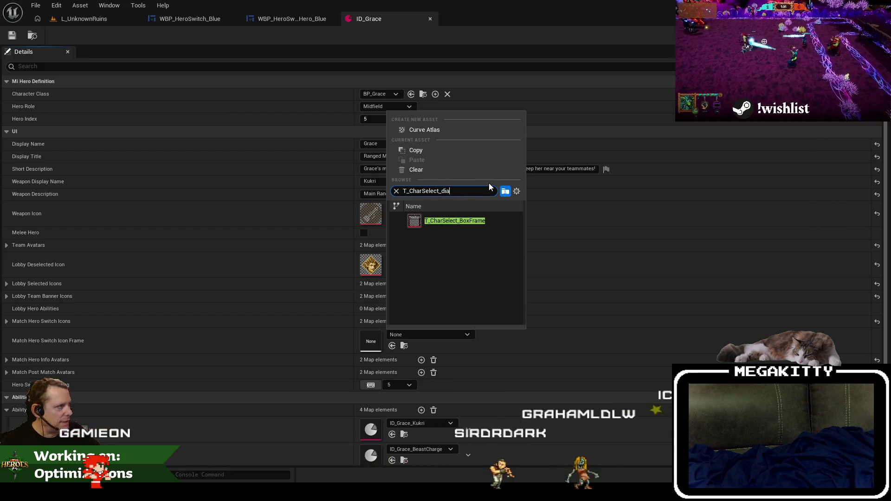
pyautogui.click(463, 221)
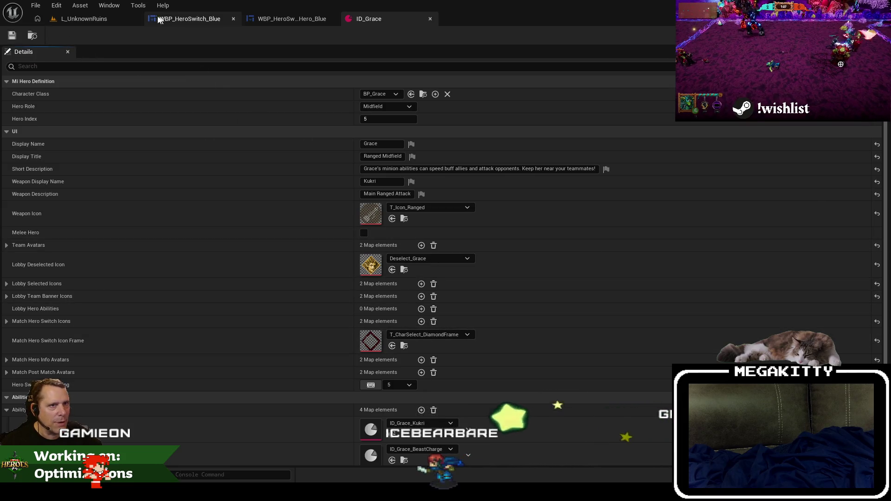
# Step: Open the ID_Guthorn hero definition from the content browser
pyautogui.click(83, 19)
pyautogui.doubleClick(381, 375)
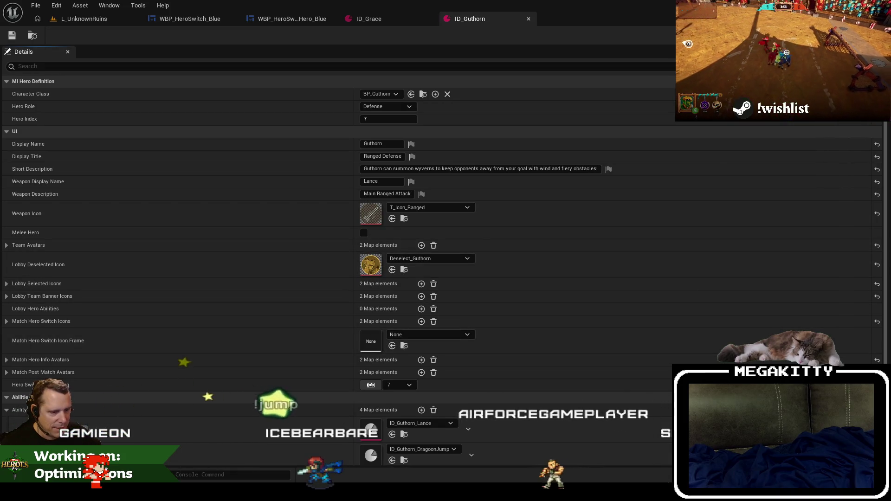
pyautogui.click(80, 21)
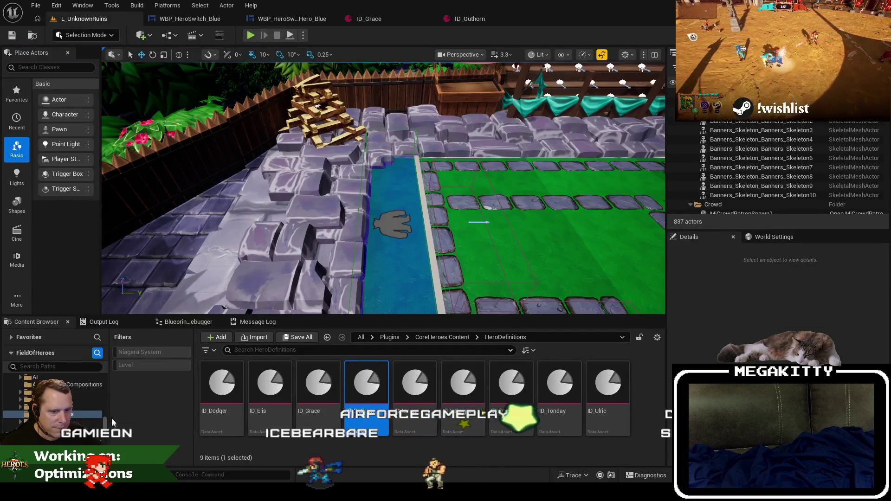
# Step: Browse to the widget's HeroSwitch Textures folder in the content browser, then launch GIMP
pyautogui.click(286, 19)
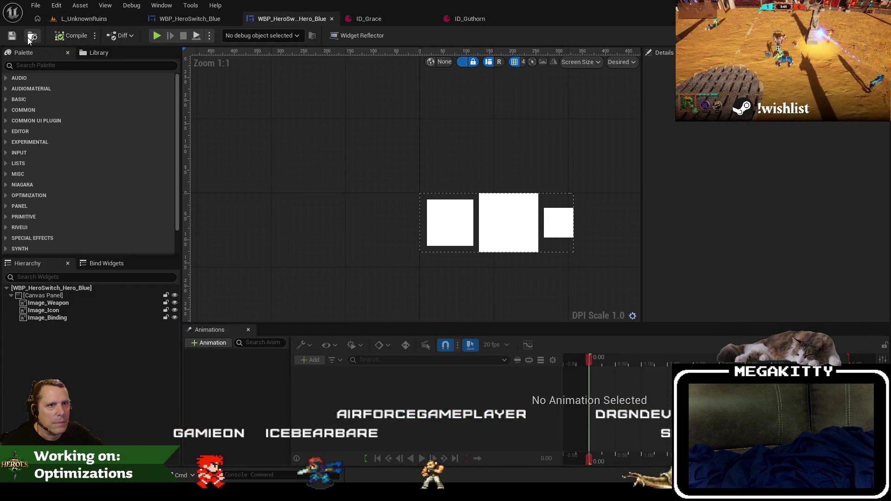
pyautogui.click(30, 37)
pyautogui.moveTo(215, 388)
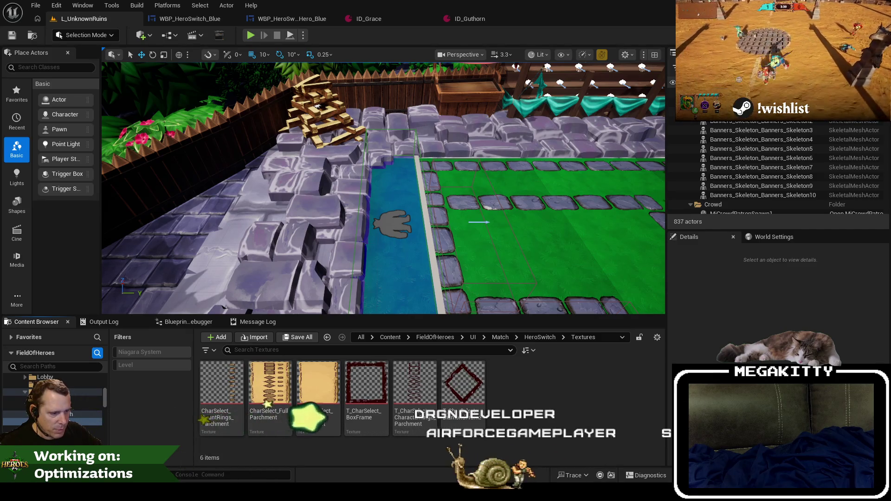
pyautogui.press('super')
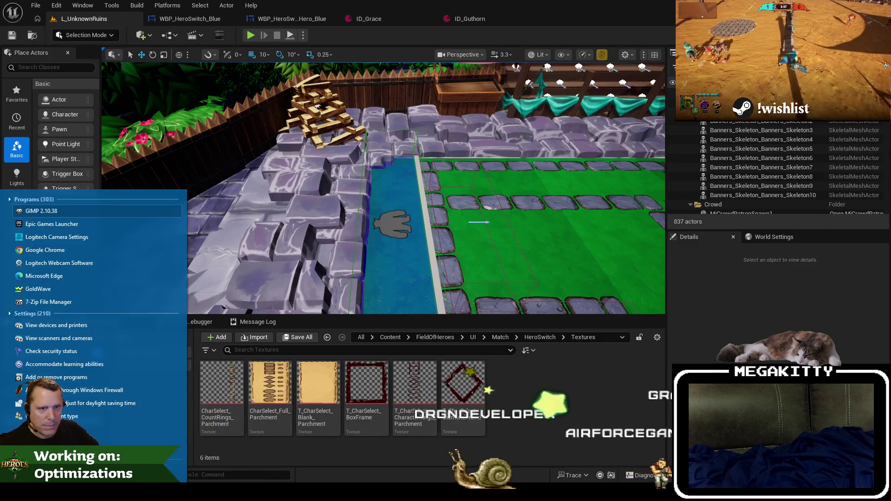
pyautogui.press('Escape')
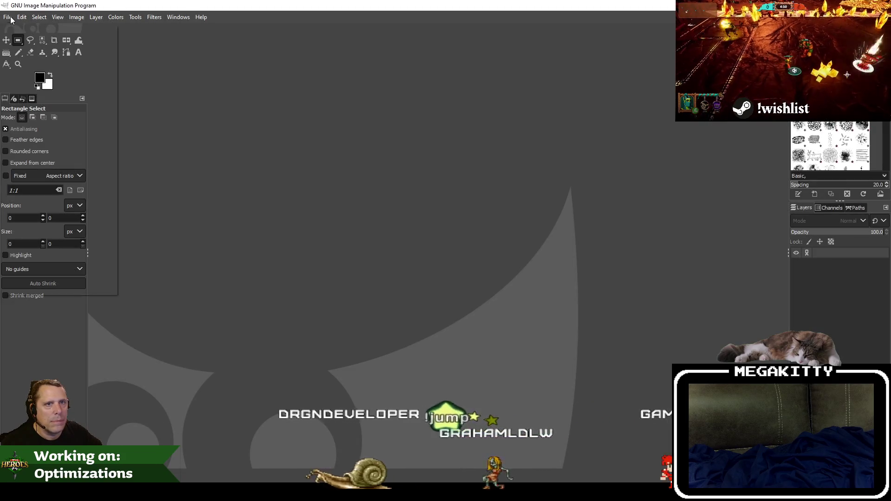
pyautogui.click(8, 16)
pyautogui.moveTo(43, 88)
pyautogui.click(168, 105)
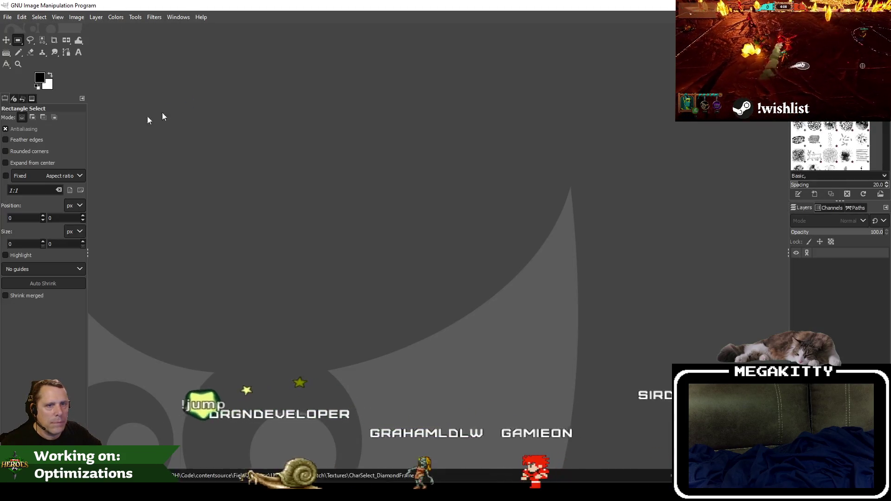
pyautogui.click(327, 183)
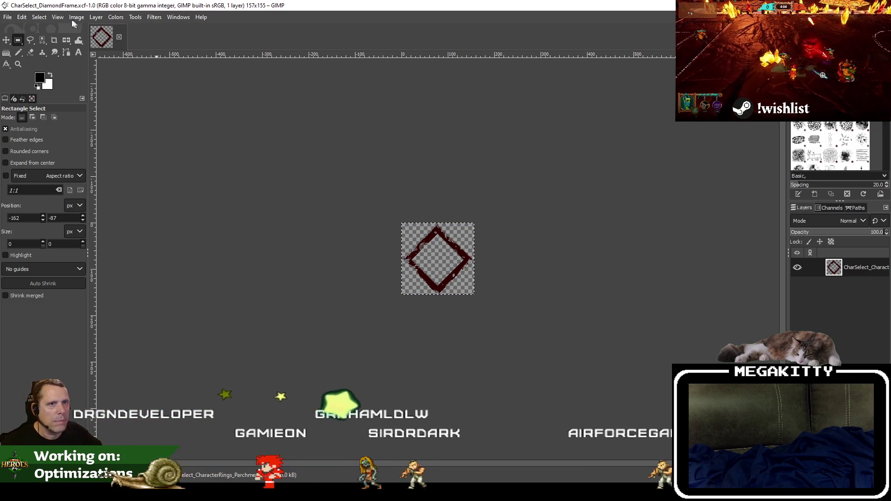
pyautogui.click(22, 17)
pyautogui.click(94, 26)
pyautogui.click(77, 17)
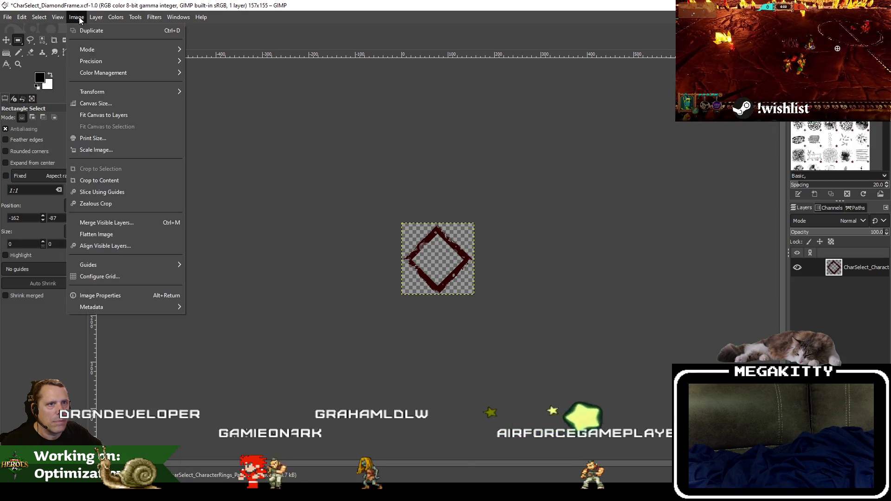
pyautogui.click(108, 115)
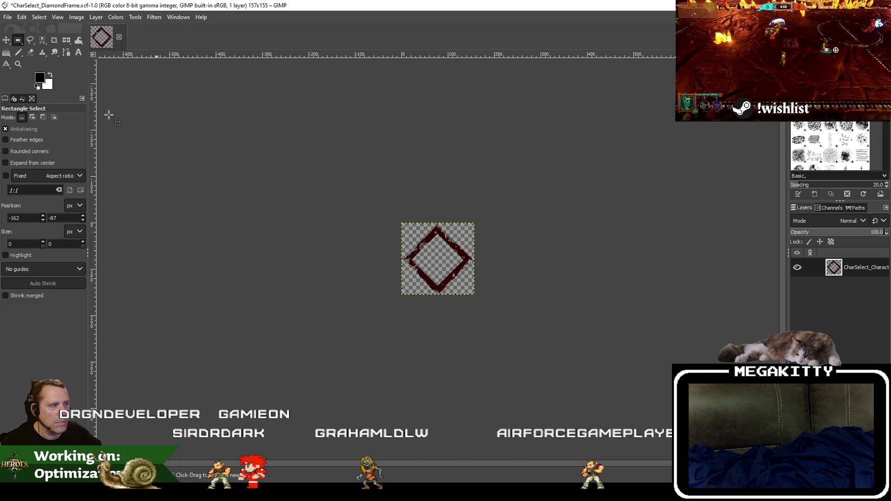
pyautogui.keyDown('ctrl'); pyautogui.scroll(-1, 413, 214); pyautogui.keyUp('ctrl')
pyautogui.click(119, 36)
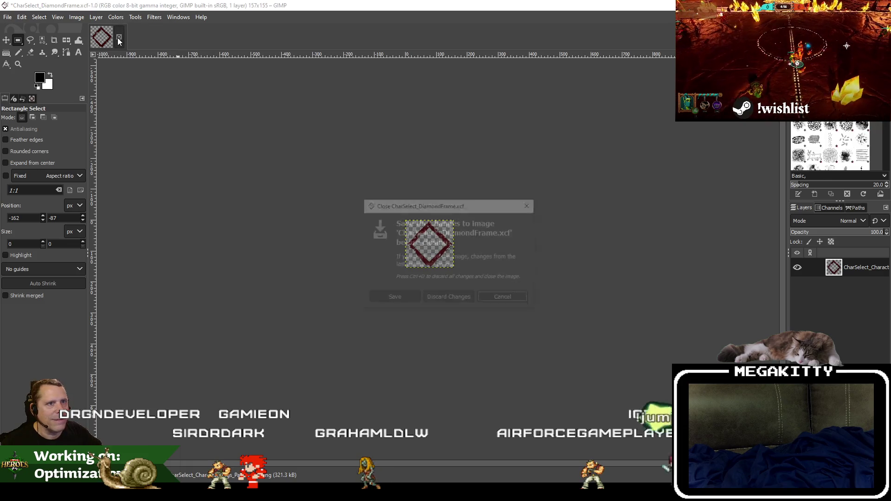
pyautogui.click(450, 296)
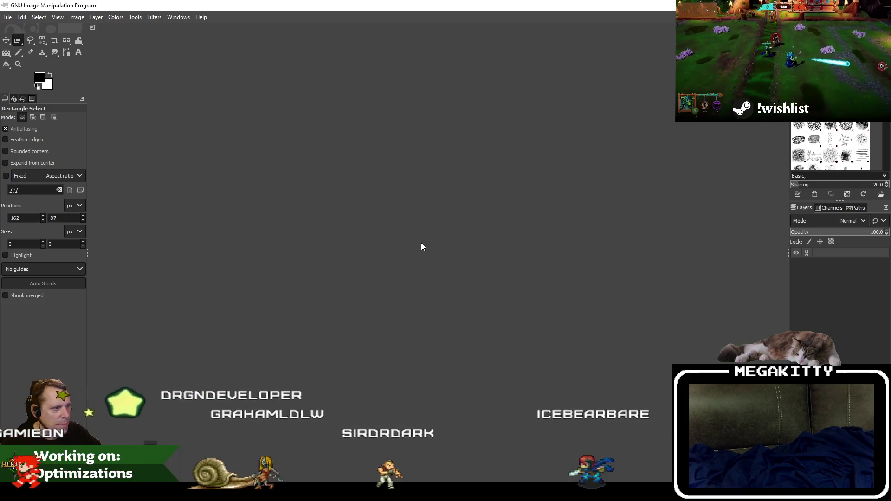
# Step: Select the upper ring as a 161 × 161 square and crop the image to it and its content
pyautogui.scroll(4, 464, 365)
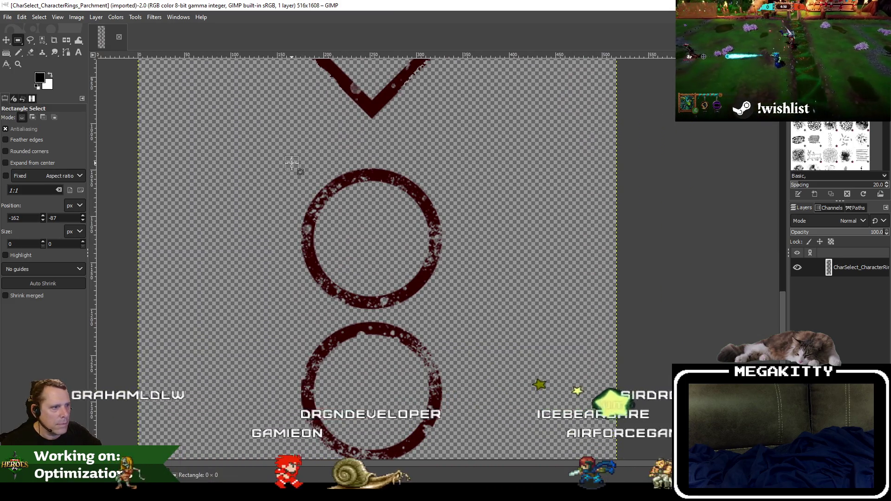
pyautogui.moveTo(292, 164); pyautogui.dragTo(445, 312)
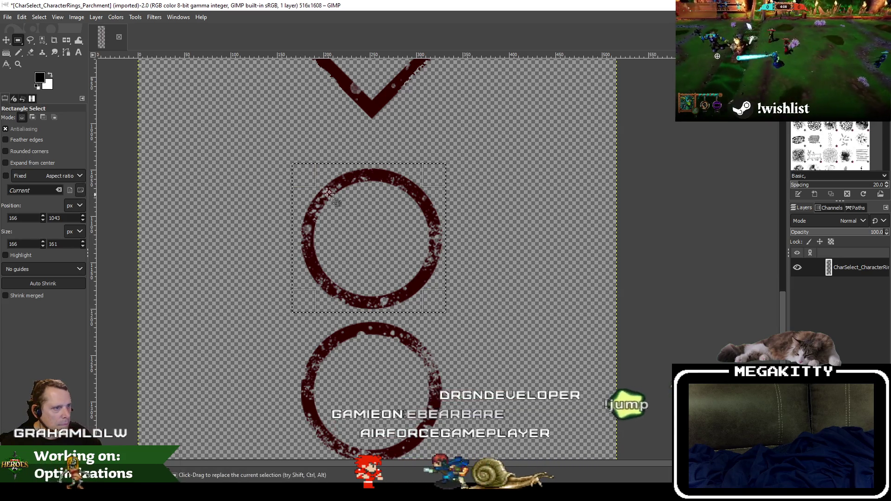
pyautogui.moveTo(303, 181); pyautogui.dragTo(307, 181)
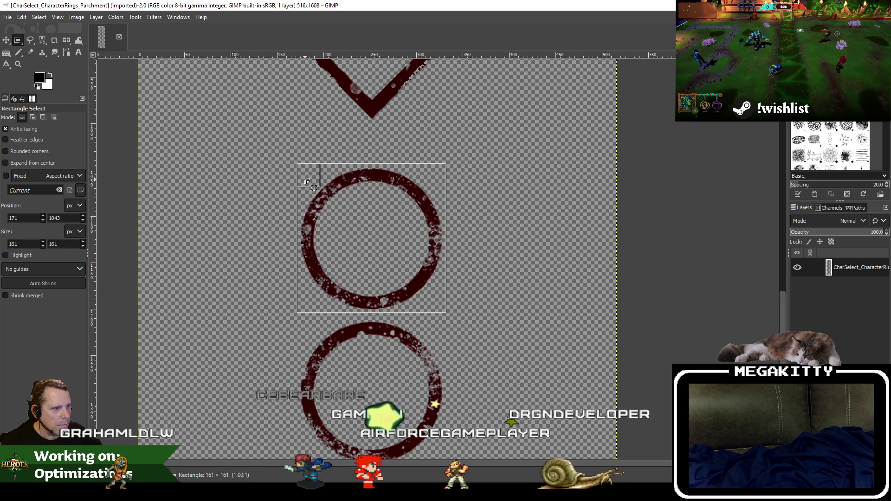
pyautogui.click(76, 18)
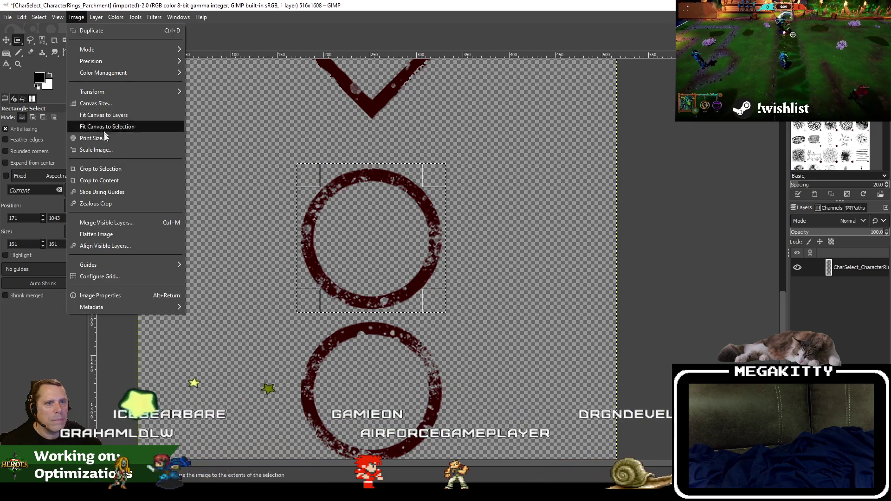
pyautogui.click(110, 169)
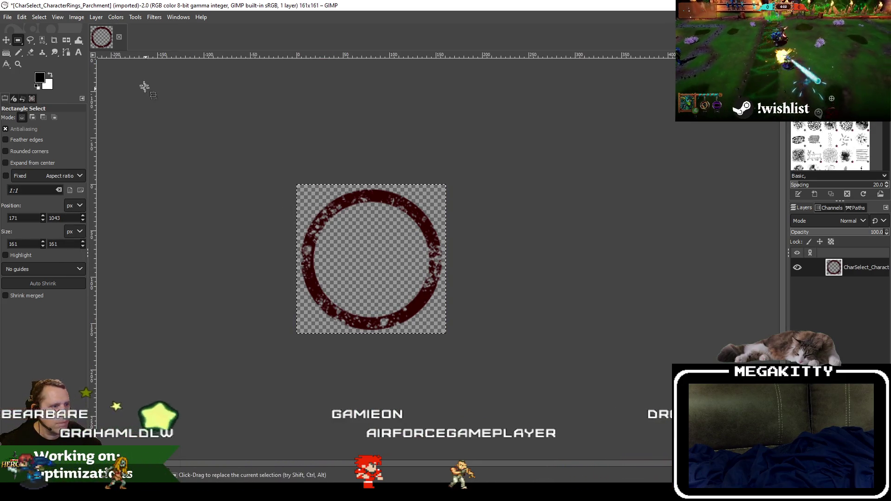
pyautogui.click(77, 17)
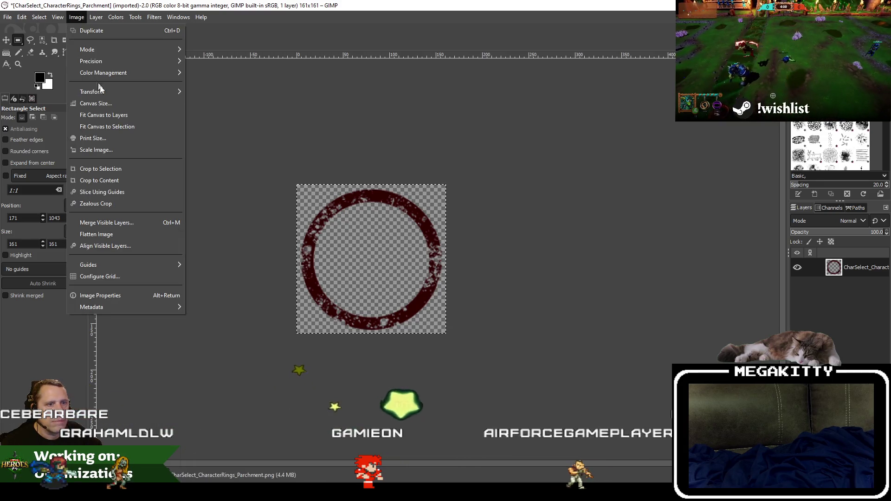
pyautogui.click(111, 181)
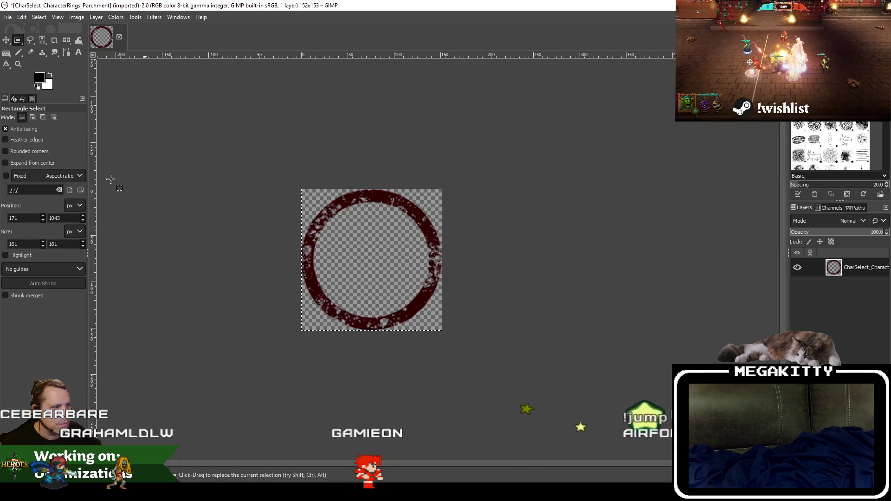
# Step: Save the ring as CharSelect_CharacterRings_CircleFrame.xcf
pyautogui.click(8, 17)
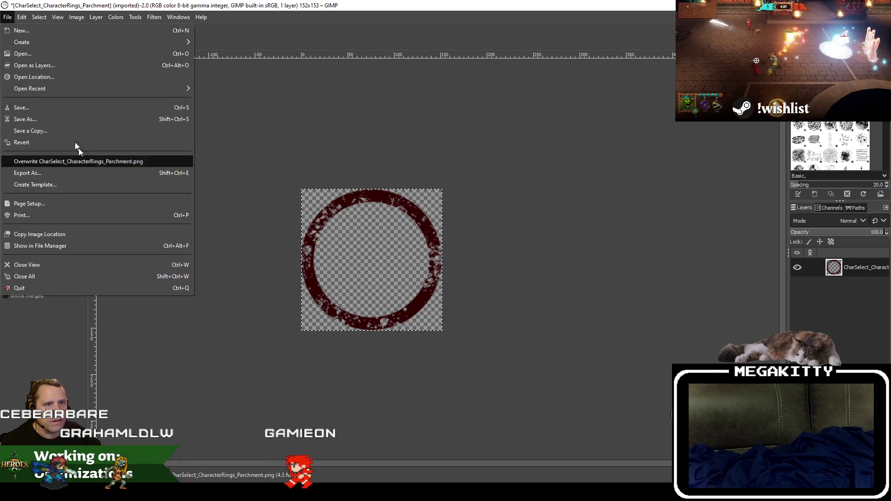
pyautogui.click(41, 109)
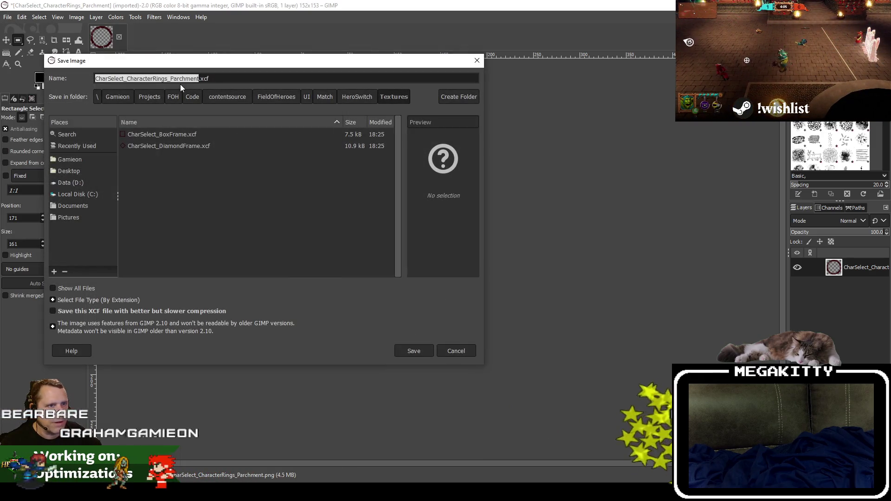
pyautogui.click(179, 82)
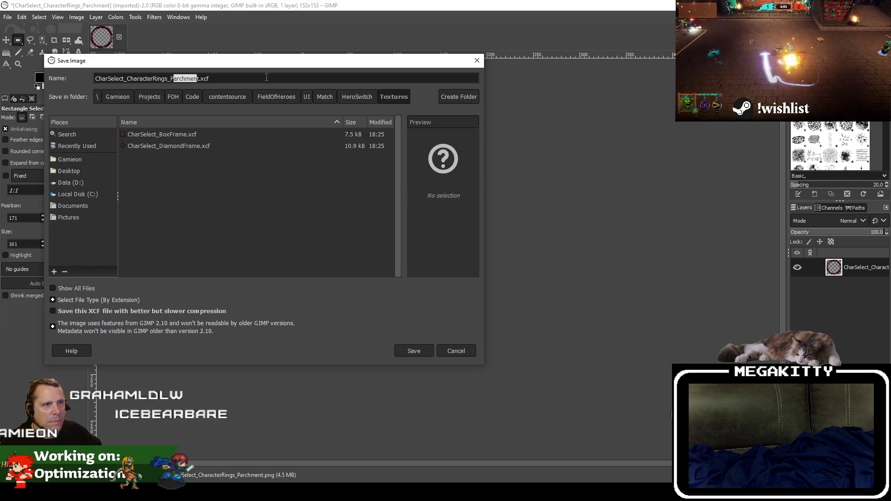
pyautogui.press('BackSpace')
pyautogui.write('ircleFrame')
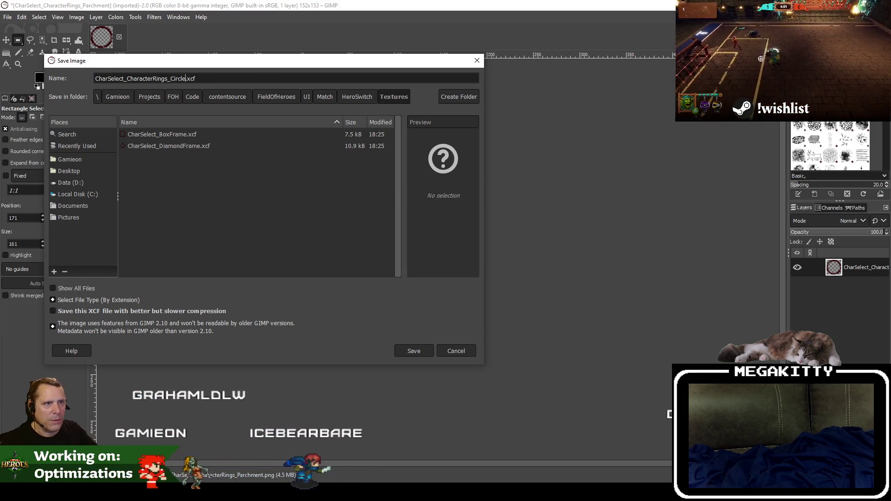
pyautogui.press('Return')
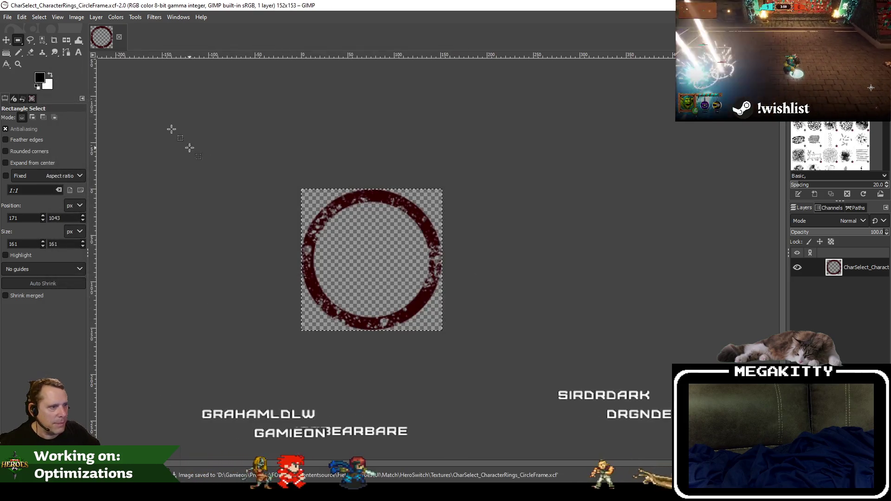
# Step: Export the circle frame as a PNG and close its image
pyautogui.click(7, 16)
pyautogui.click(45, 173)
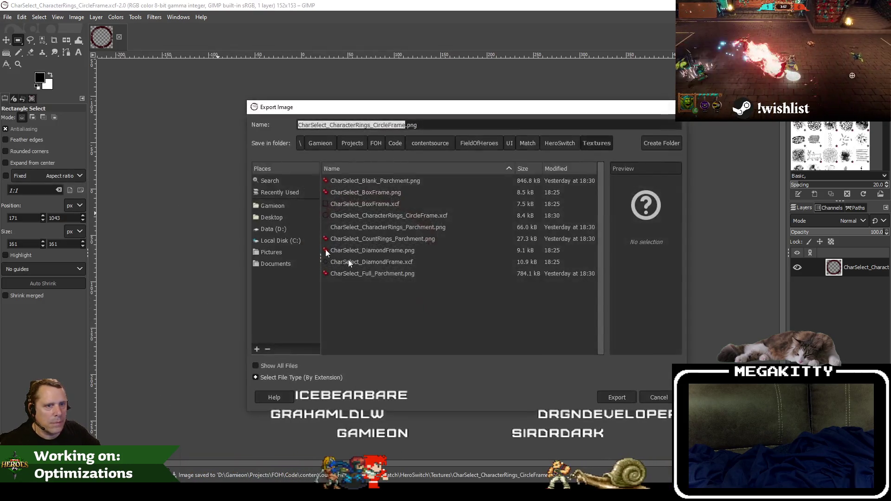
pyautogui.click(610, 400)
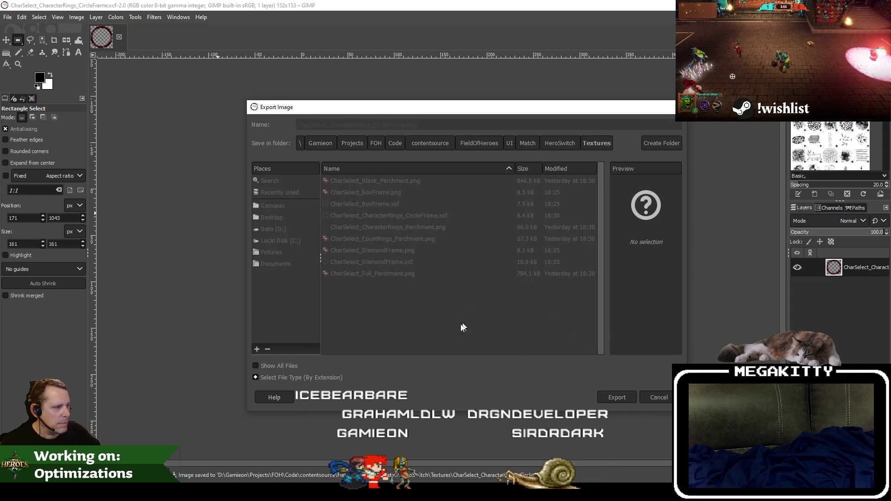
pyautogui.click(443, 361)
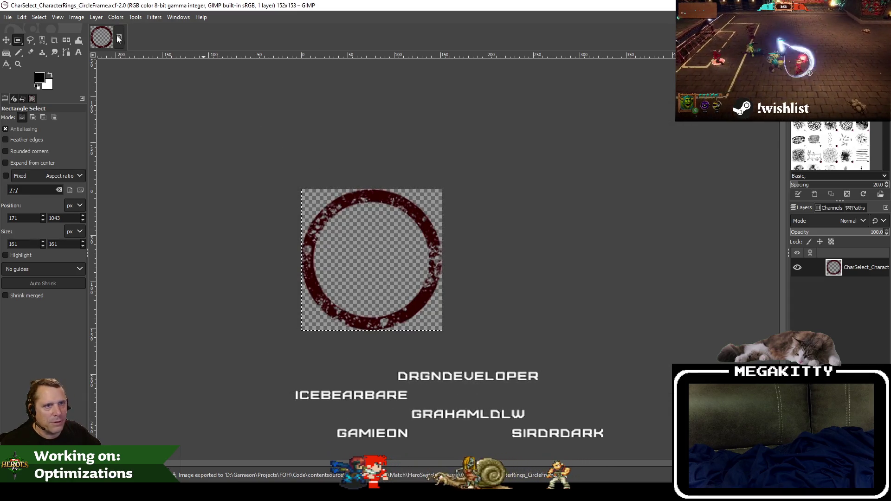
pyautogui.click(119, 38)
pyautogui.click(7, 17)
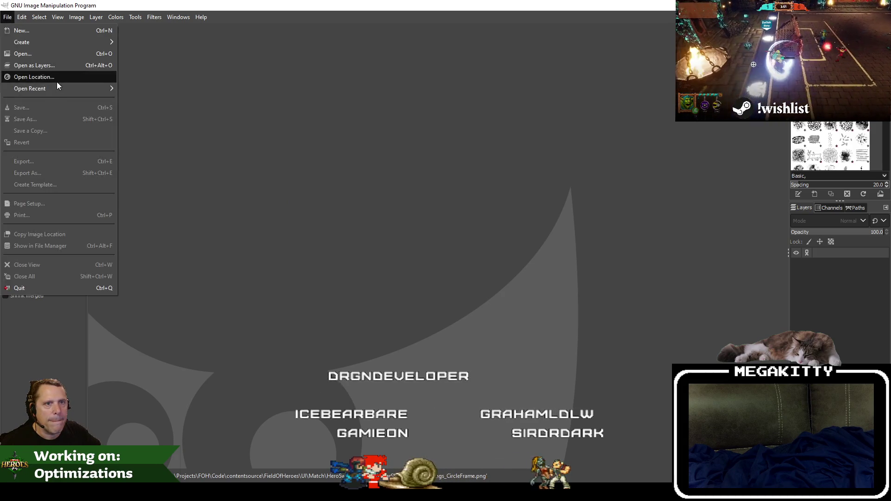
# Step: Open CharSelect_DiamondFrame.xcf, crop it to its 150x151 content, save, and clear the selection
pyautogui.moveTo(57, 88)
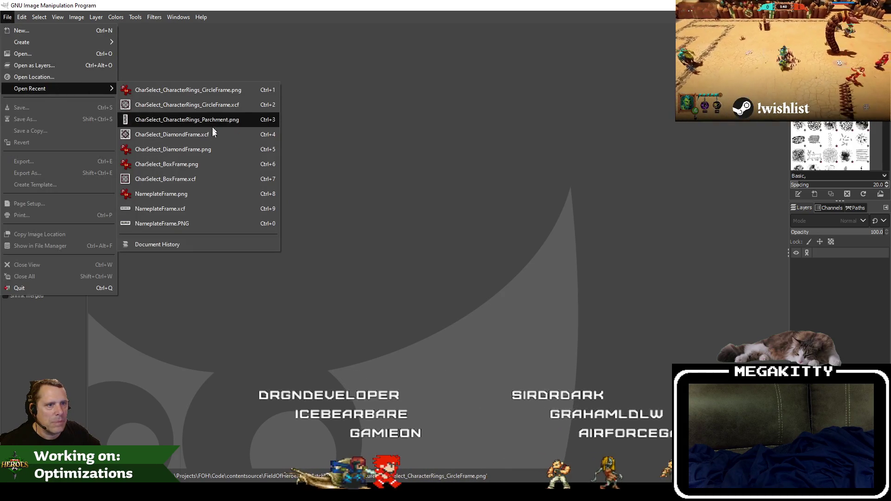
pyautogui.click(215, 134)
pyautogui.click(75, 16)
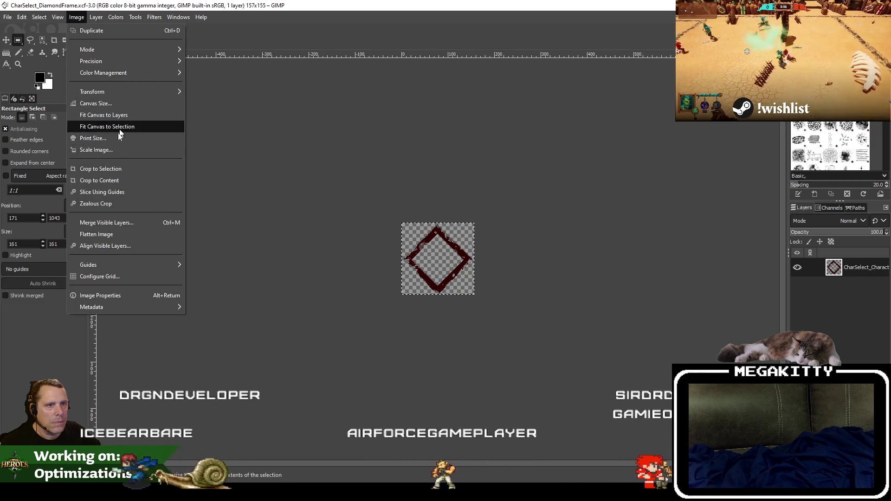
pyautogui.click(127, 180)
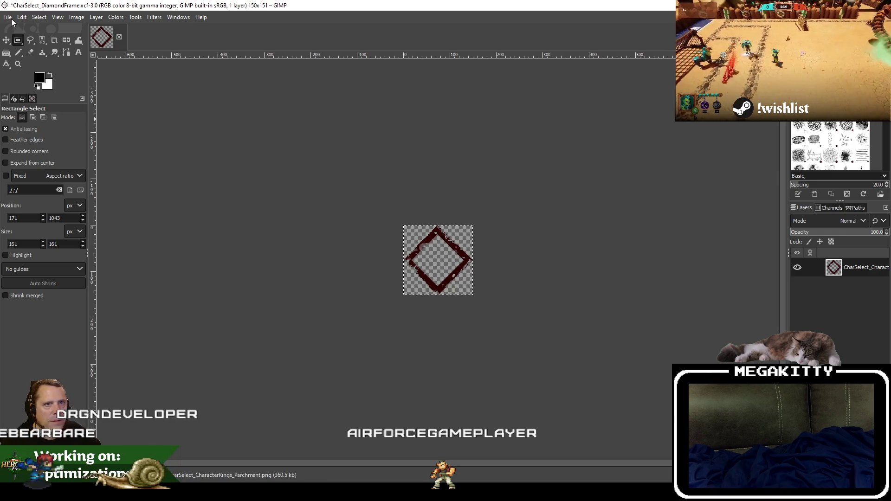
pyautogui.click(11, 19)
pyautogui.click(21, 109)
pyautogui.click(39, 16)
pyautogui.click(47, 41)
# Step: Export CharSelect_DiamondFrame.png, replacing the old file, and save the image again
pyautogui.click(8, 17)
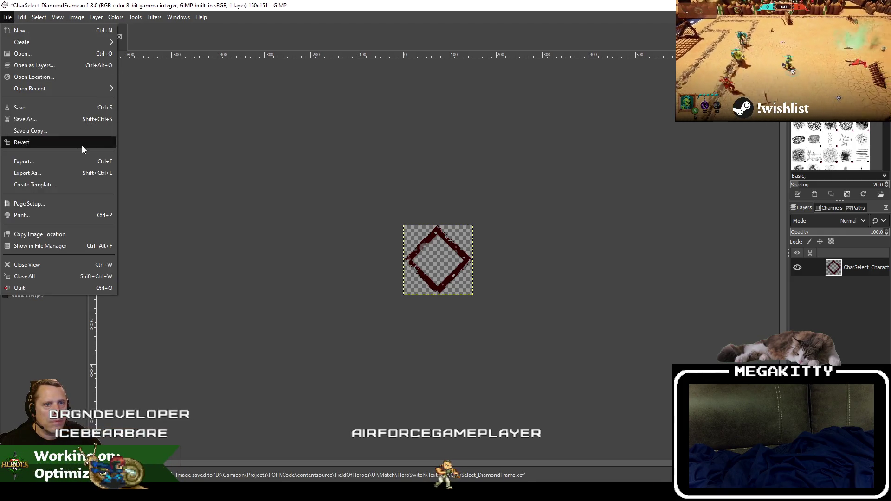
pyautogui.click(74, 174)
pyautogui.click(616, 397)
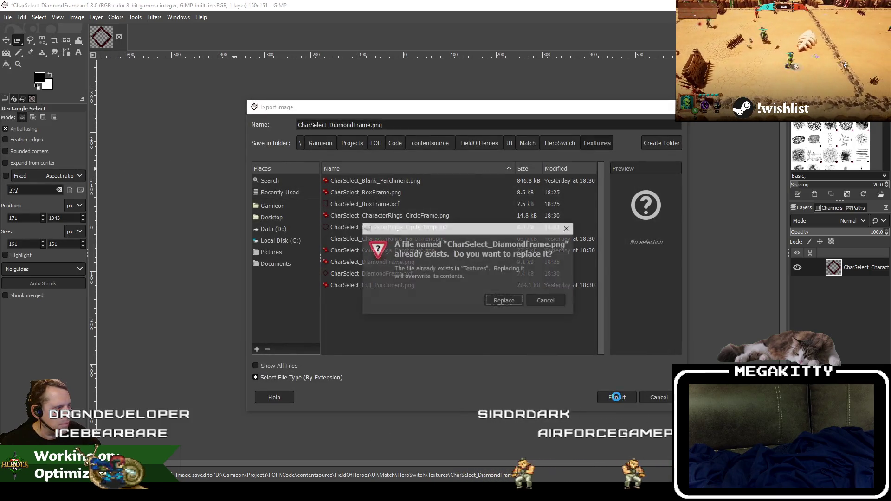
pyautogui.click(500, 297)
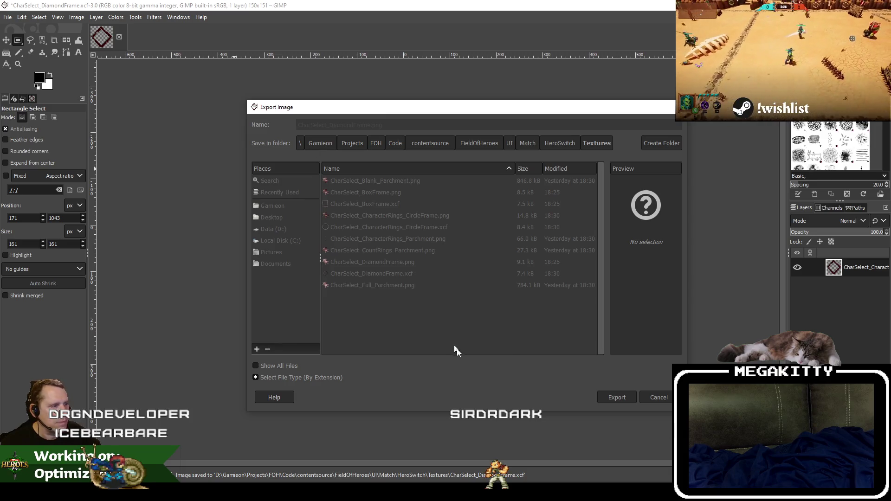
pyautogui.click(458, 356)
pyautogui.click(7, 17)
pyautogui.click(20, 107)
pyautogui.click(7, 17)
pyautogui.moveTo(45, 85)
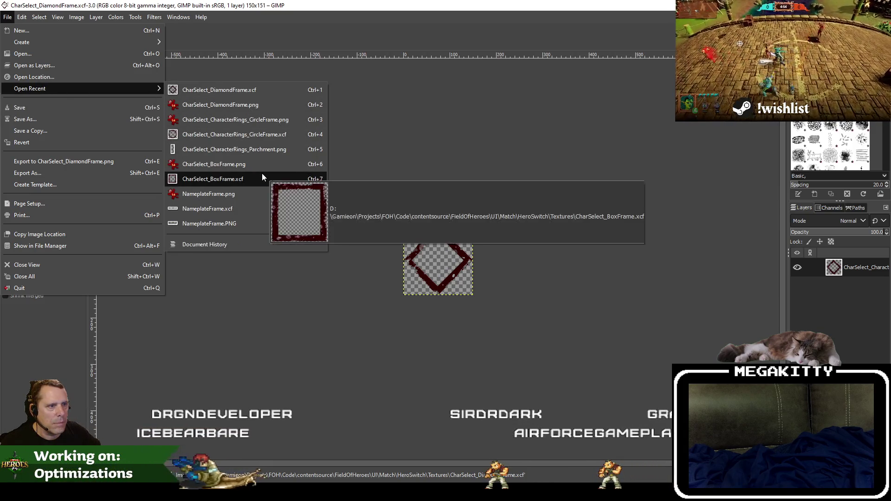
# Step: Open CharSelect_BoxFrame.xcf, crop it to its 128x136 content and save it
pyautogui.click(262, 179)
pyautogui.click(39, 16)
pyautogui.click(46, 31)
pyautogui.click(76, 18)
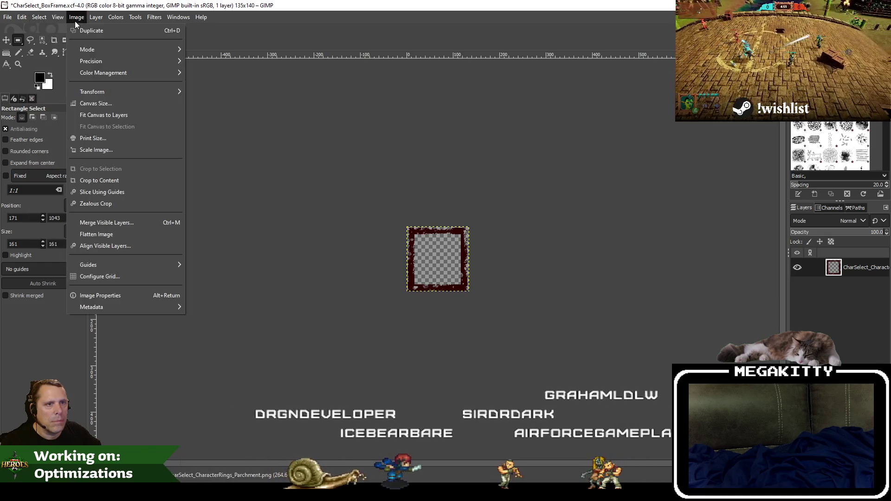
pyautogui.click(114, 180)
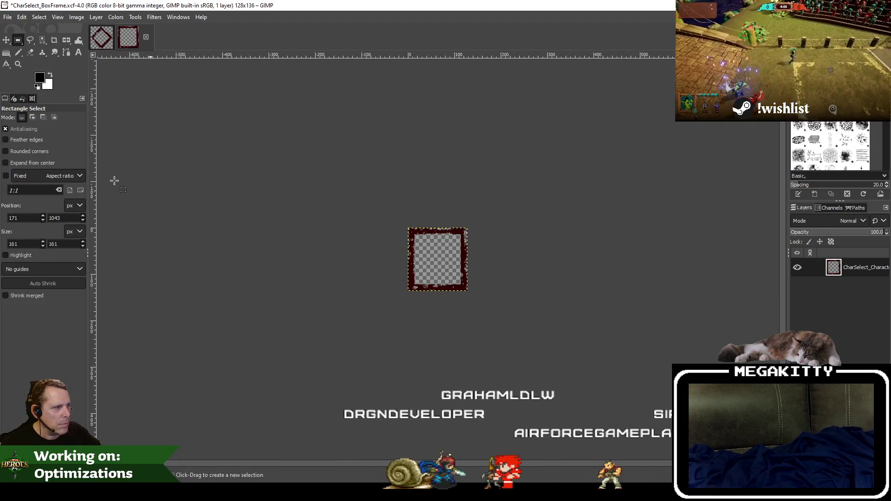
pyautogui.click(7, 17)
pyautogui.click(27, 107)
# Step: Export CharSelect_BoxFrame.png to Textures, replacing the existing file
pyautogui.click(8, 17)
pyautogui.click(78, 175)
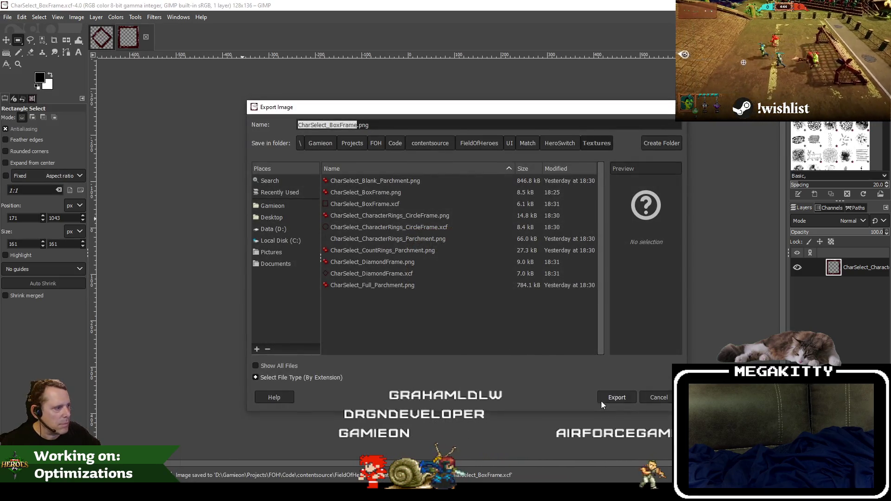
pyautogui.click(601, 401)
pyautogui.click(520, 302)
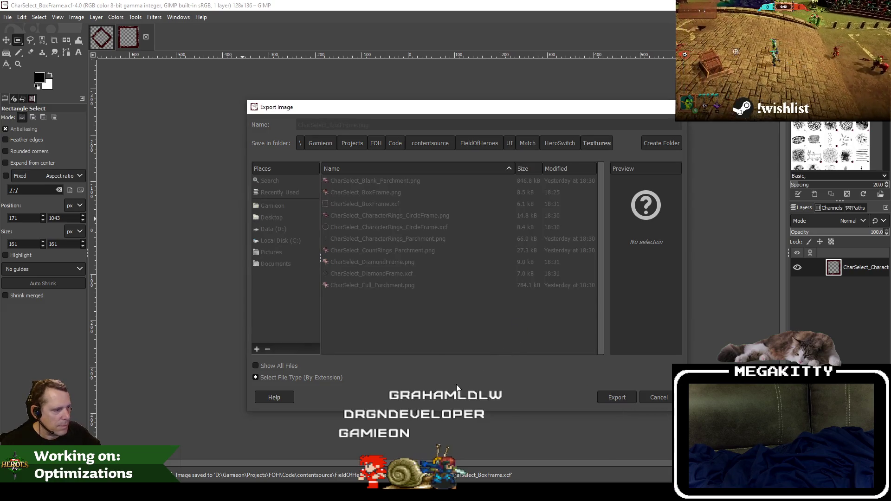
pyautogui.click(456, 366)
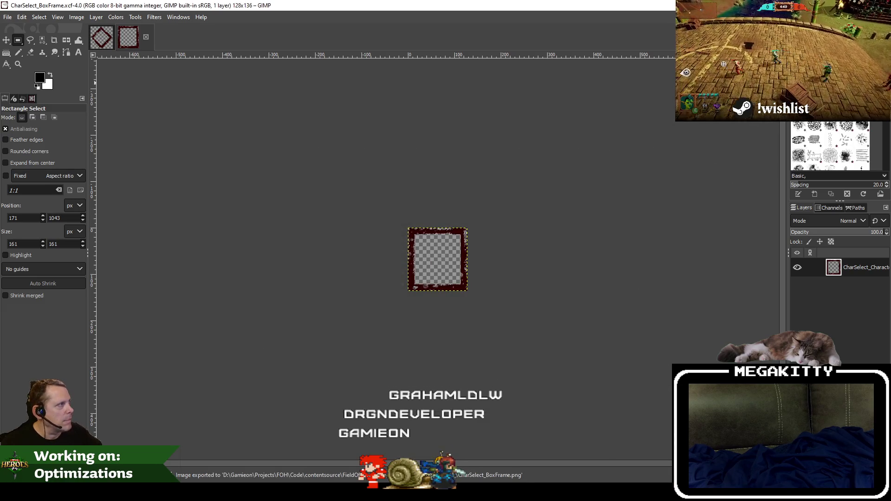
pyautogui.hotkey('alt', 'Tab')
# Step: Reimport the selected box and diamond frame textures from disk
pyautogui.keyDown('ctrl'); pyautogui.click(456, 385); pyautogui.keyUp('ctrl')
pyautogui.rightClick(361, 391)
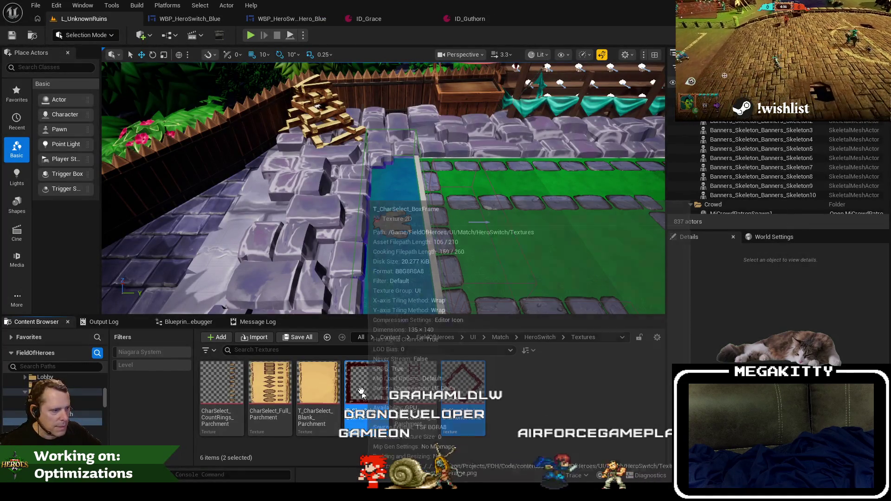
pyautogui.click(428, 113)
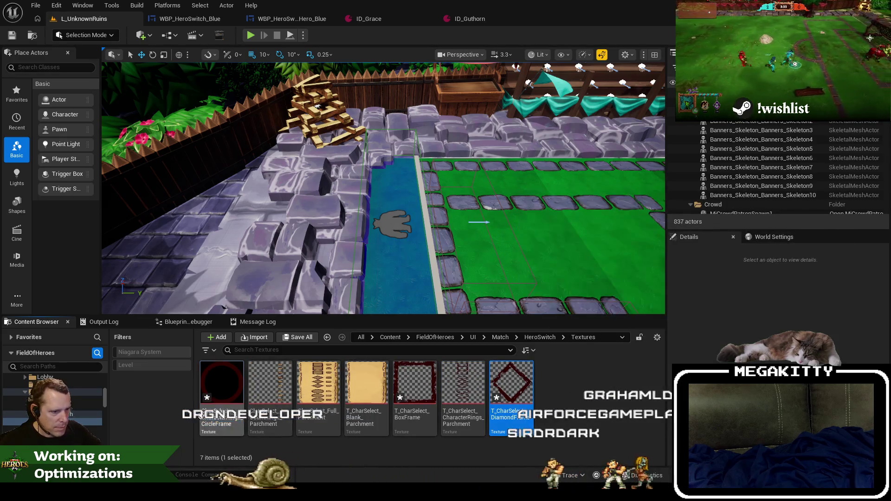
# Step: Name the new circle texture T_CharSelect_CharacterRings_CircleFrame
pyautogui.click(202, 414)
pyautogui.press('Return')
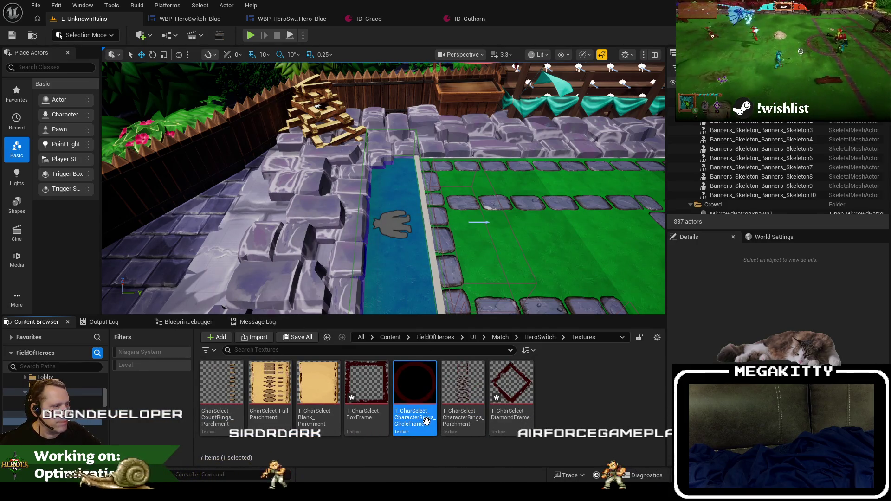
pyautogui.click(624, 414)
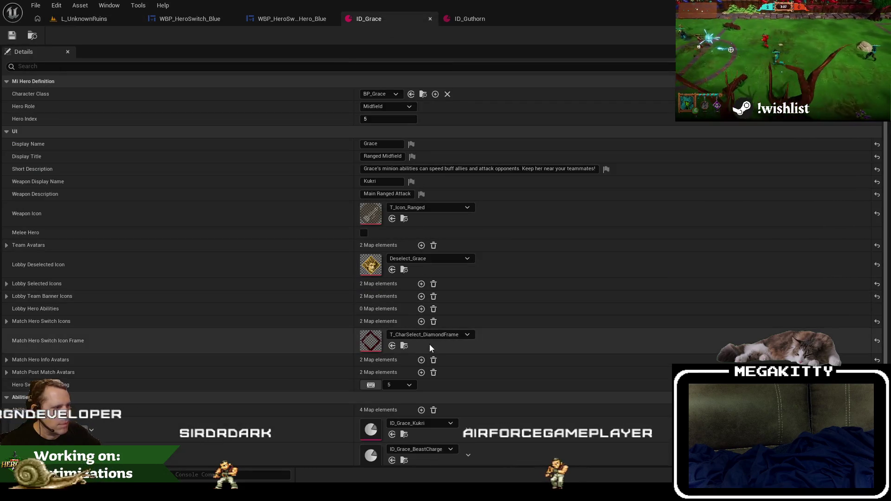
# Step: Assign T_CharSelect_CharacterRings_CircleFrame as ID_Guthorn's Match Hero Switch Icon Frame
pyautogui.click(430, 19)
pyautogui.click(427, 334)
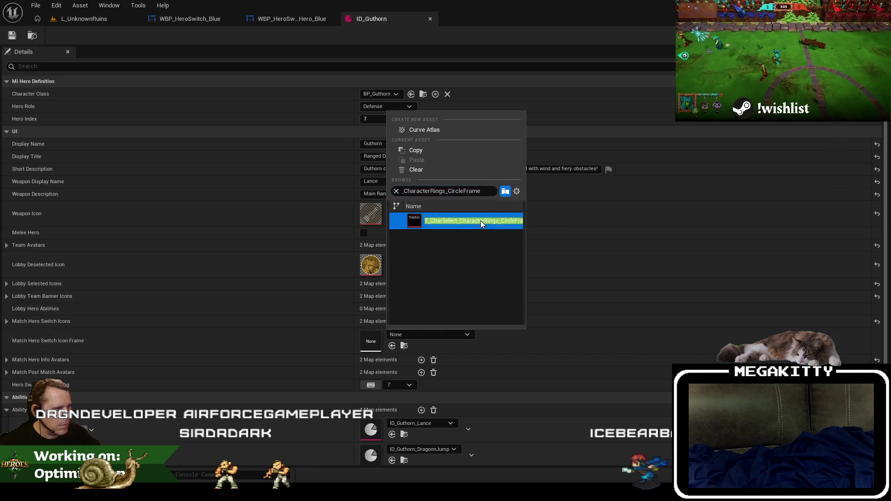
pyautogui.click(481, 220)
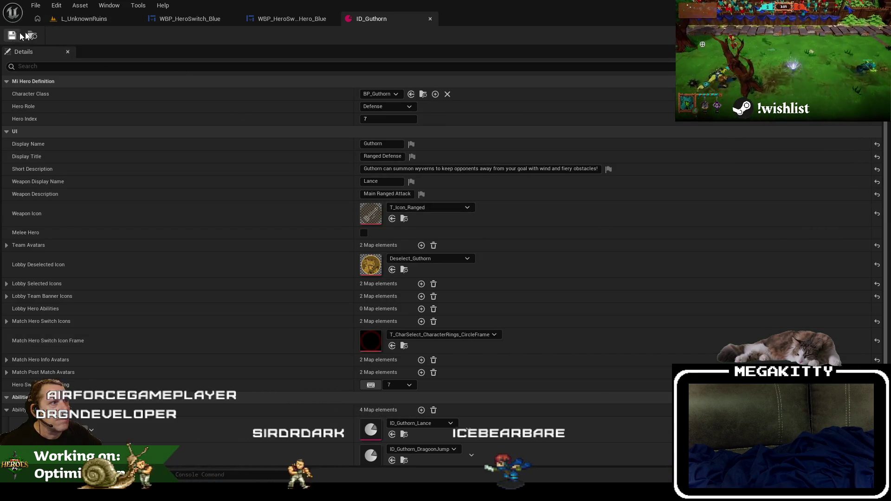
pyautogui.click(65, 19)
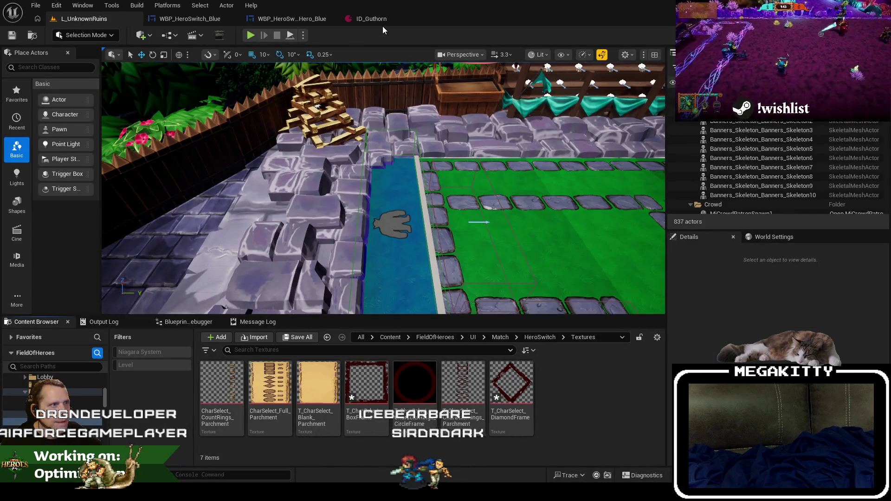
pyautogui.click(381, 21)
pyautogui.click(29, 37)
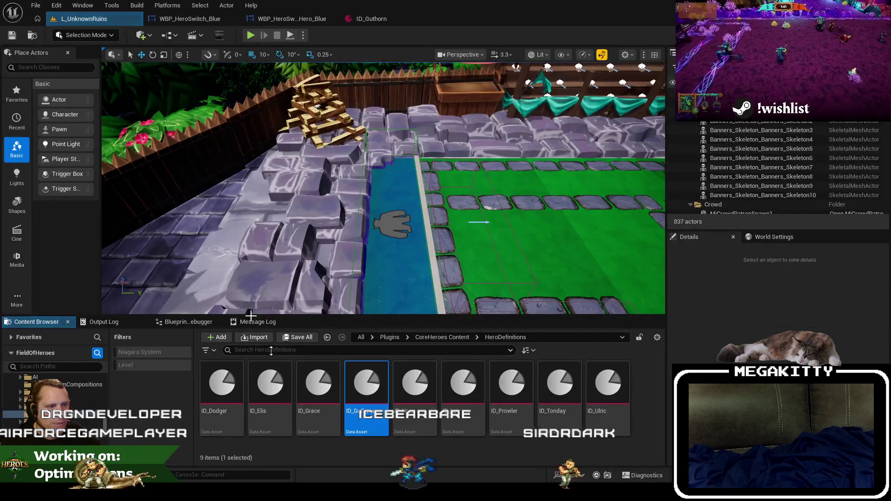
# Step: Give ID_Horus the circle frame texture as its icon frame and save it
pyautogui.doubleClick(415, 411)
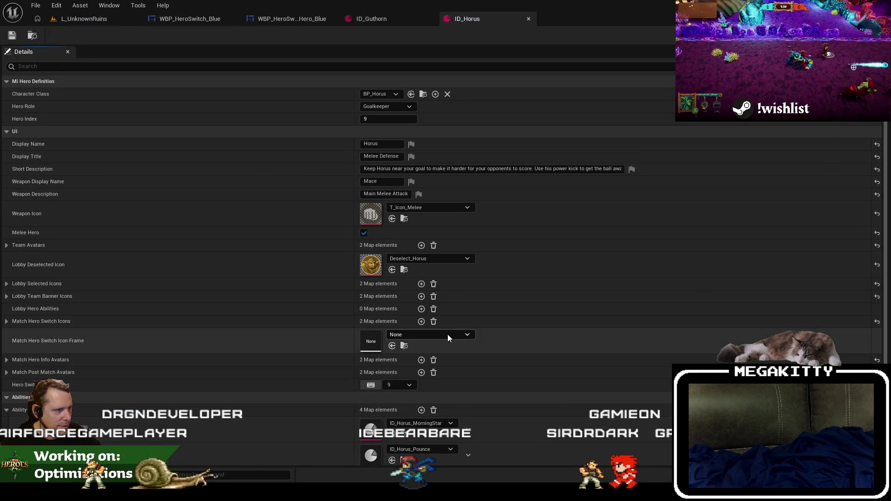
pyautogui.click(447, 335)
pyautogui.hotkey('ctrl', 'v')
pyautogui.click(466, 222)
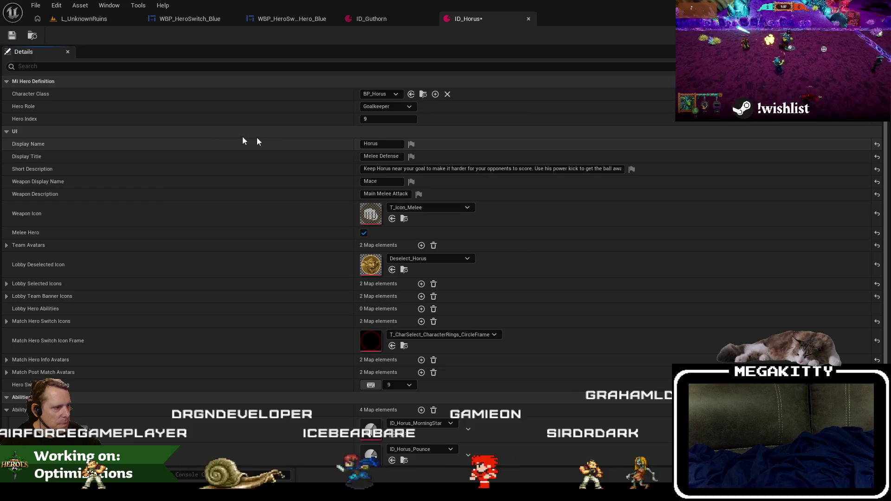
pyautogui.click(9, 37)
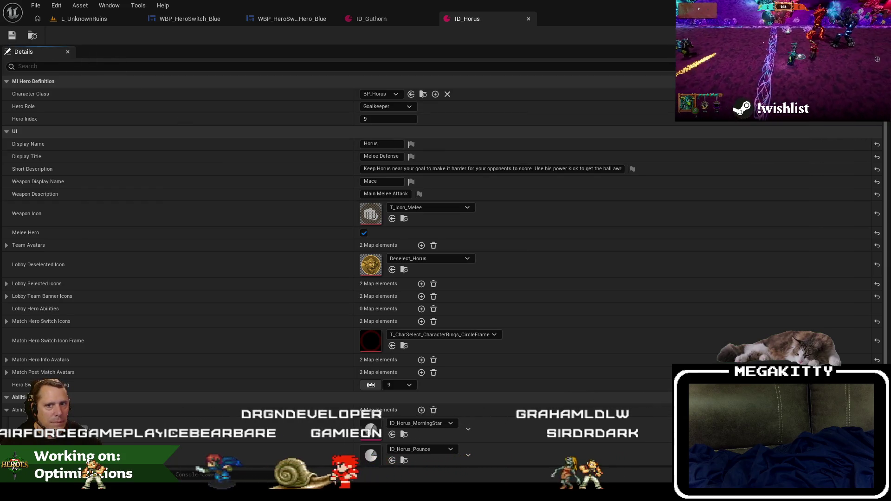
# Step: Open ID_Letunya and search its icon frame picker for CharacterRings textures, then clear the search
pyautogui.click(79, 19)
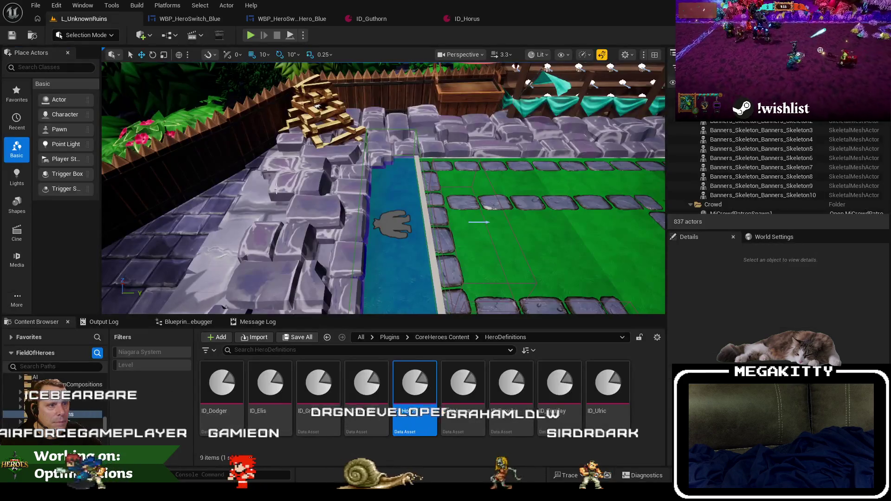
pyautogui.doubleClick(456, 380)
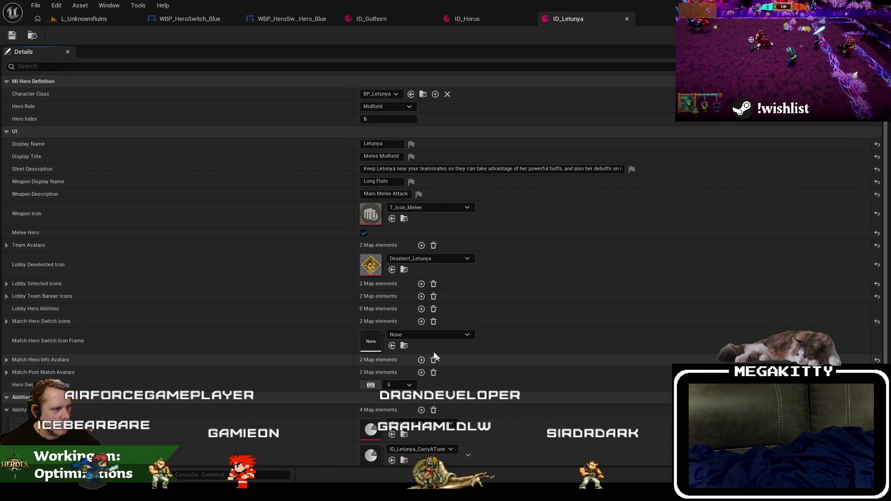
pyautogui.click(416, 337)
pyautogui.write('T_CharSelect_CharacterRings_diam')
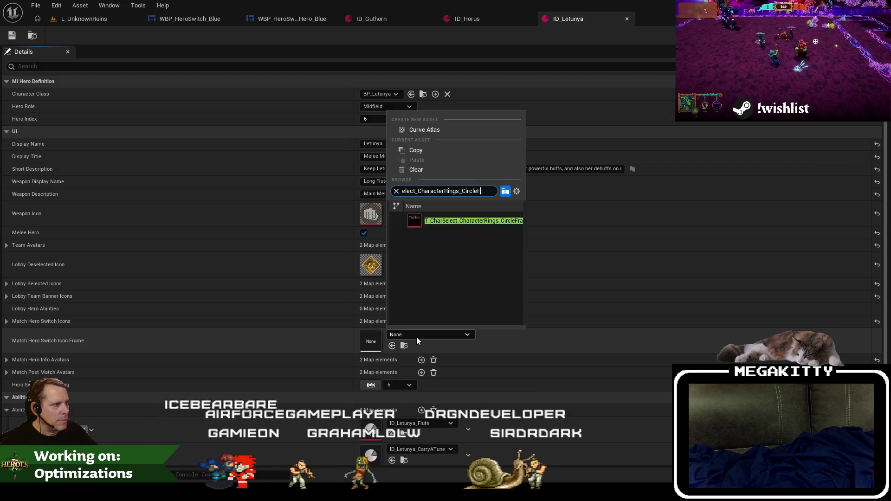
pyautogui.press('BackSpace')
pyautogui.press('BackSpace')
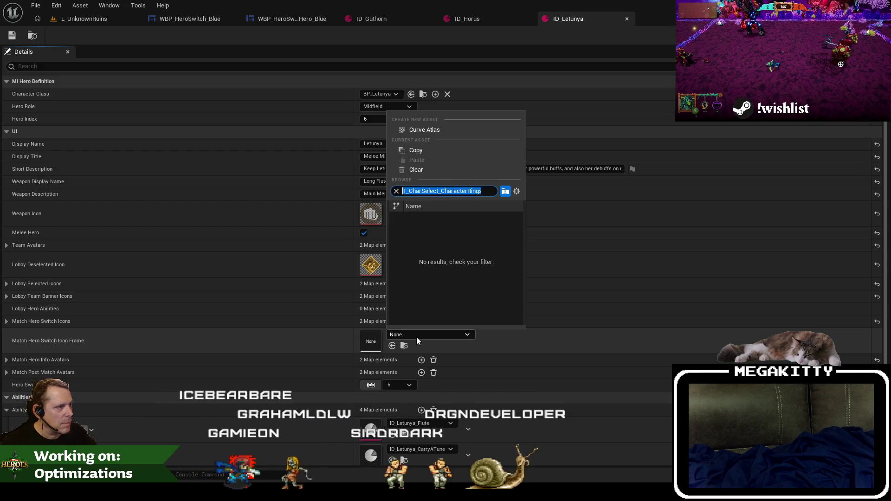
pyautogui.press('BackSpace')
pyautogui.press('BackSpace')
pyautogui.press('BackSpace')
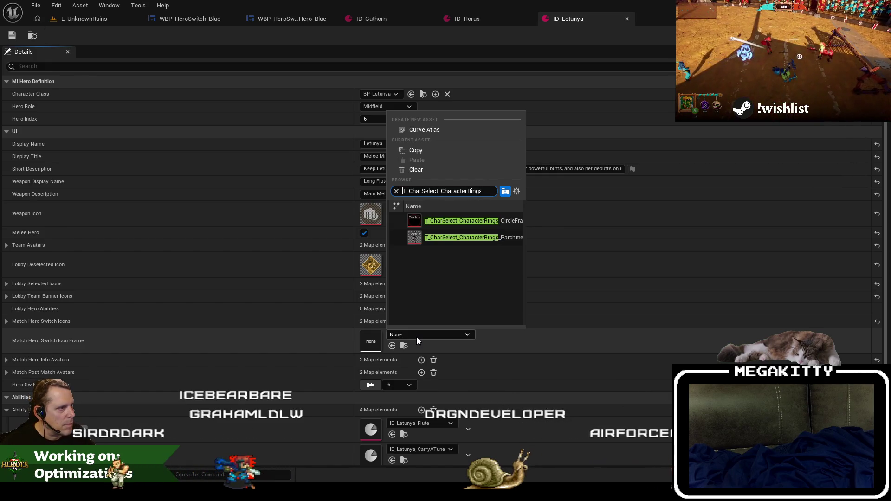
pyautogui.press('BackSpace')
pyautogui.press('BackSpace')
pyautogui.press('BackSpace')
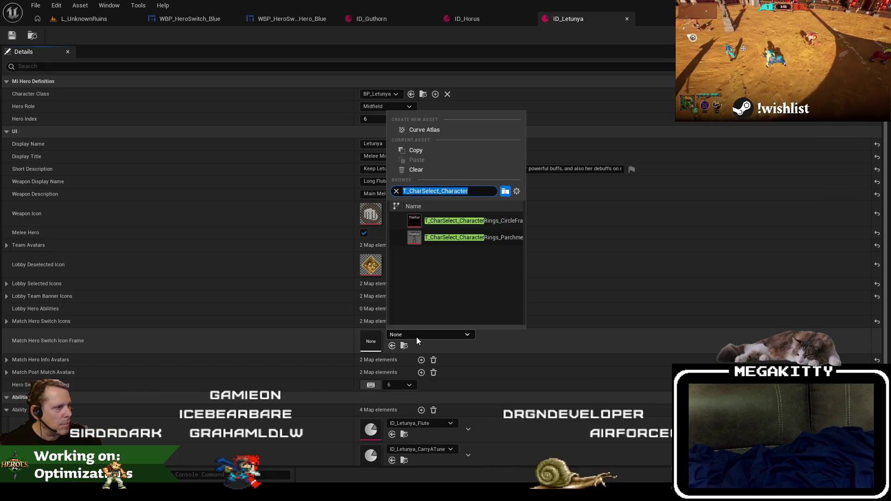
pyautogui.hotkey('ctrl', 'a')
pyautogui.press('BackSpace')
pyautogui.click(81, 19)
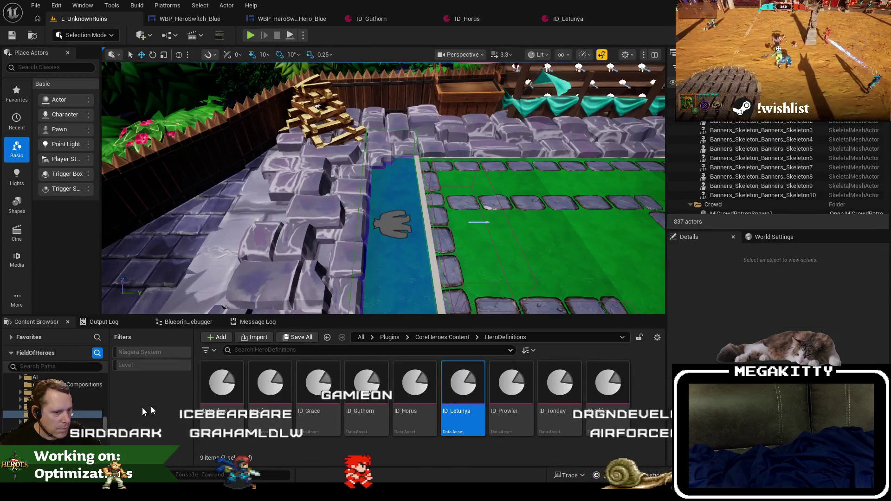
# Step: Back in the HeroSwitch Textures folder, rename the circle texture to T_CharSelect_CircleFrame
pyautogui.click(302, 18)
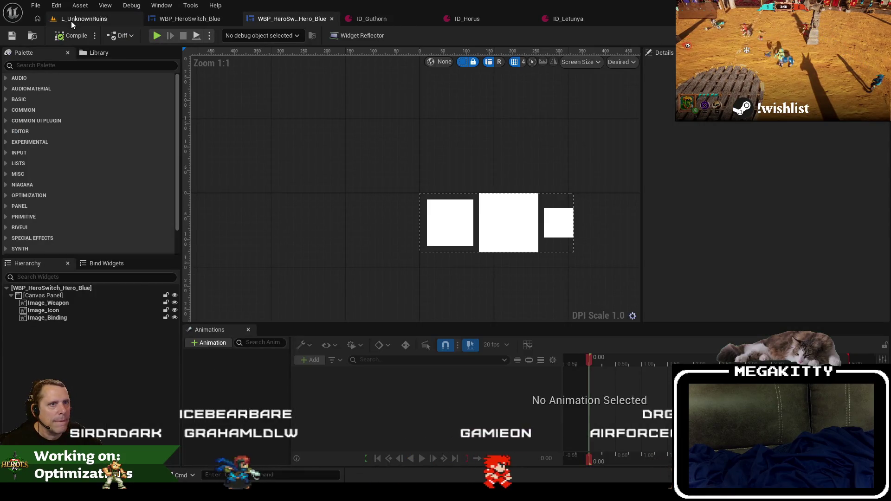
pyautogui.click(39, 39)
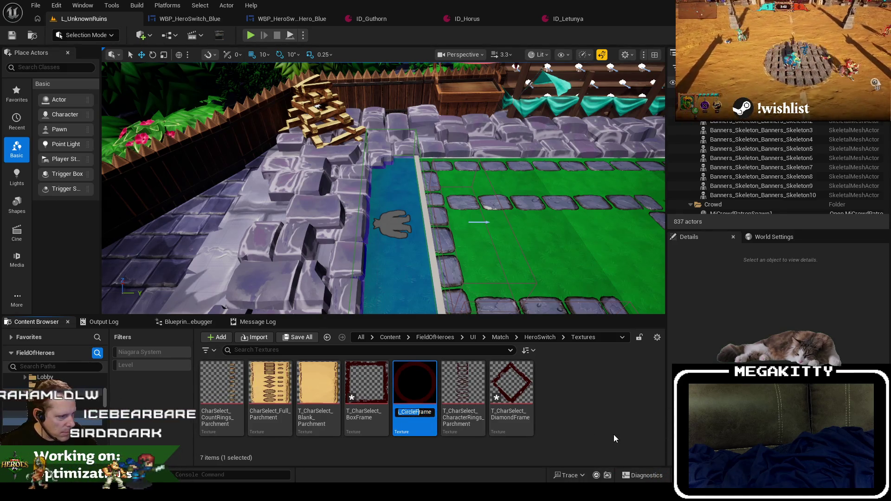
pyautogui.write('T_CharSelect')
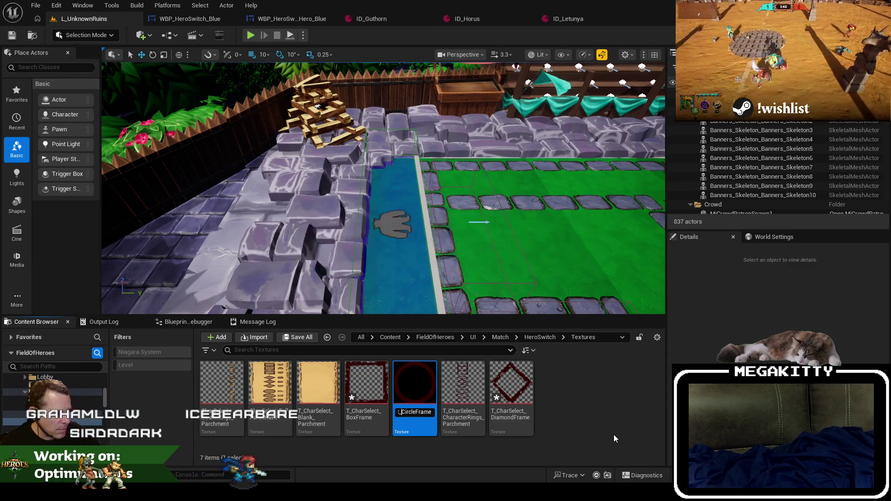
pyautogui.press('Return')
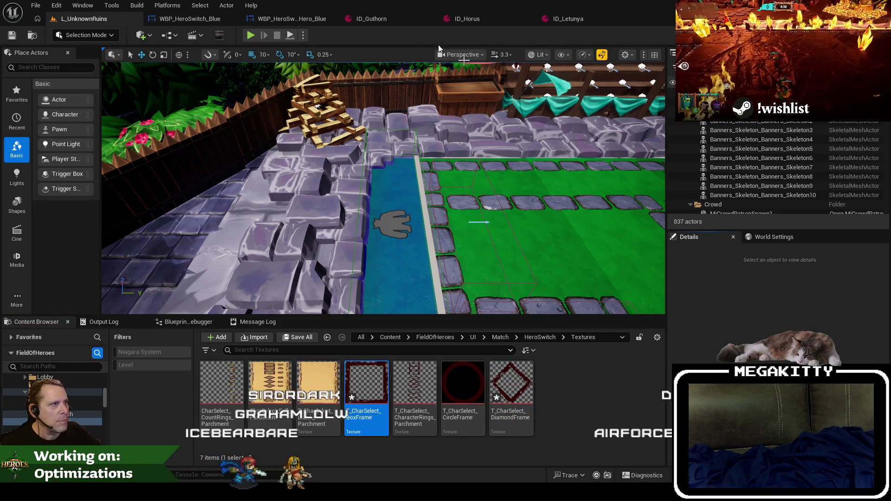
# Step: Set Letunya's Match Hero Switch Icon Frame to the diamond frame texture
pyautogui.click(564, 18)
pyautogui.click(429, 335)
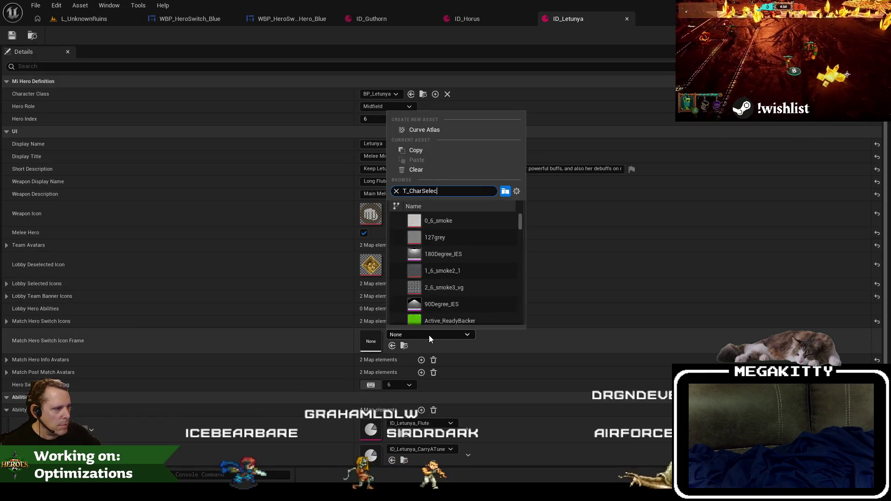
pyautogui.click(465, 288)
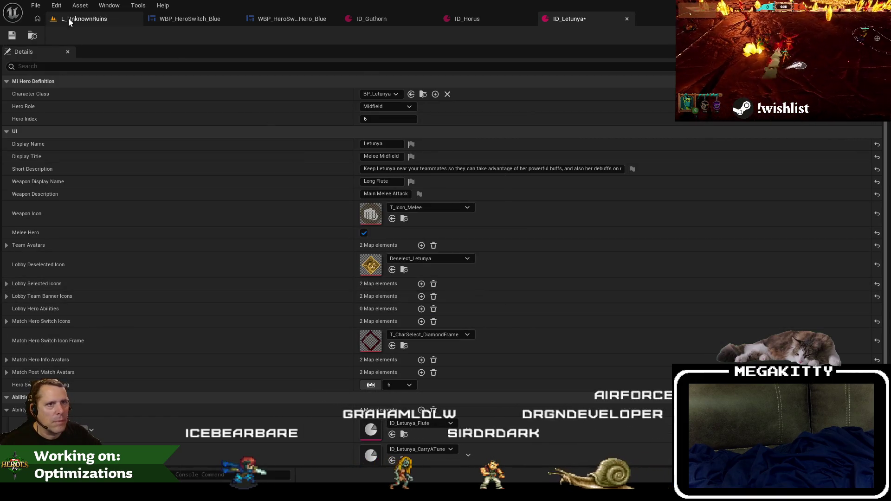
# Step: Open ID_Today from the hero definitions and assign it the box frame texture
pyautogui.click(84, 19)
pyautogui.click(569, 22)
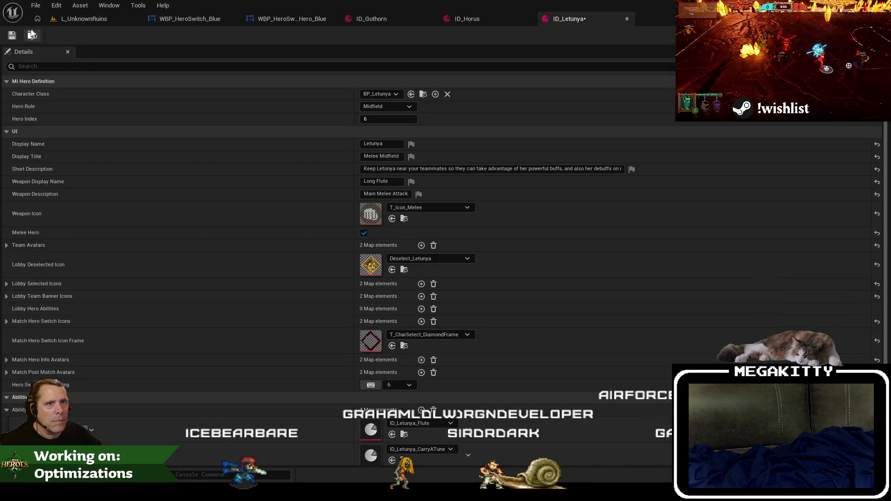
pyautogui.click(31, 35)
pyautogui.doubleClick(489, 385)
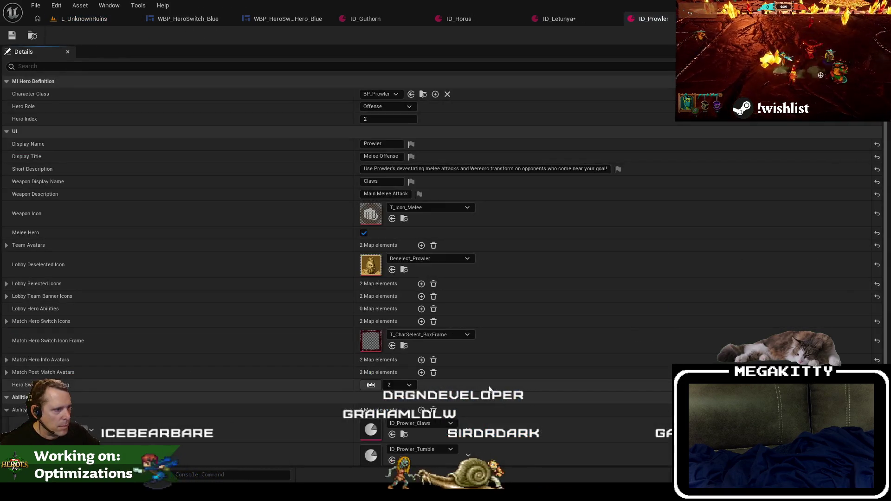
pyautogui.click(96, 22)
pyautogui.doubleClick(555, 386)
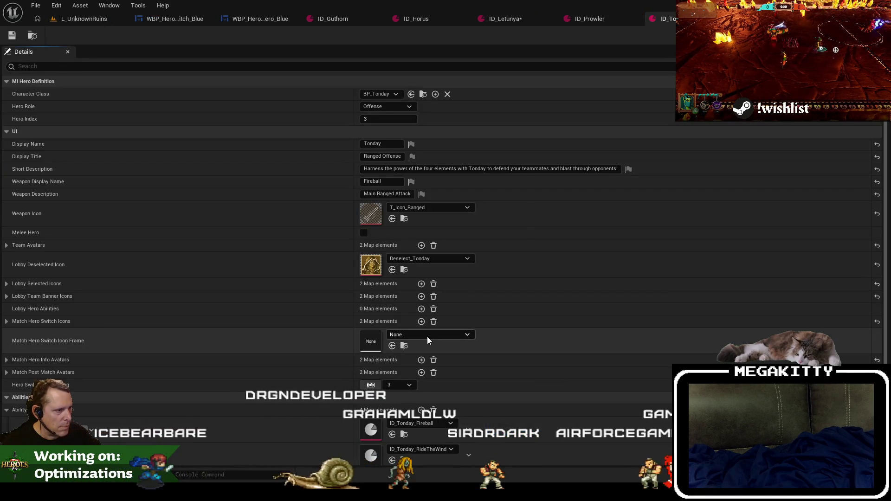
pyautogui.click(427, 336)
pyautogui.write('T_CharSelect_BoxFram')
pyautogui.click(484, 239)
# Step: Give ID_Ulric the circle frame, T_CharSelect_CircleFrame, as its icon frame
pyautogui.click(77, 17)
pyautogui.click(596, 398)
pyautogui.doubleClick(596, 399)
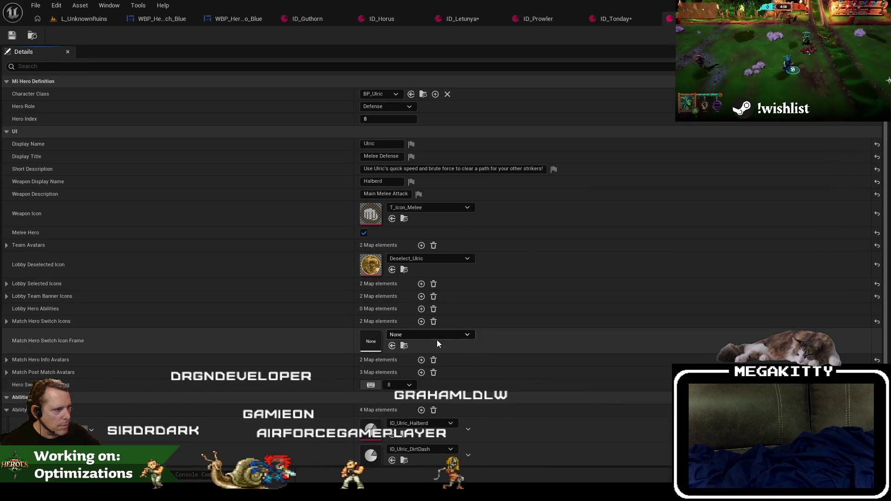
pyautogui.click(422, 335)
pyautogui.click(497, 269)
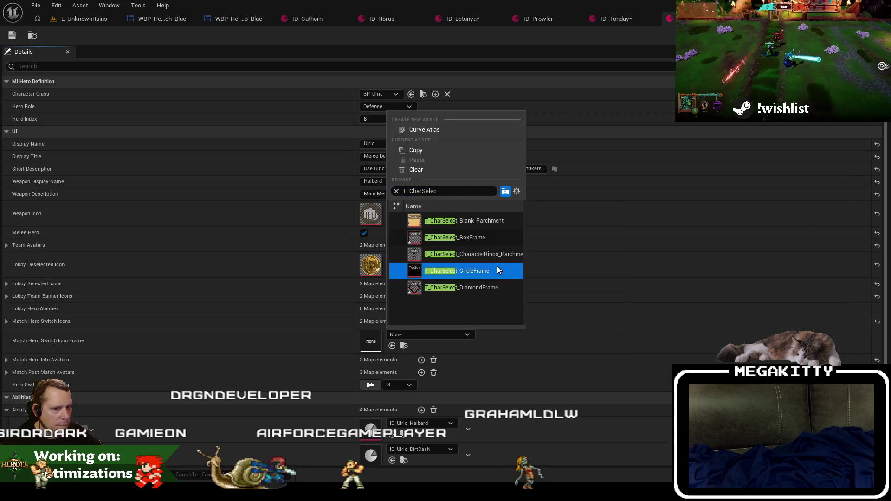
# Step: Save all modified hero definitions with File > Save All
pyautogui.click(33, 6)
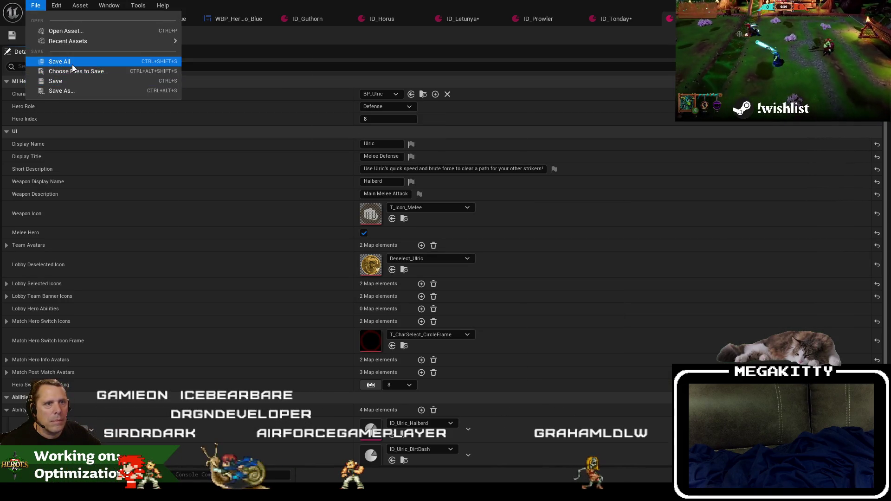
pyautogui.click(72, 65)
pyautogui.click(238, 18)
pyautogui.rightClick(242, 19)
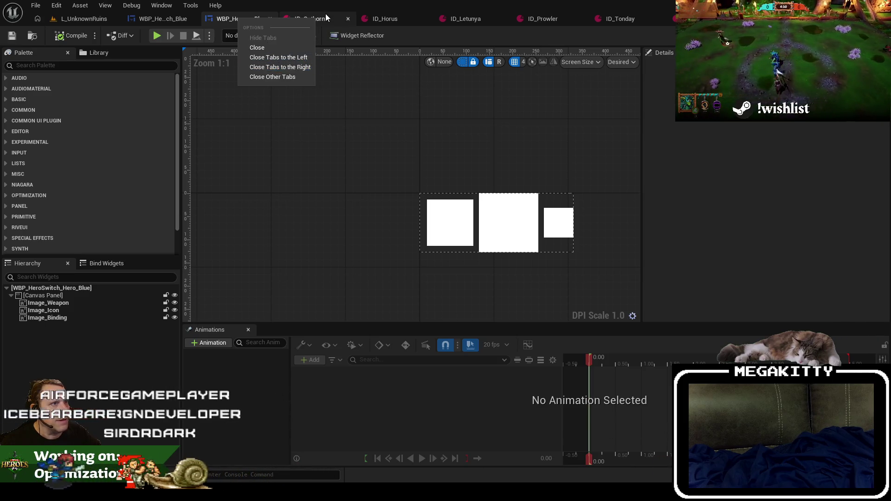
# Step: Close the hero editor tabs opened after Guthorn and return to the hero switch entry widget
pyautogui.click(326, 18)
pyautogui.rightClick(319, 18)
pyautogui.click(371, 69)
pyautogui.click(244, 18)
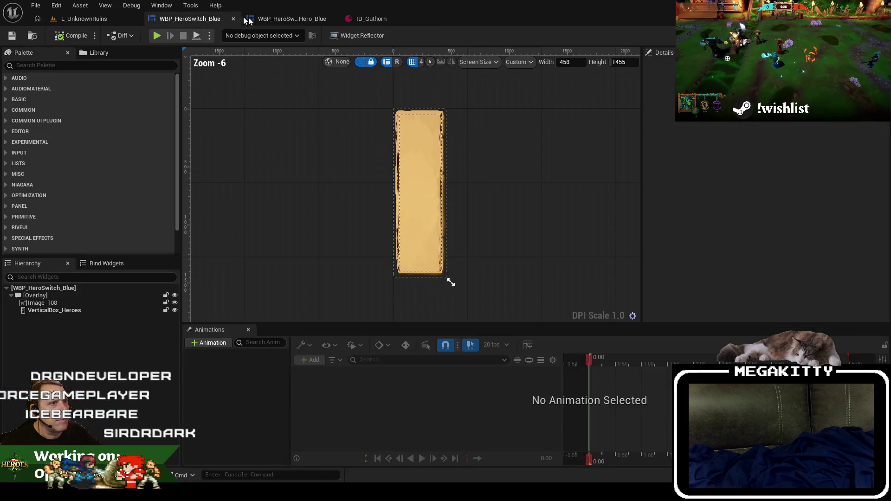
pyautogui.click(251, 19)
# Step: Duplicate Image_Icon in the Hierarchy and rename the copy Image_IconFrame
pyautogui.doubleClick(75, 310)
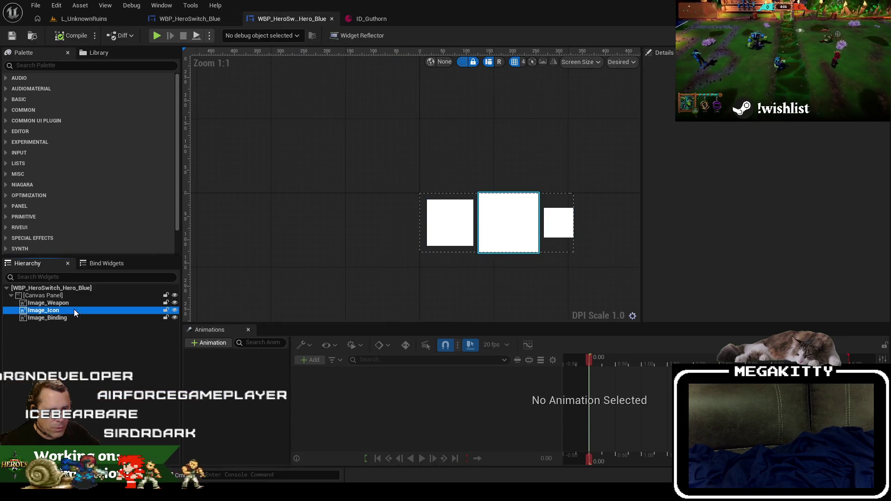
pyautogui.hotkey('ctrl', 'd')
pyautogui.hotkey('ctrl', 'd')
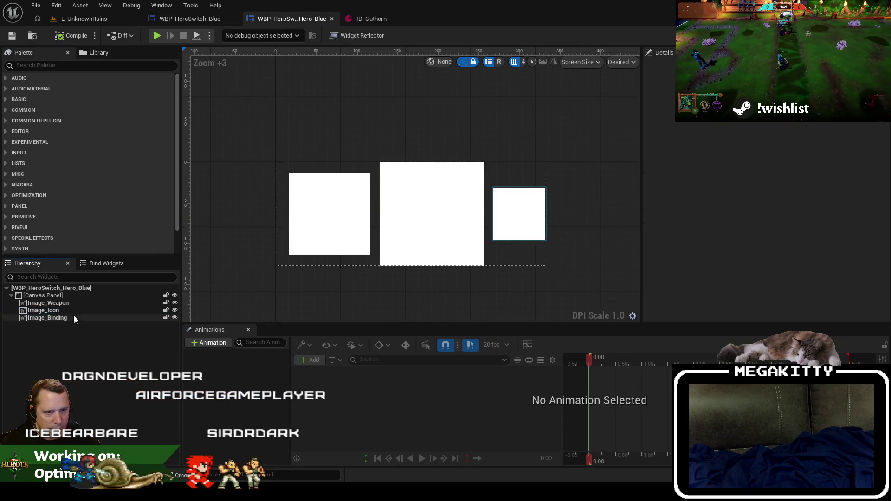
pyautogui.press('Delete')
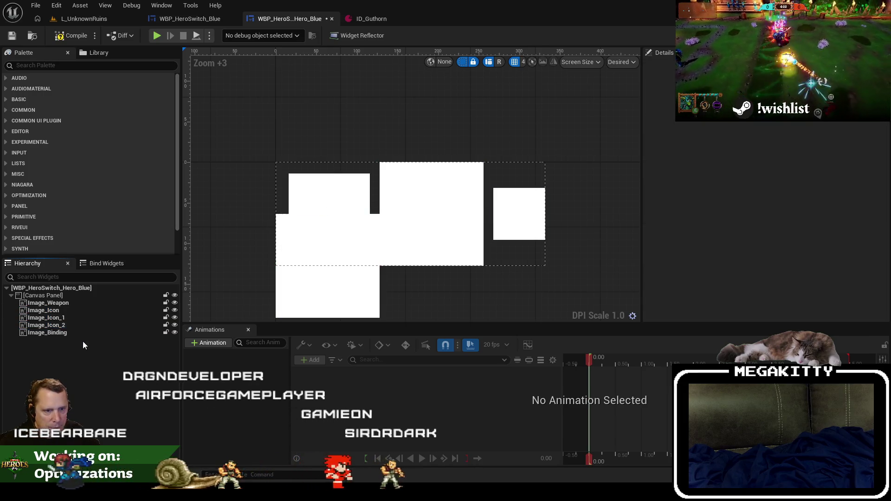
pyautogui.click(70, 319)
pyautogui.press('F2')
pyautogui.write('Image_IconFrame')
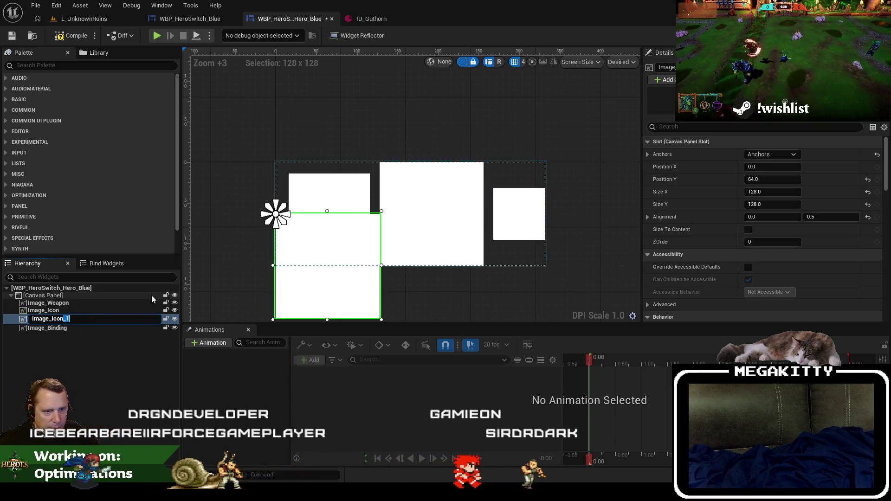
pyautogui.press('Return')
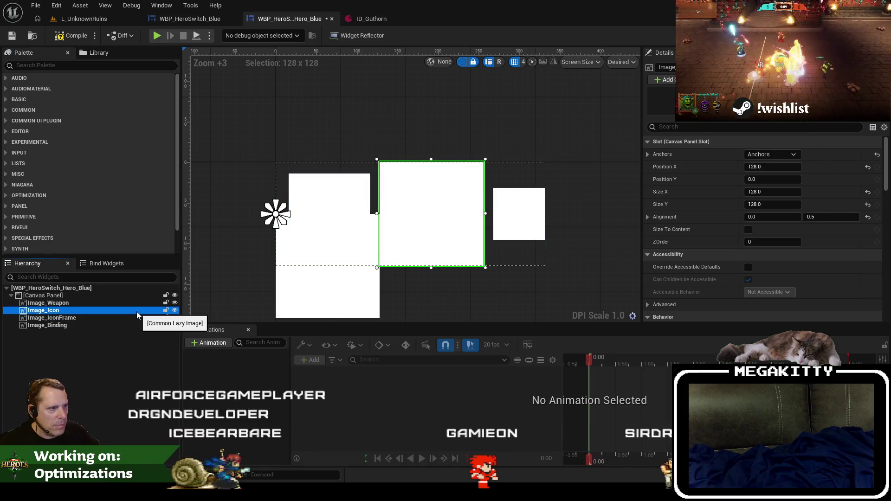
# Step: Place Image_IconFrame over the middle icon slot, then open the event graph
pyautogui.click(127, 318)
pyautogui.moveTo(357, 285); pyautogui.dragTo(419, 244)
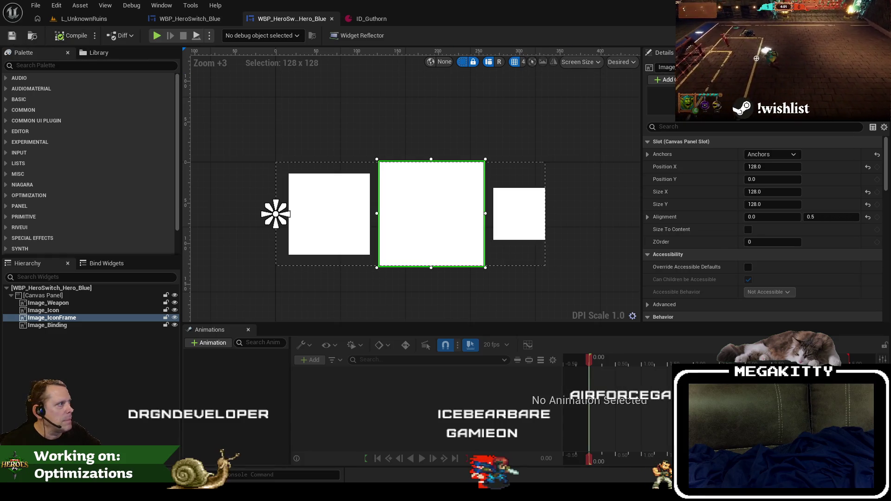
pyautogui.doubleClick(275, 214)
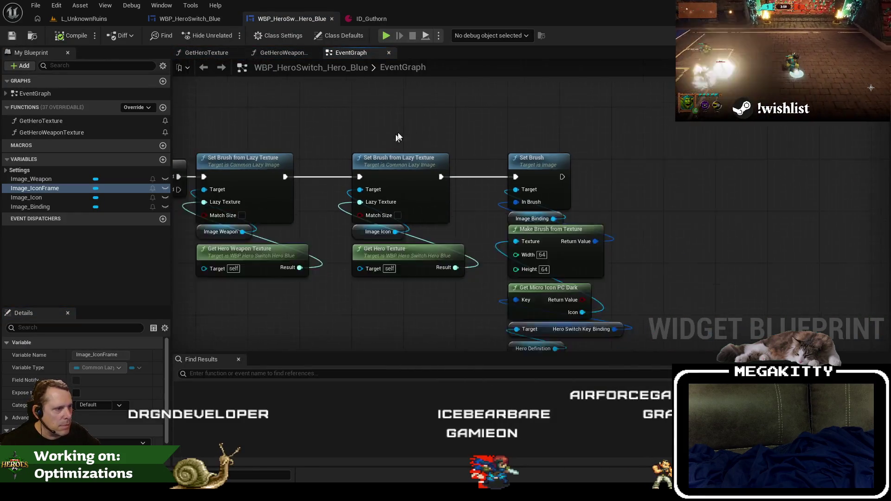
# Step: Shift the Set Brush nodes right and add an Image_IconFrame getter to the event graph
pyautogui.moveTo(408, 132); pyautogui.dragTo(573, 328)
pyautogui.moveTo(439, 151); pyautogui.dragTo(565, 152)
pyautogui.scroll(2, 431, 176)
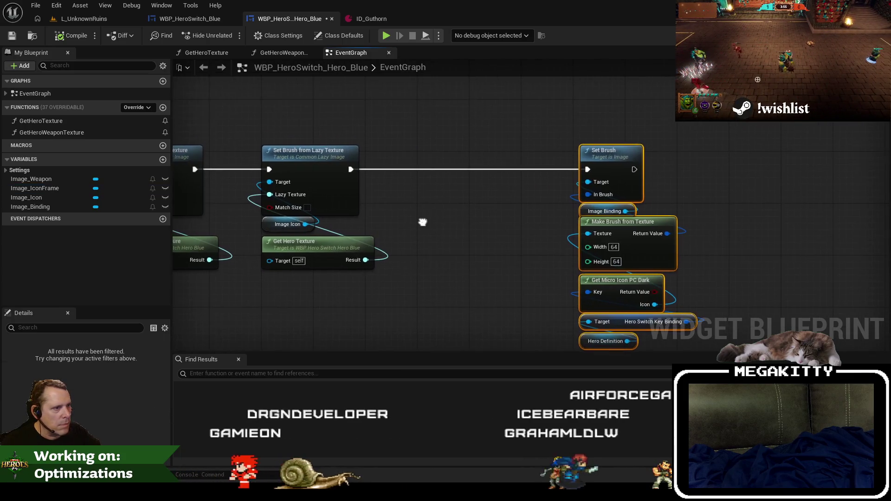
pyautogui.click(54, 188)
pyautogui.moveTo(35, 189); pyautogui.dragTo(413, 225)
pyautogui.click(458, 243)
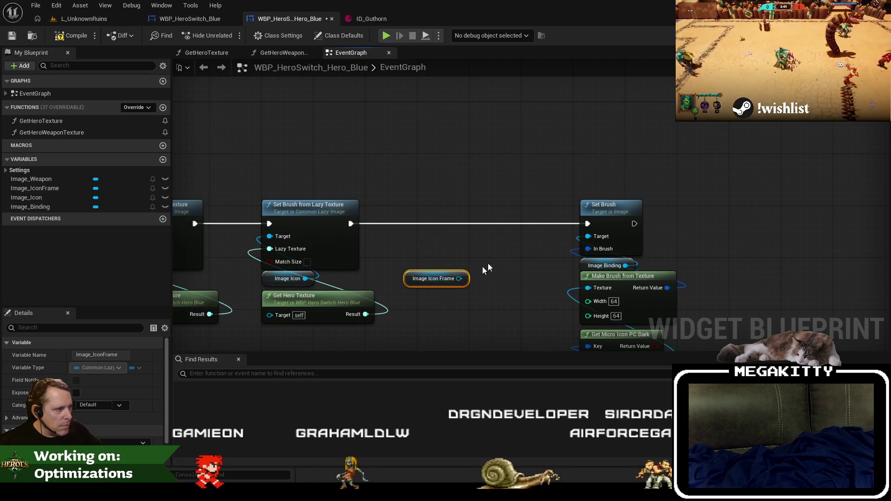
# Step: Chain a Set Brush from Lazy Texture node for Image Icon Frame, then open GetHeroTexture
pyautogui.moveTo(459, 278); pyautogui.dragTo(500, 140)
pyautogui.write('set brush fro')
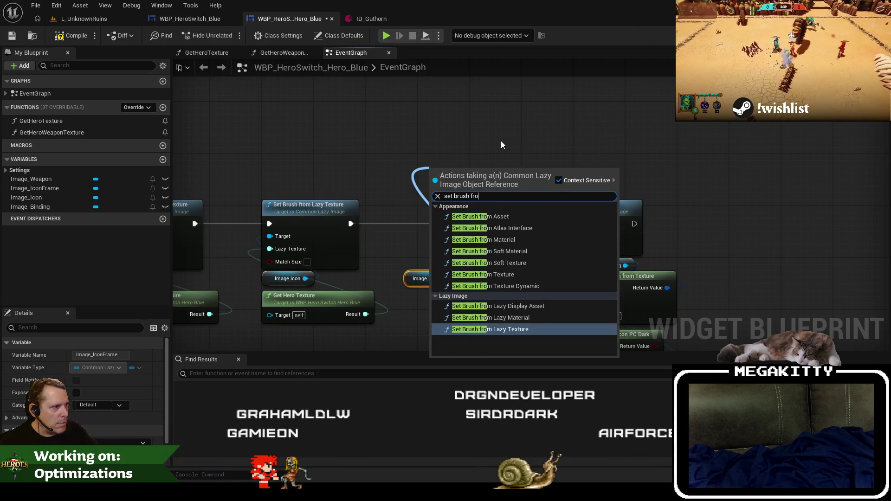
pyautogui.press('Return')
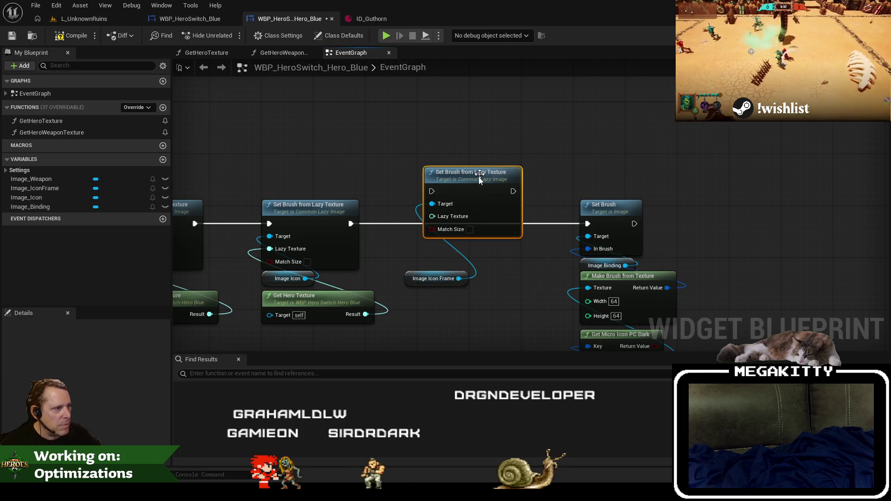
pyautogui.moveTo(478, 173); pyautogui.dragTo(471, 205)
pyautogui.moveTo(426, 224); pyautogui.dragTo(415, 226)
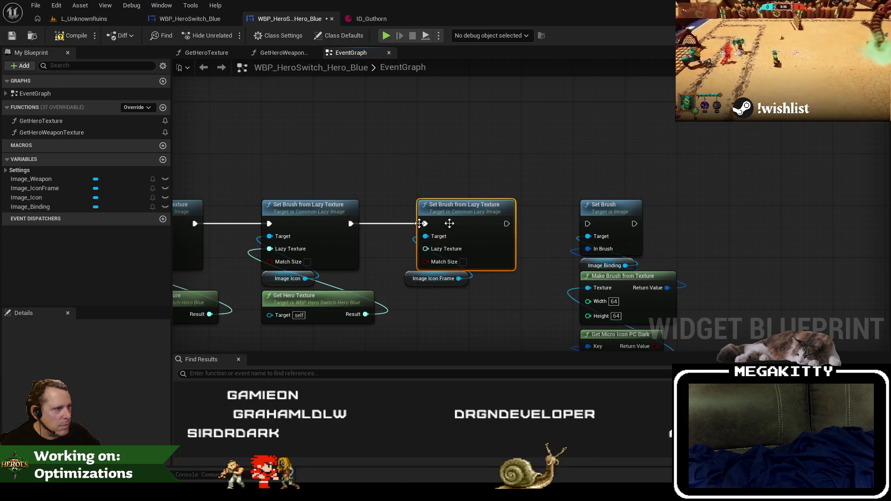
pyautogui.click(447, 279)
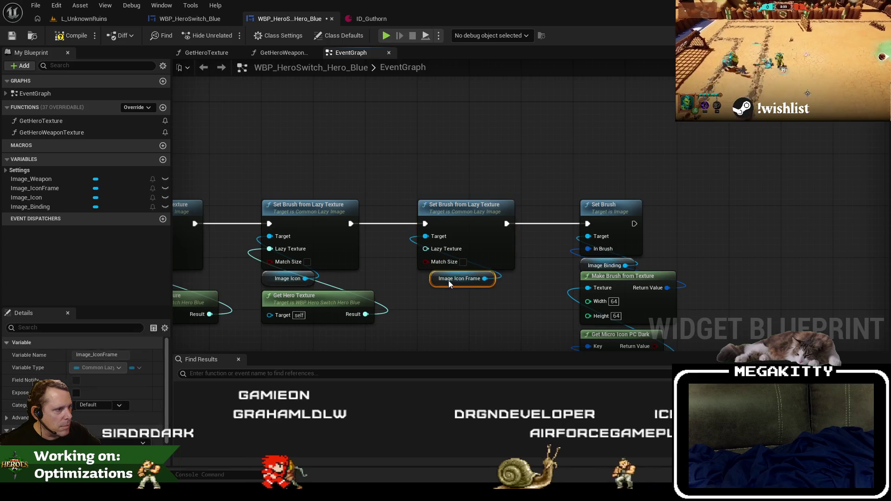
pyautogui.doubleClick(327, 302)
pyautogui.click(54, 120)
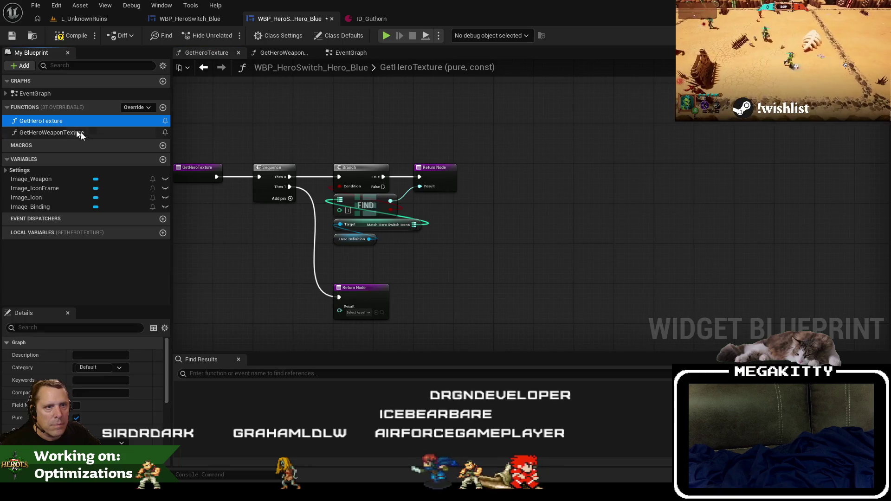
# Step: Duplicate GetHeroTexture as GetHeroTextureFrame and add a Match Hero Switch Icon Frame getter
pyautogui.hotkey('ctrl', 'w')
pyautogui.write('GetHeroTextureFrame')
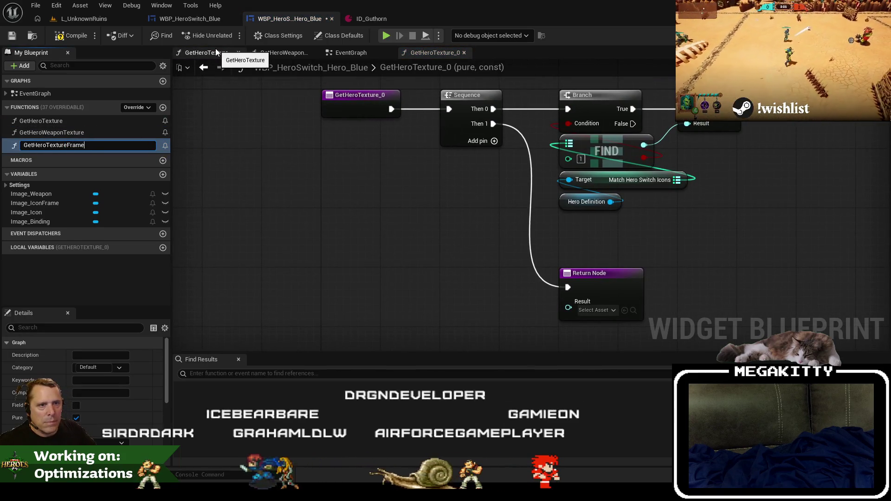
pyautogui.press('Return')
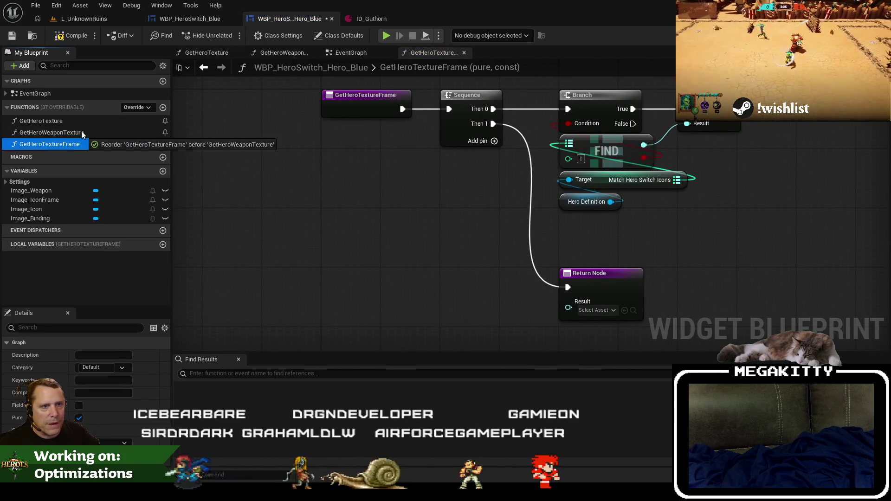
pyautogui.moveTo(505, 188); pyautogui.dragTo(394, 220)
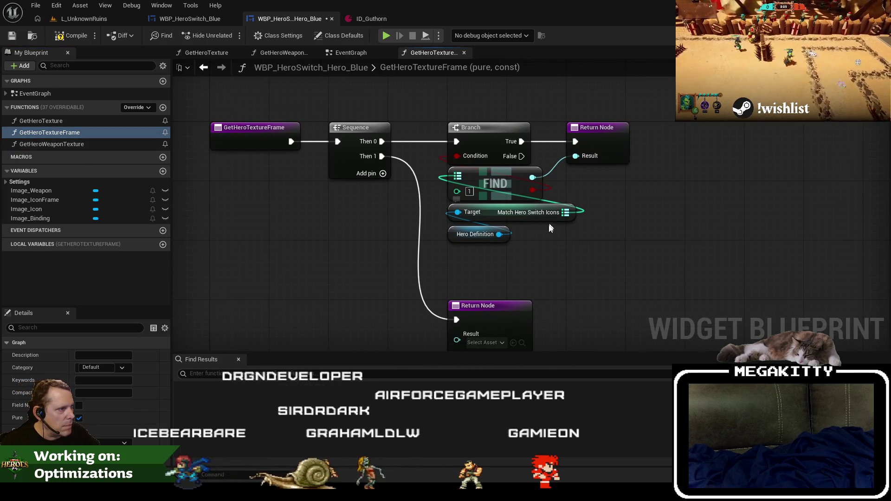
pyautogui.moveTo(501, 234); pyautogui.dragTo(558, 229)
pyautogui.write('get matc')
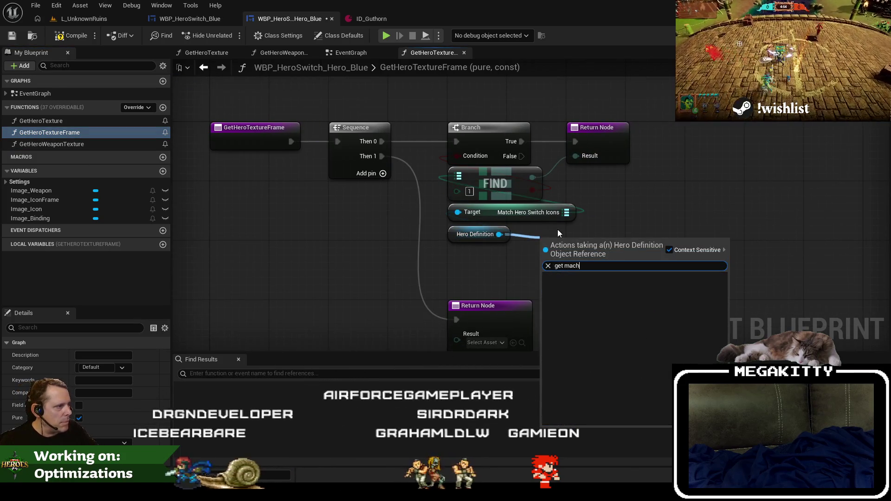
pyautogui.write('h hero switch')
pyautogui.press('Return')
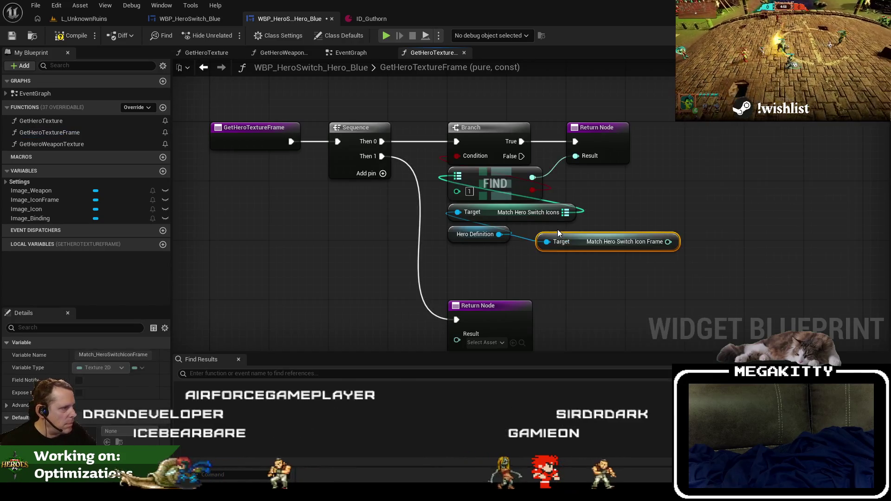
# Step: Delete the FIND, icon lookup and Branch nodes, and wire Icon Frame to the Return Node
pyautogui.moveTo(582, 225); pyautogui.dragTo(443, 164)
pyautogui.press('Delete')
pyautogui.moveTo(669, 242); pyautogui.dragTo(586, 164)
pyautogui.click(488, 127)
pyautogui.press('Delete')
pyautogui.moveTo(595, 128)
pyautogui.mouseDown()
pyautogui.moveTo(476, 128)
pyautogui.moveTo(382, 142)
pyautogui.mouseUp()
pyautogui.moveTo(619, 244)
pyautogui.mouseDown()
pyautogui.moveTo(558, 215)
pyautogui.moveTo(529, 180)
pyautogui.mouseUp()
pyautogui.moveTo(453, 238); pyautogui.dragTo(451, 201)
# Step: Remove the leftover Return Node and tidy the remaining GetHeroTextureFrame nodes
pyautogui.moveTo(499, 314)
pyautogui.mouseDown()
pyautogui.moveTo(495, 251)
pyautogui.moveTo(502, 258)
pyautogui.mouseUp()
pyautogui.press('Delete')
pyautogui.moveTo(409, 223); pyautogui.dragTo(369, 111)
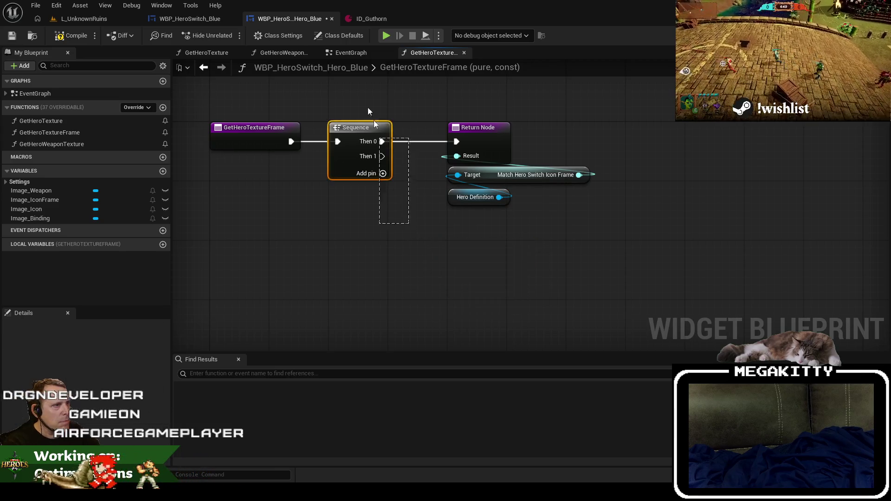
pyautogui.moveTo(479, 128); pyautogui.dragTo(360, 128)
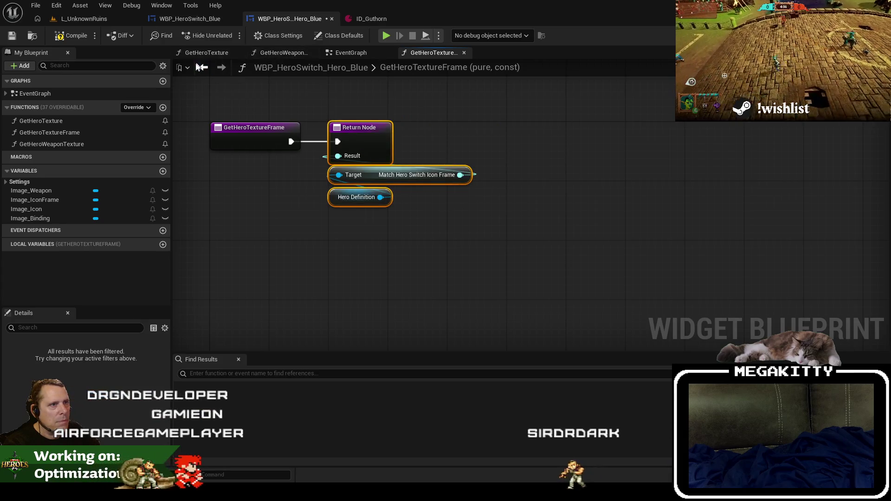
pyautogui.click(200, 69)
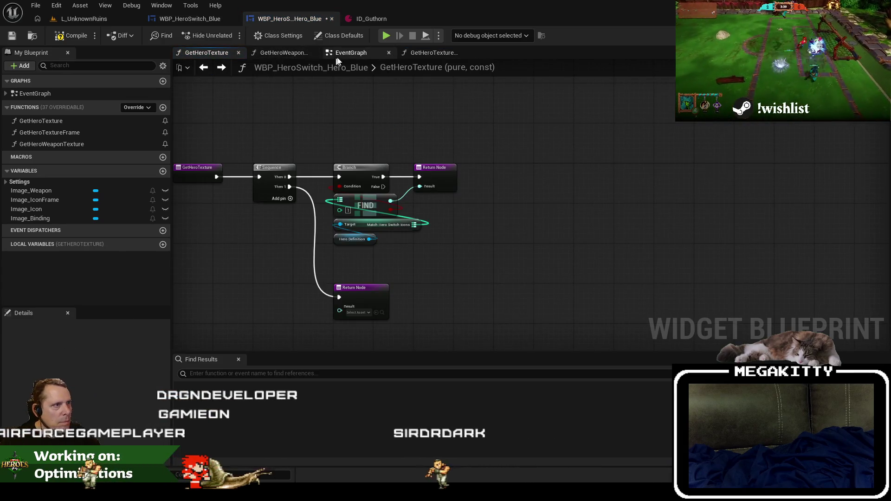
# Step: Add a Get Hero Texture Frame call feeding the Image Icon Frame Set Brush texture pin
pyautogui.click(337, 52)
pyautogui.rightClick(418, 304)
pyautogui.write('getherotextureframe')
pyautogui.press('Return')
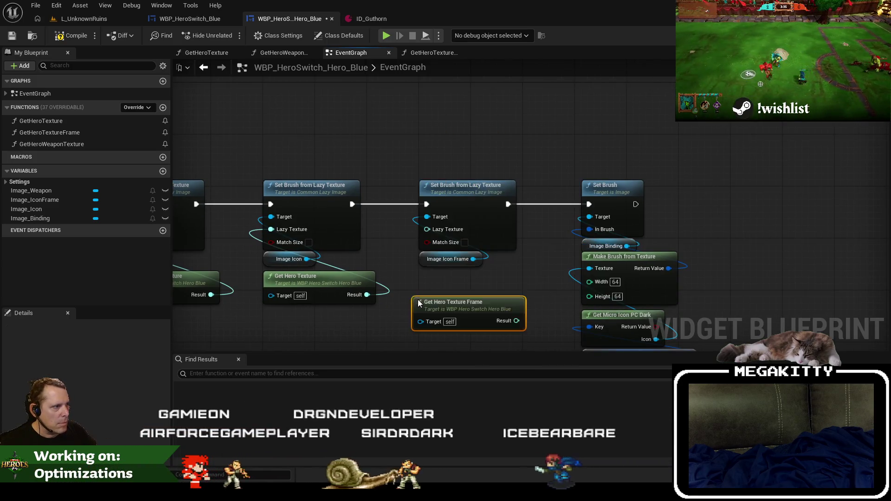
pyautogui.moveTo(516, 321); pyautogui.dragTo(427, 230)
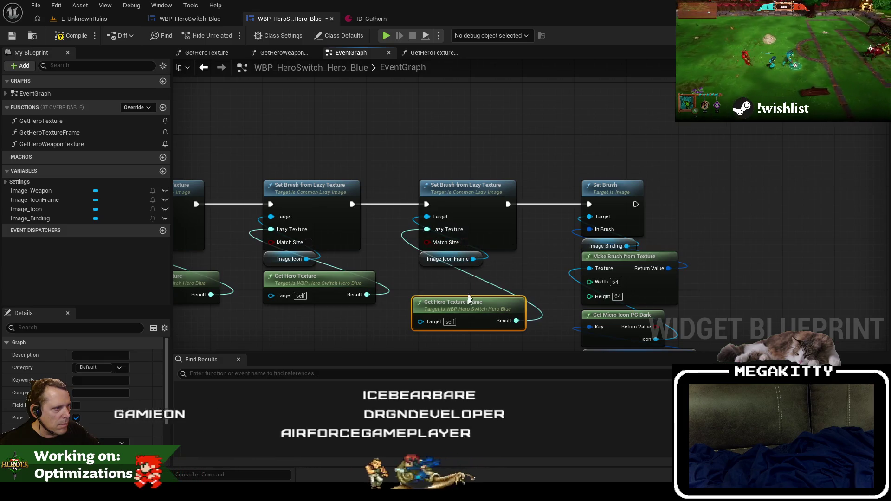
pyautogui.moveTo(469, 297); pyautogui.dragTo(476, 272)
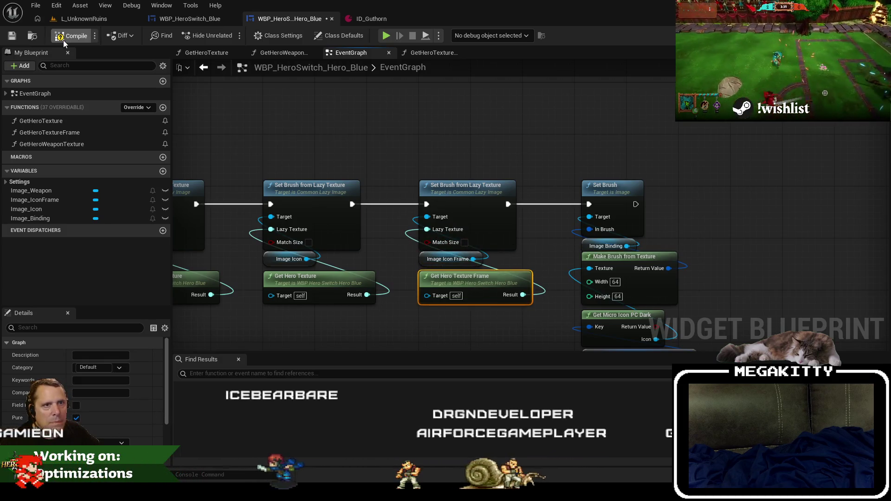
pyautogui.click(84, 18)
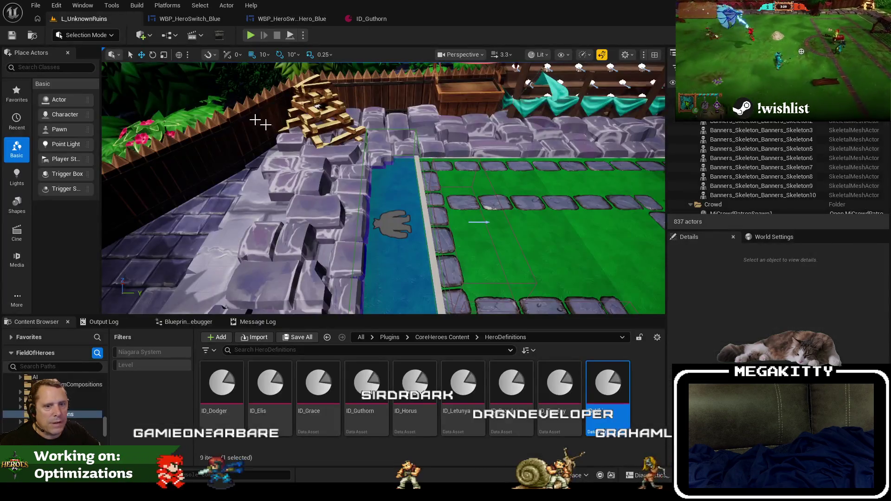
# Step: Play L_UnknownRuins, walk the hero onto the hero-switch strip and view it fullscreen
pyautogui.click(393, 186)
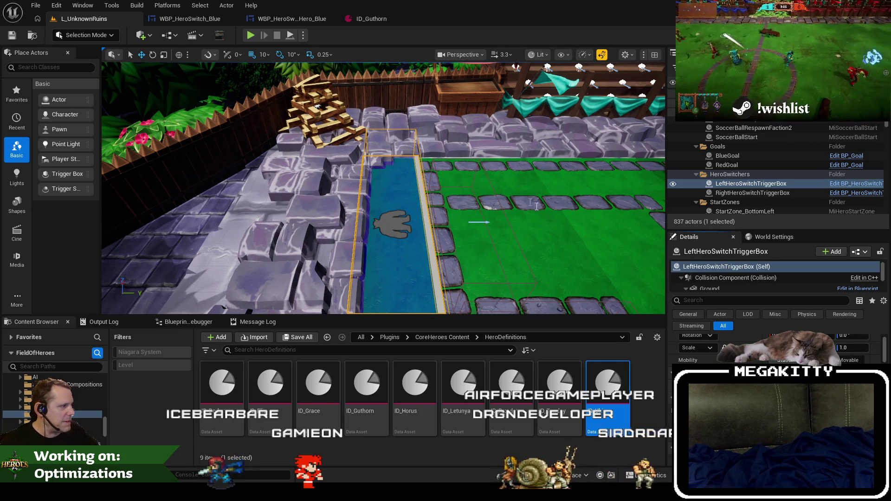
pyautogui.scroll(-5, 478, 186)
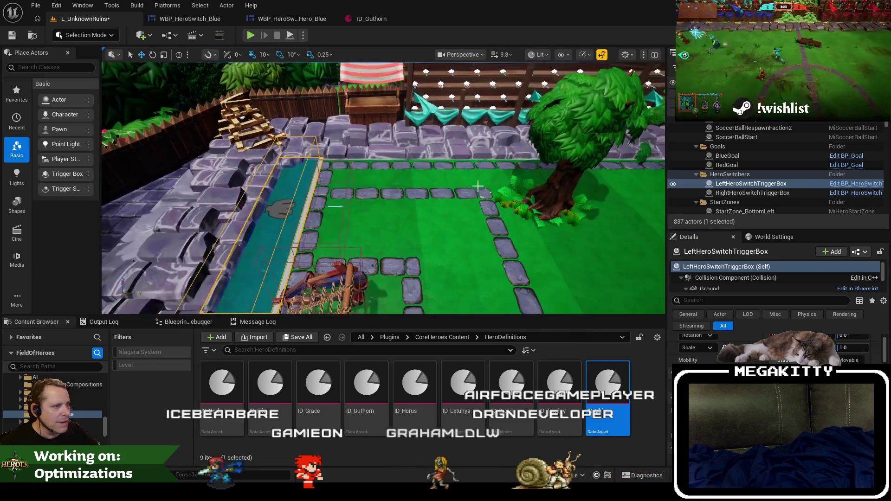
pyautogui.click(253, 37)
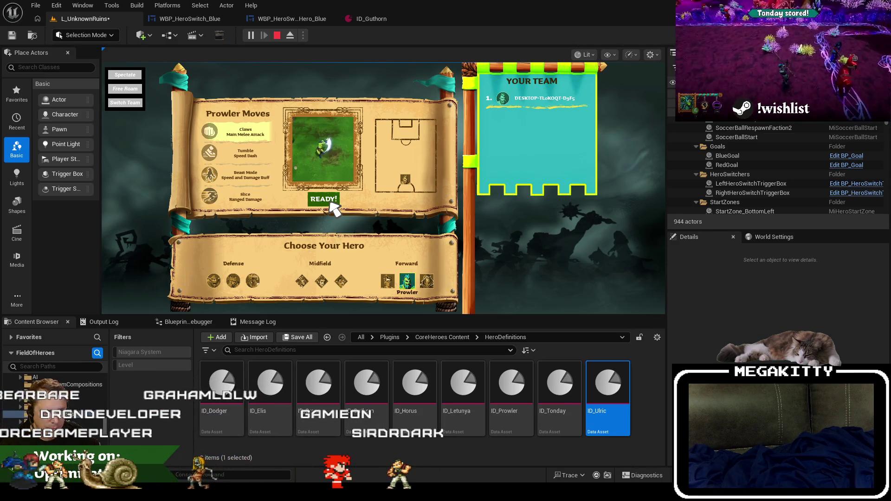
pyautogui.click(331, 202)
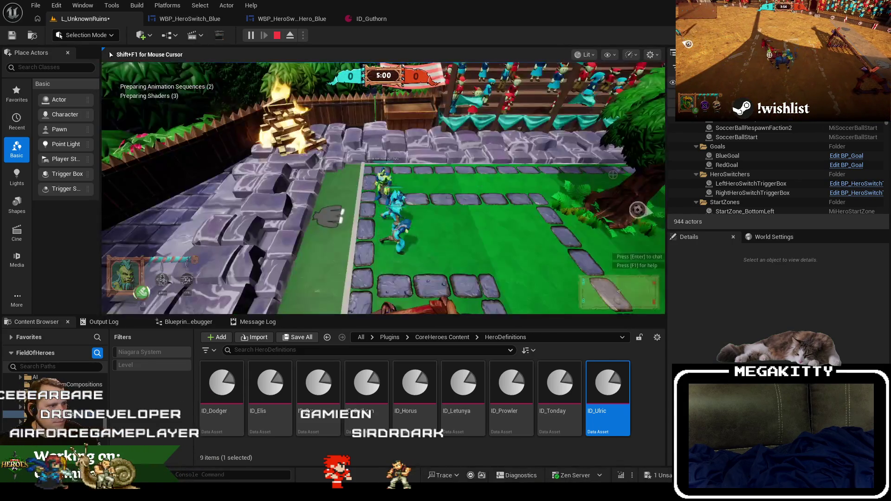
pyautogui.press('a')
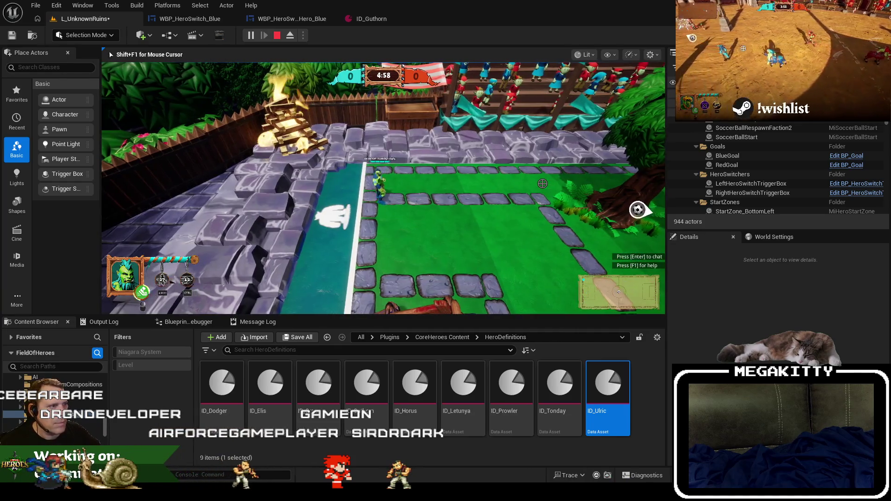
pyautogui.press('F11')
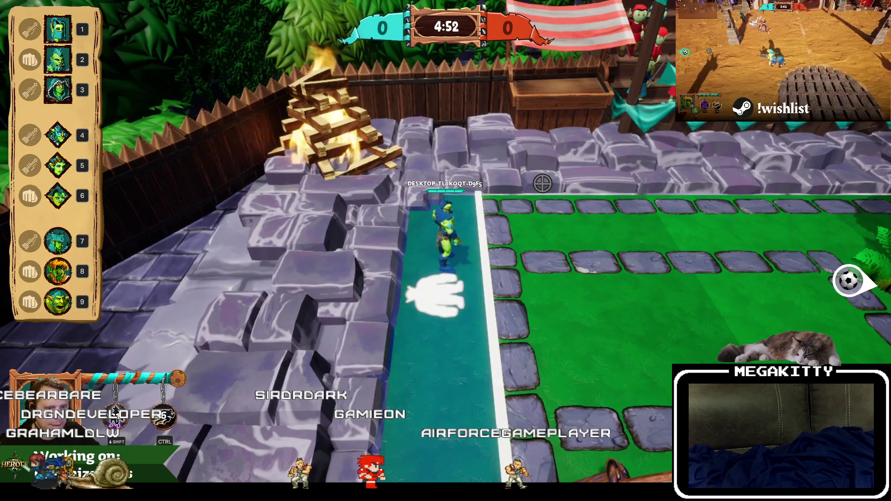
pyautogui.press('F8')
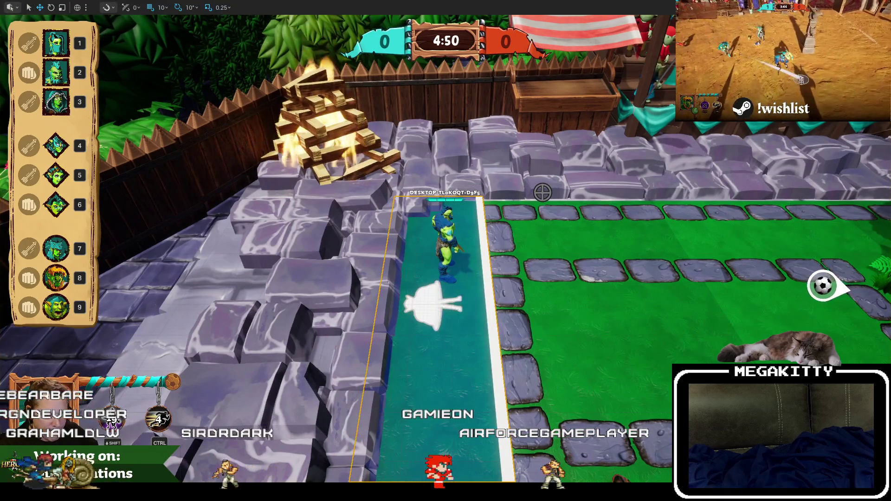
pyautogui.hotkey('alt', 'Tab')
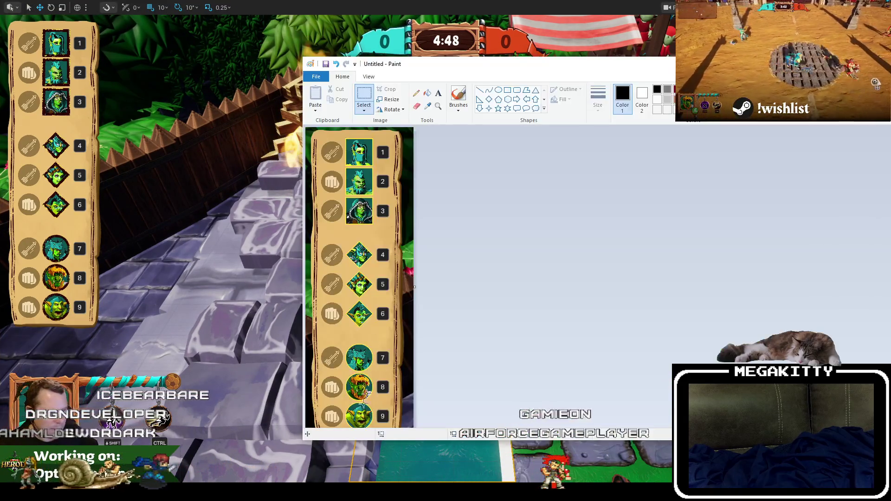
# Step: Close the untitled Paint sidebar image, choosing Don't Save
pyautogui.moveTo(446, 70)
pyautogui.mouseDown()
pyautogui.moveTo(346, 55)
pyautogui.moveTo(275, 28)
pyautogui.mouseUp()
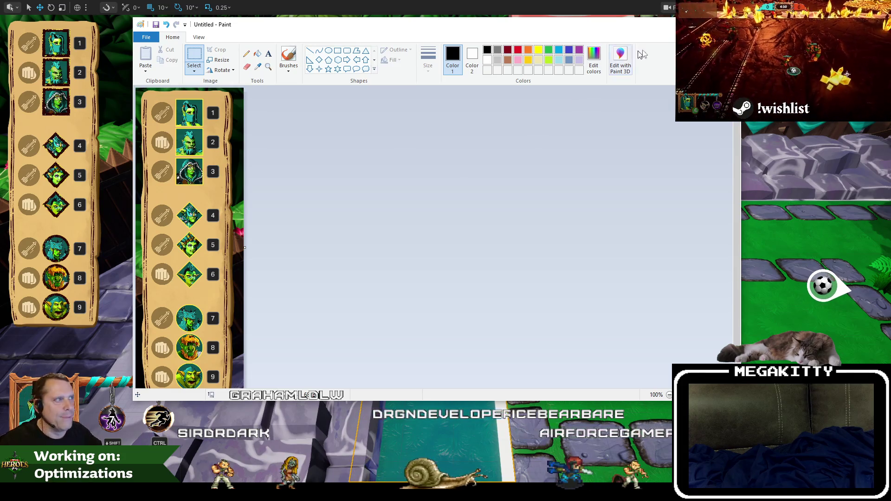
pyautogui.click(729, 24)
pyautogui.click(453, 215)
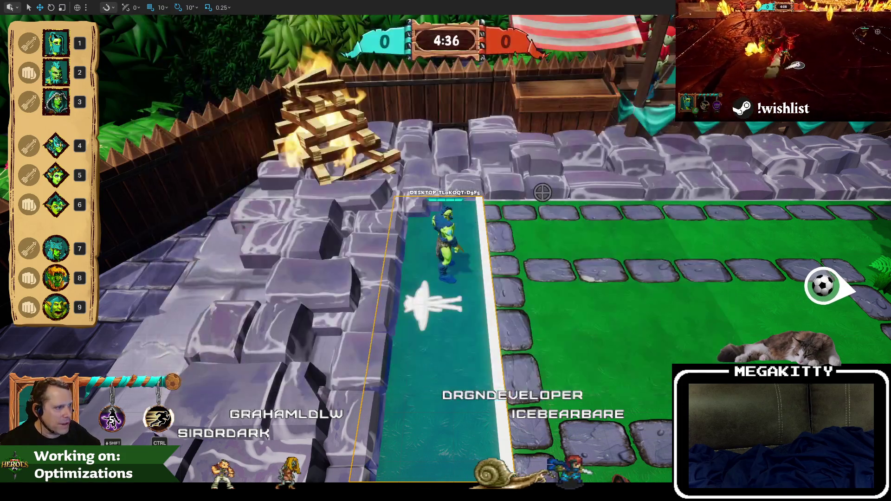
# Step: Stop the play-in-editor session and search the Start menu for GIMP 2.10.38
pyautogui.press('Escape')
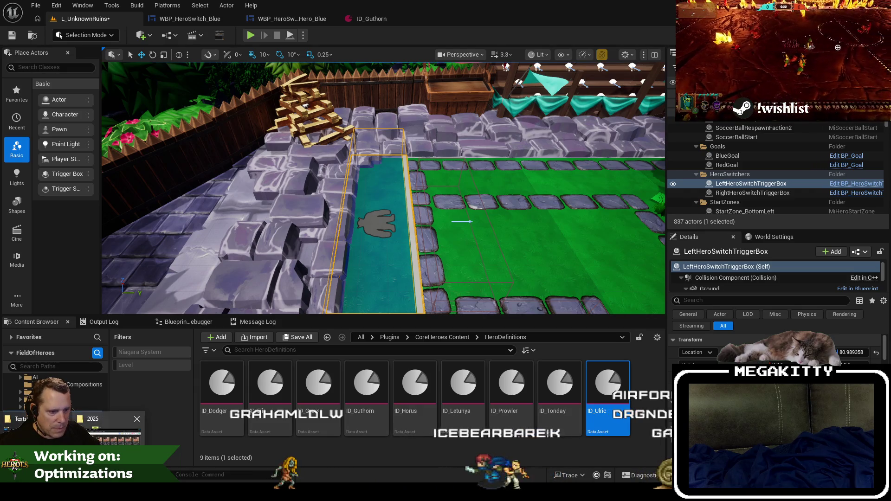
pyautogui.press('super')
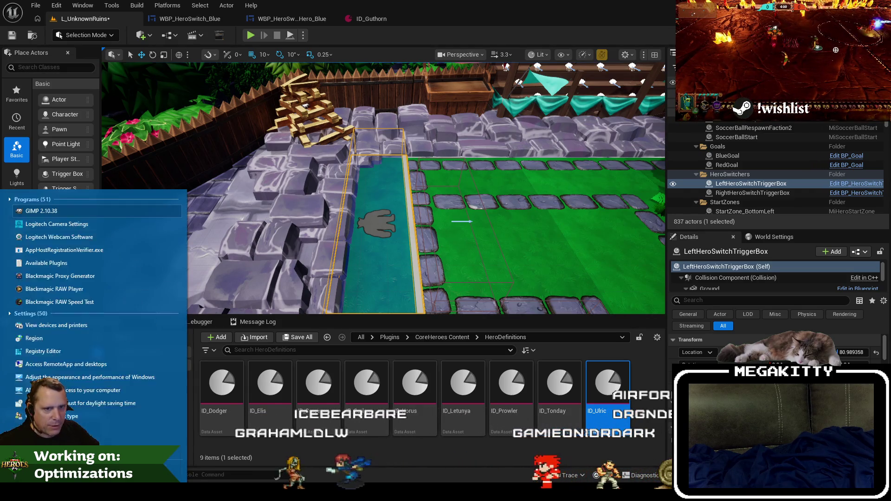
pyautogui.press('Escape')
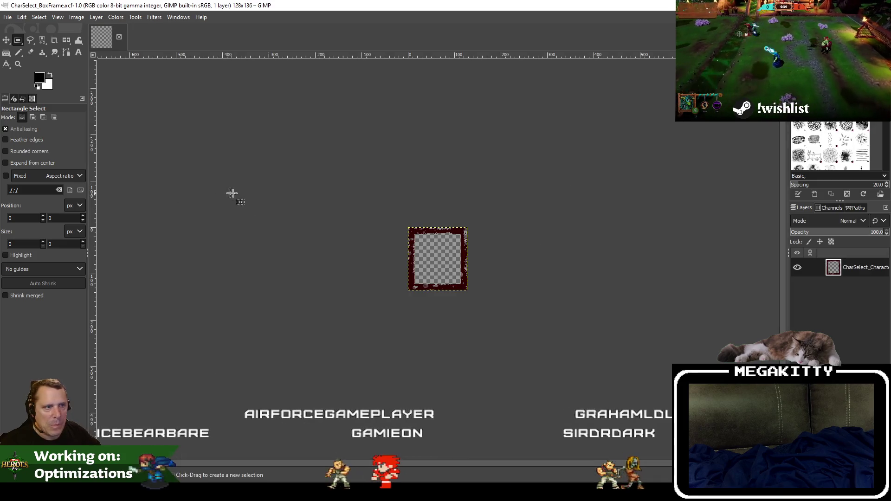
# Step: Zoom in and select a 113 by 120 rectangle just inside the box frame border
pyautogui.press('3')
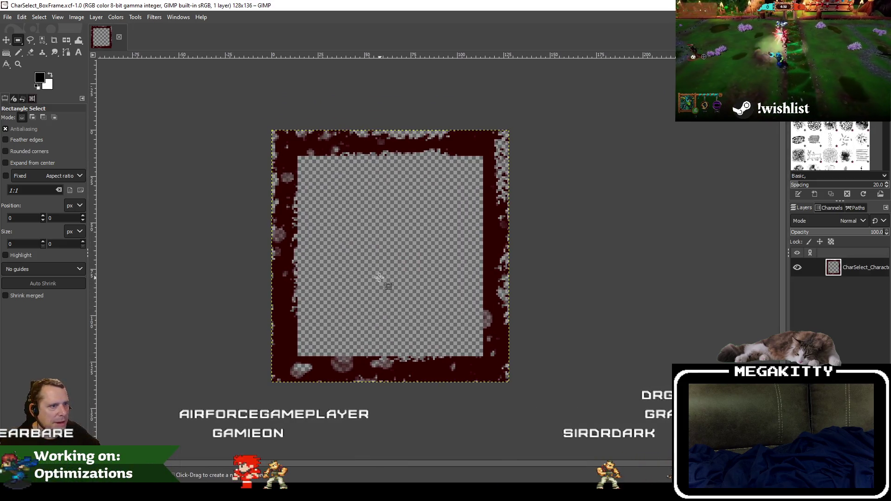
pyautogui.hscroll(3, 362, 271)
pyautogui.keyDown('ctrl'); pyautogui.scroll(-1, 347, 269); pyautogui.keyUp('ctrl')
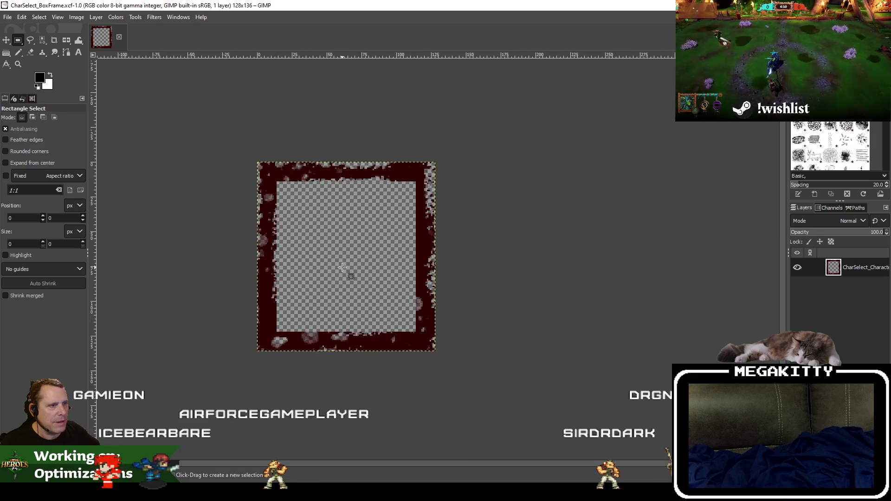
pyautogui.moveTo(342, 268); pyautogui.dragTo(306, 264)
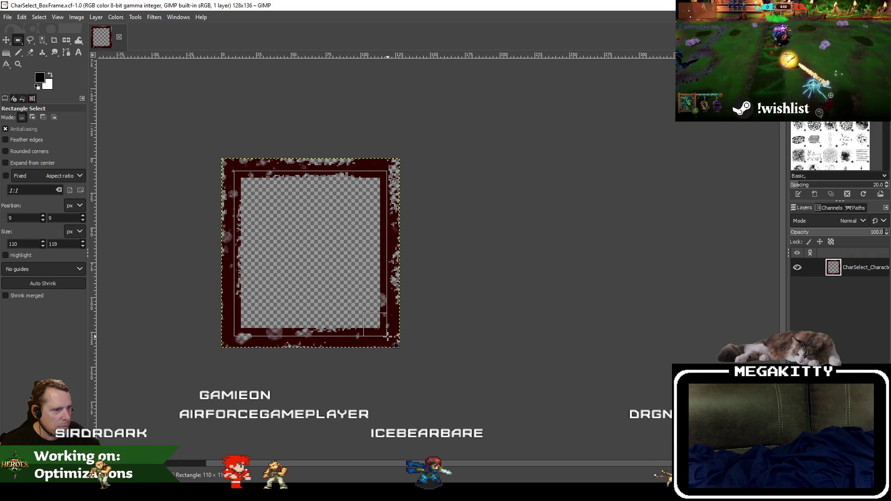
pyautogui.moveTo(388, 336); pyautogui.dragTo(389, 336)
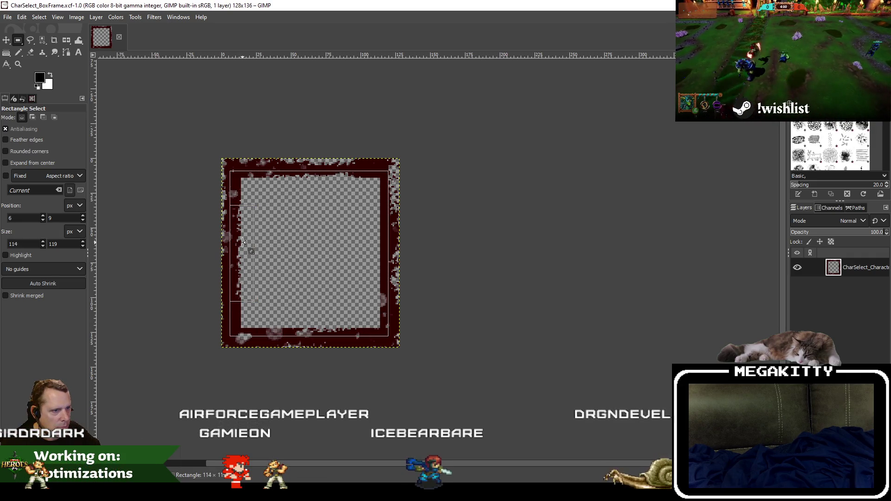
pyautogui.moveTo(243, 242); pyautogui.dragTo(245, 242)
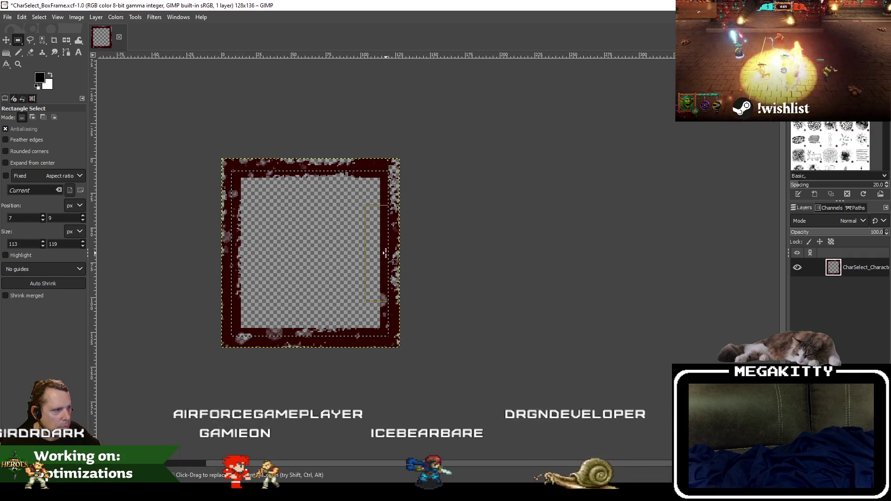
pyautogui.click(364, 275)
pyautogui.click(323, 290)
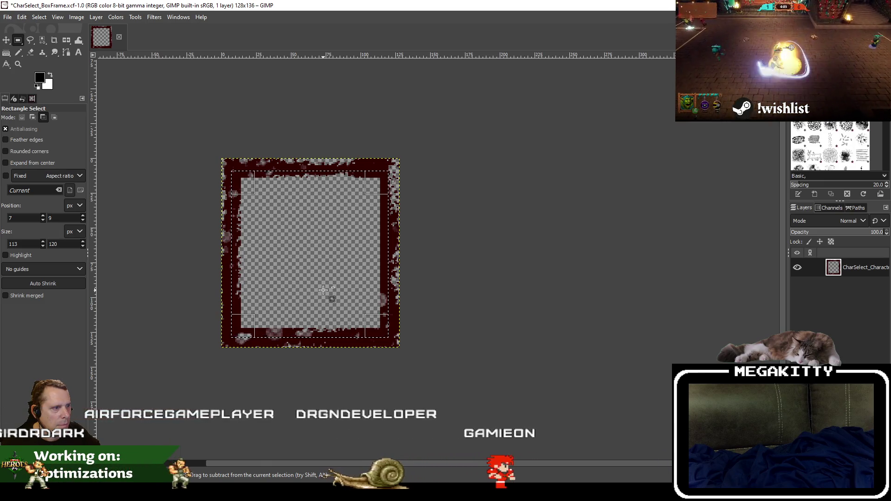
# Step: Cut the inner area and paste it back as its own layer
pyautogui.hotkey('ctrl', 'x')
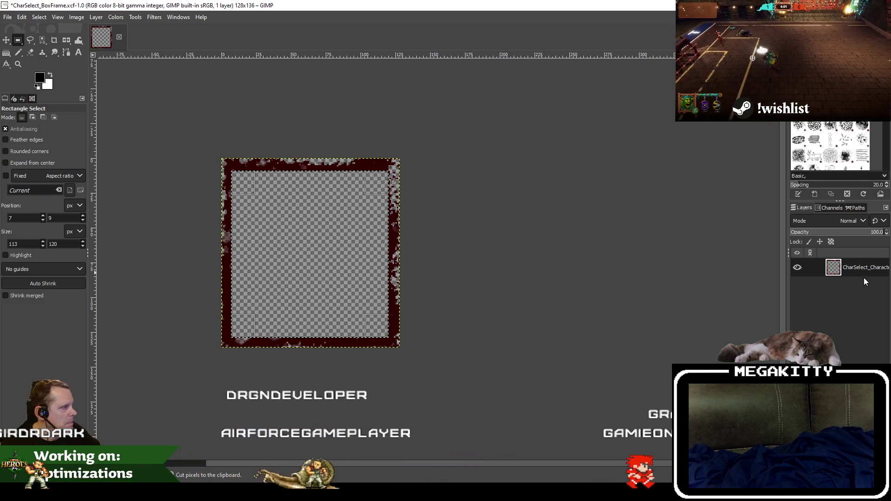
pyautogui.rightClick(864, 277)
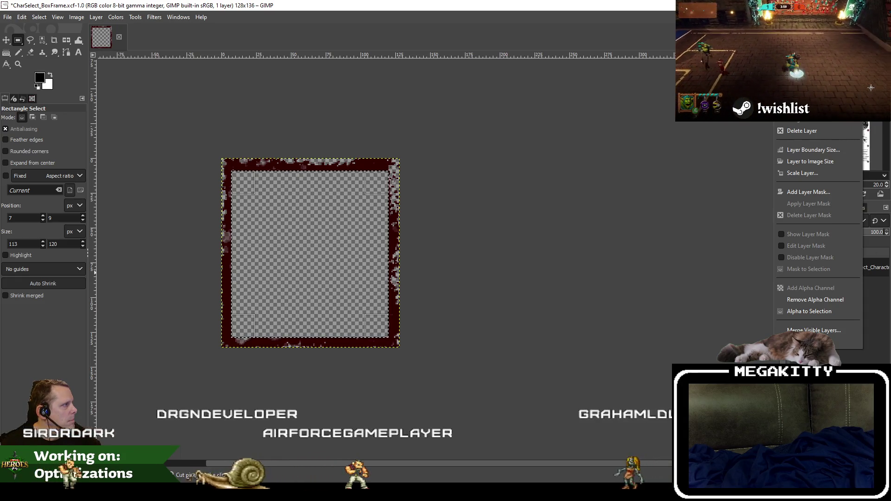
pyautogui.press('Escape')
pyautogui.hotkey('ctrl', 'v')
pyautogui.rightClick(860, 300)
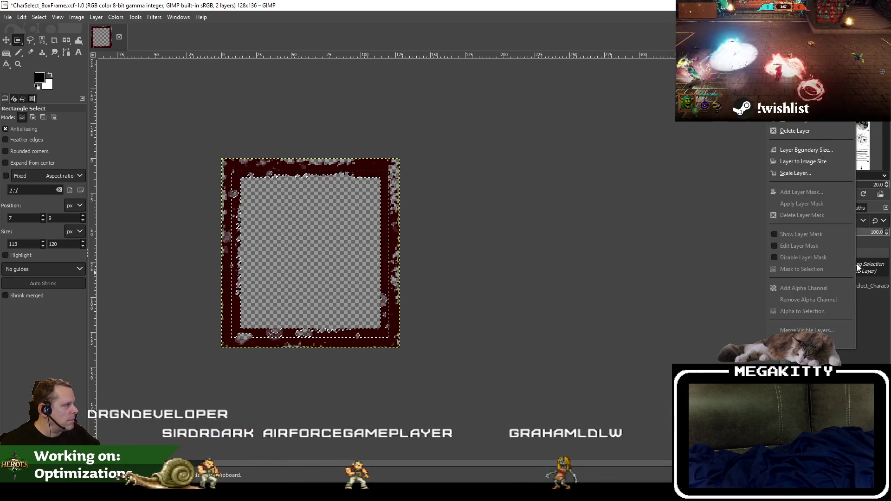
pyautogui.click(796, 61)
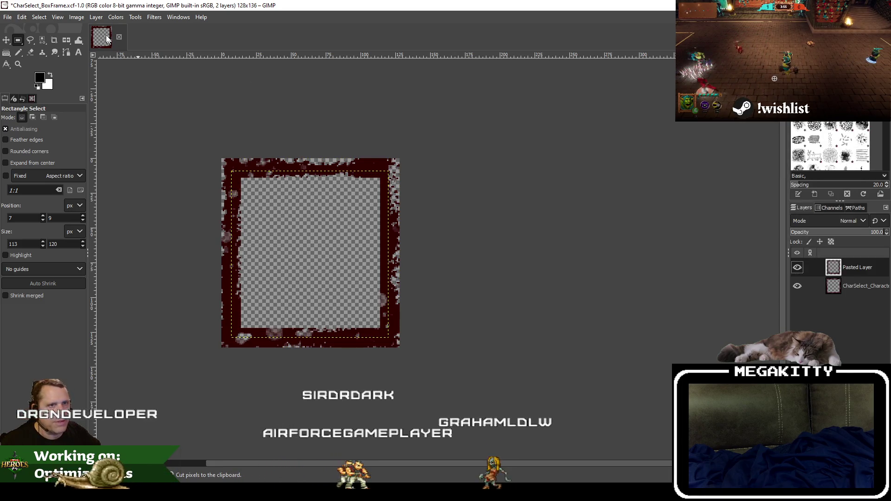
# Step: Scale the pasted layer to 140 by 149 pixels
pyautogui.click(96, 17)
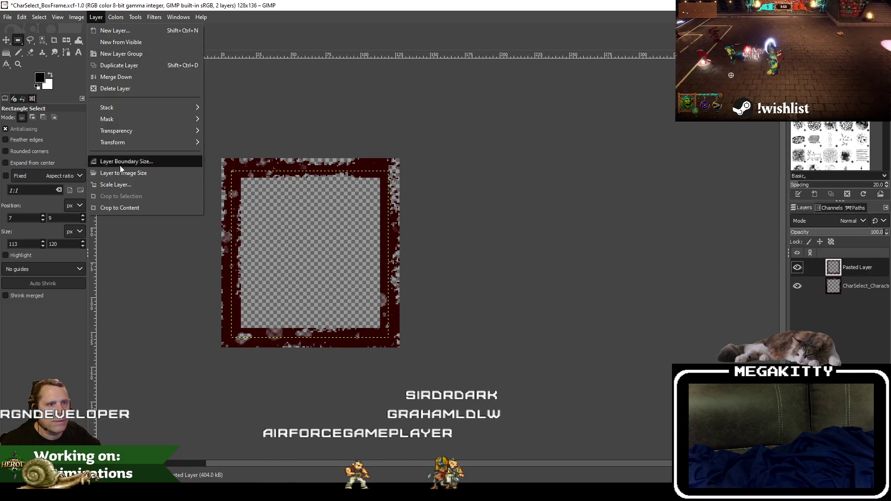
pyautogui.click(128, 190)
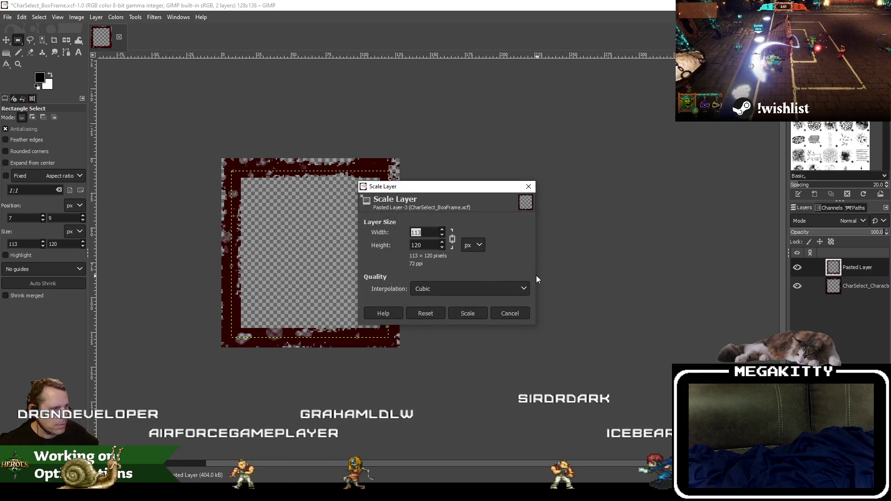
pyautogui.write('130')
pyautogui.press('Tab')
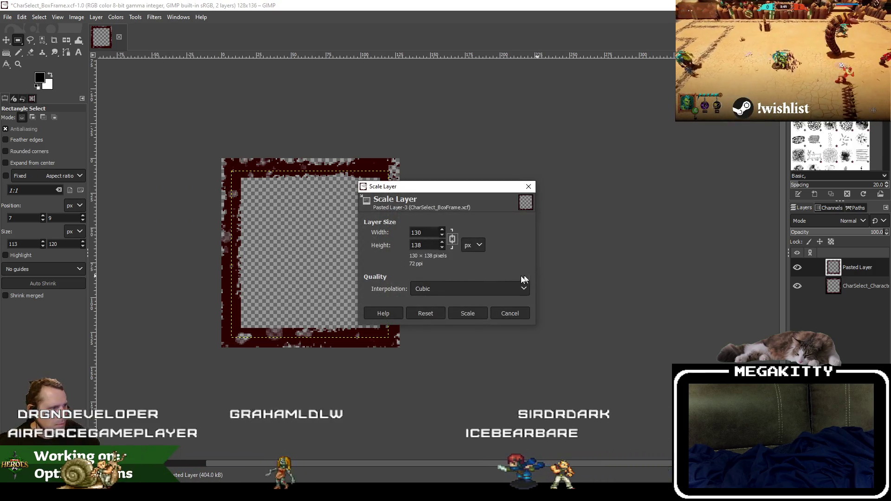
pyautogui.doubleClick(420, 232)
pyautogui.write('140')
pyautogui.press('Tab')
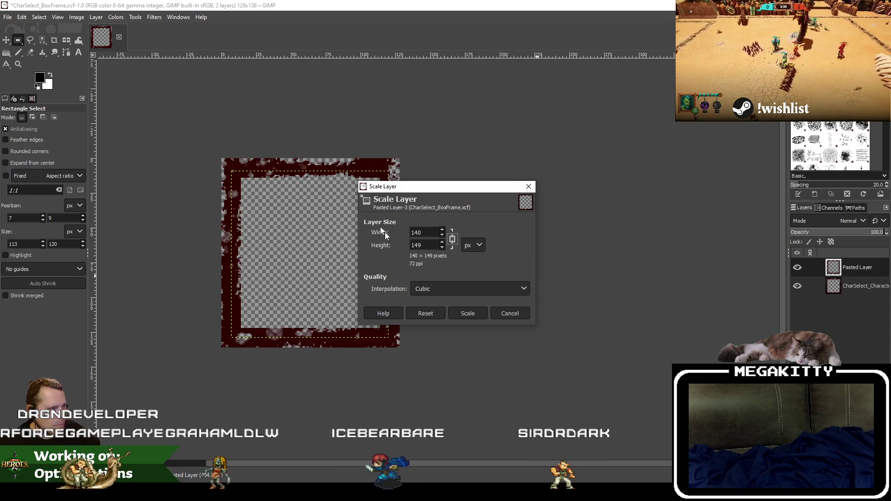
pyautogui.click(466, 314)
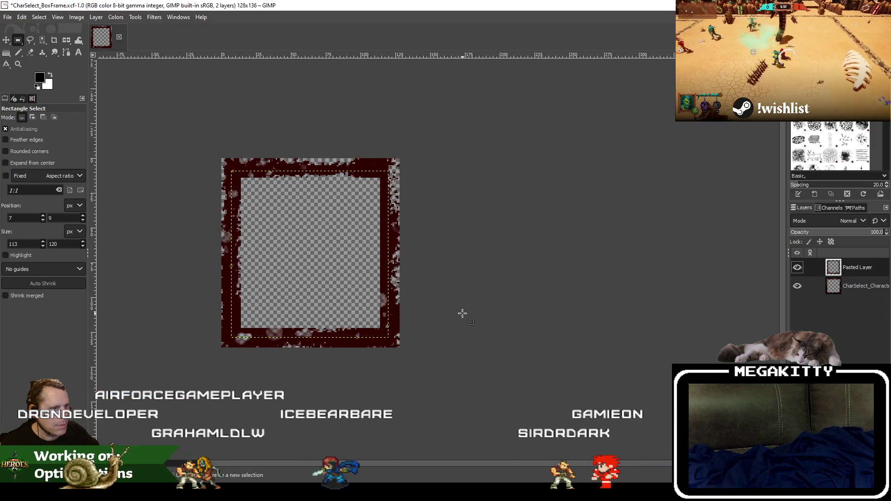
# Step: Scale the pasted layer down to 120 wide and merge it into the frame layer
pyautogui.click(92, 18)
pyautogui.click(116, 185)
pyautogui.write('120')
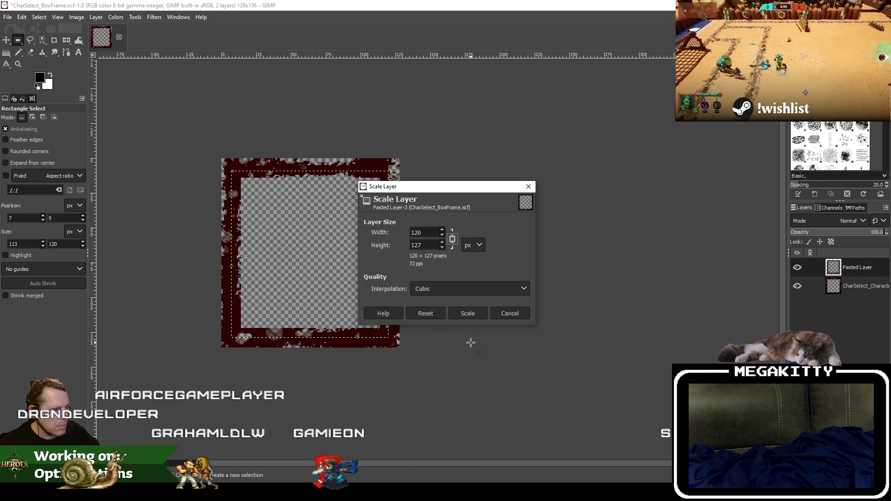
pyautogui.click(466, 314)
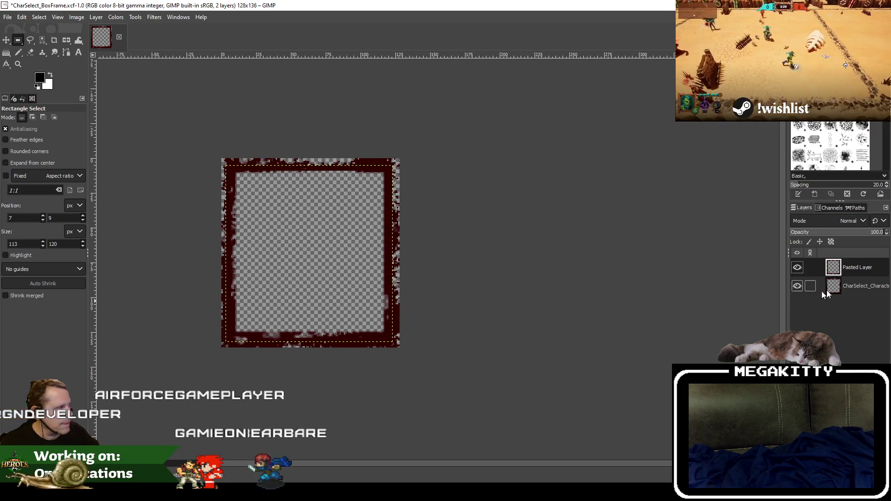
pyautogui.rightClick(887, 273)
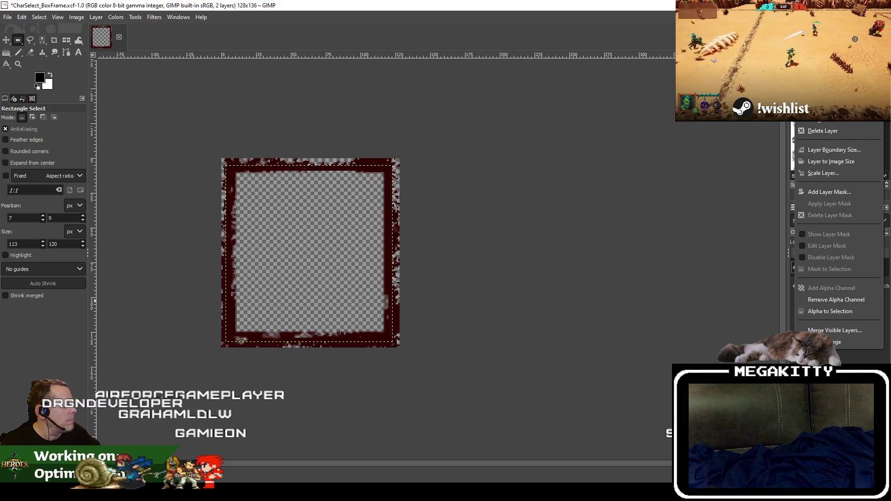
pyautogui.click(856, 124)
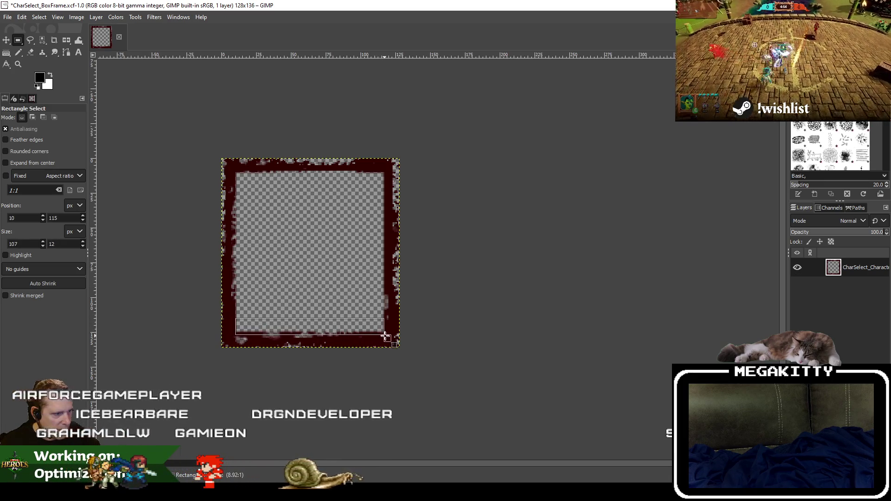
# Step: Cut and re-paste the bottom strip, nudge it onto the frame's bottom edge, and anchor it
pyautogui.hotkey('ctrl', 'x')
pyautogui.hotkey('ctrl', 'v')
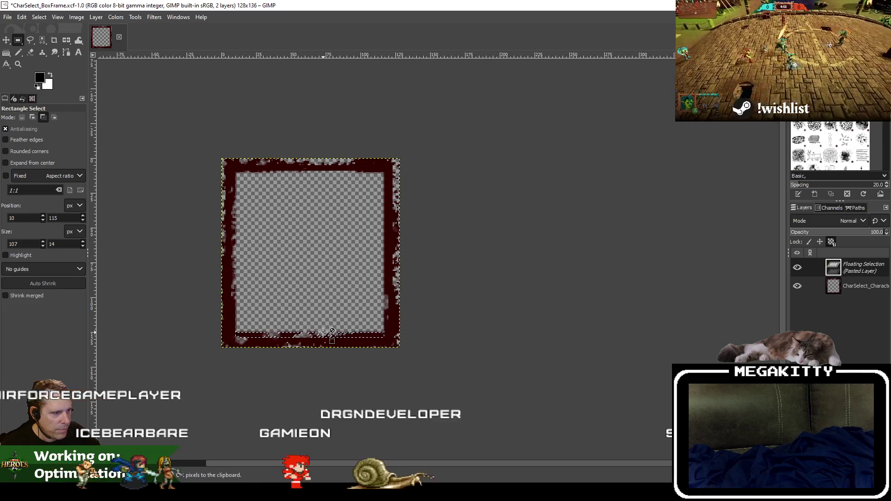
pyautogui.moveTo(368, 341); pyautogui.dragTo(368, 344)
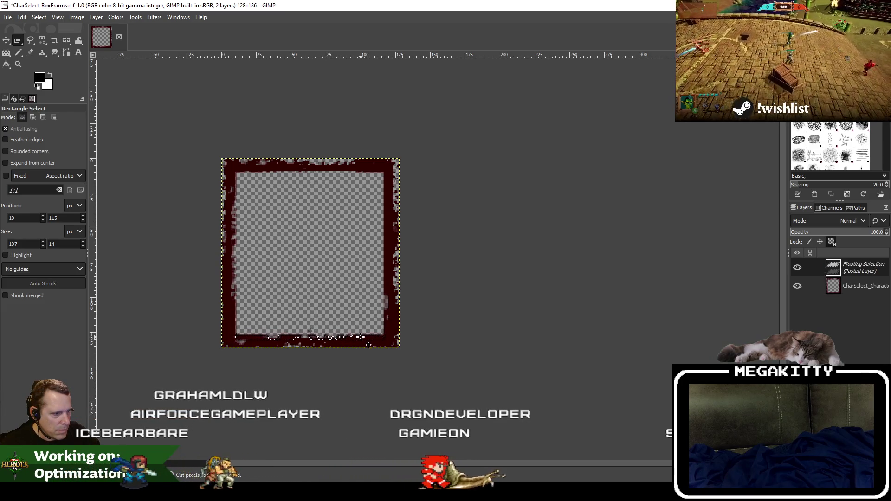
pyautogui.click(379, 310)
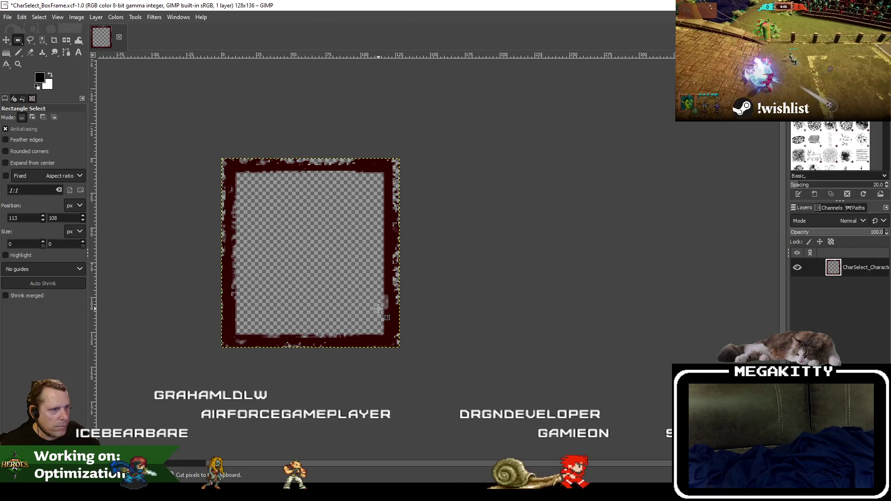
# Step: Save the image, export over CharSelect_BoxFrame.png, and close the image
pyautogui.click(7, 17)
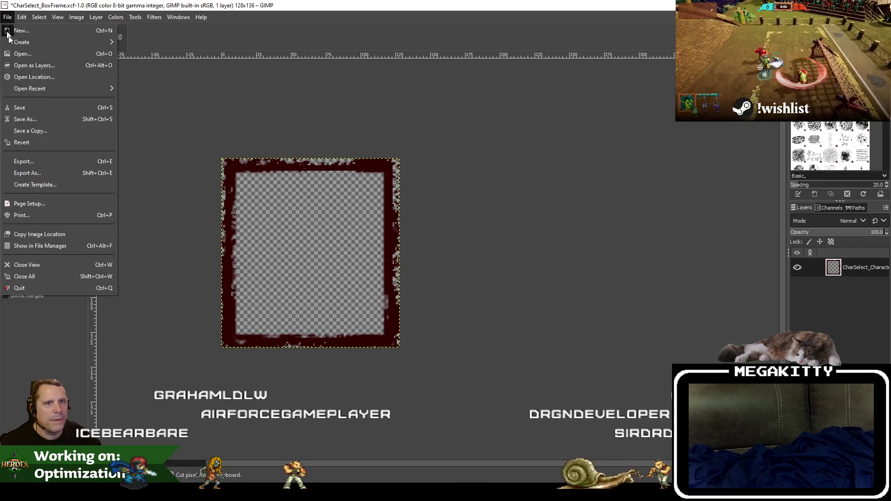
pyautogui.click(42, 113)
pyautogui.click(7, 17)
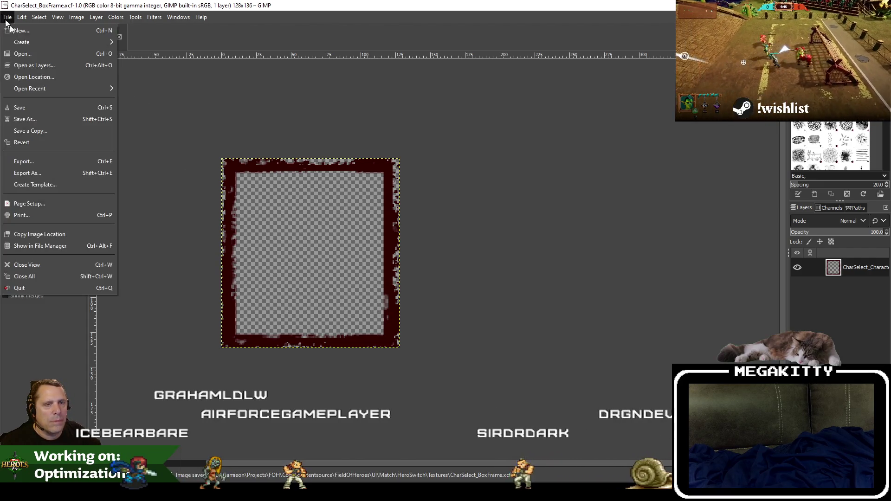
pyautogui.click(64, 161)
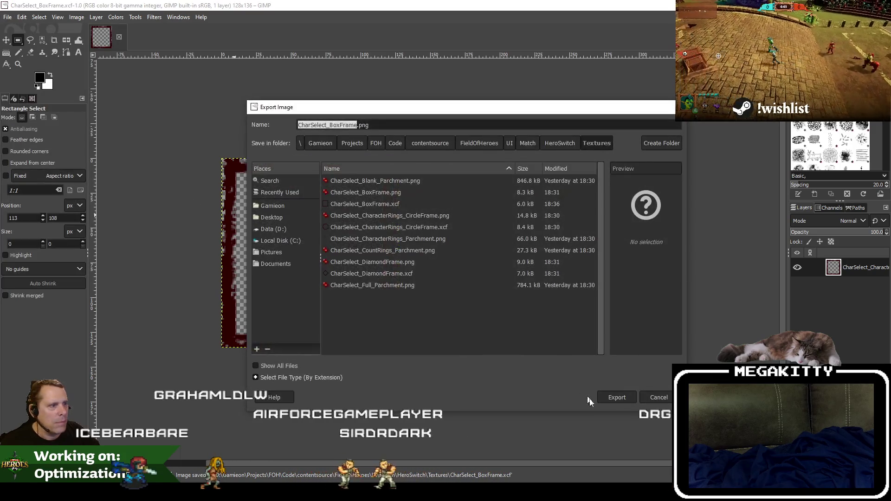
pyautogui.click(617, 398)
pyautogui.click(515, 300)
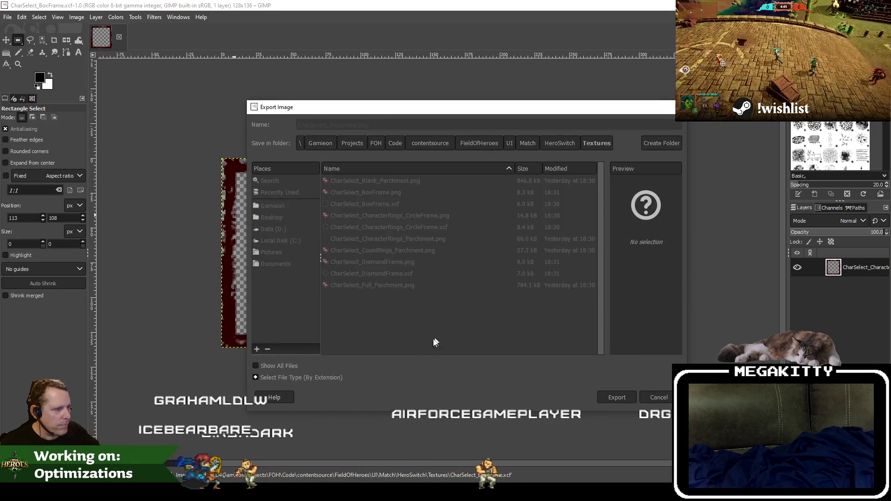
pyautogui.click(448, 362)
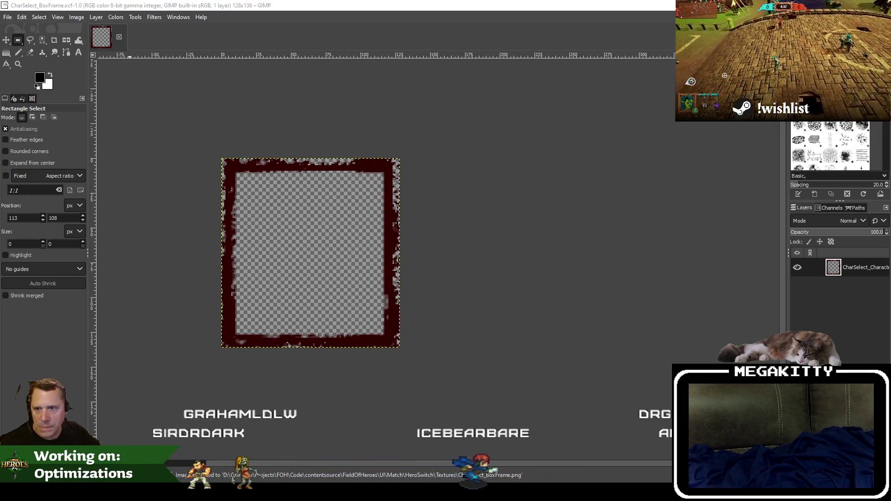
pyautogui.click(119, 36)
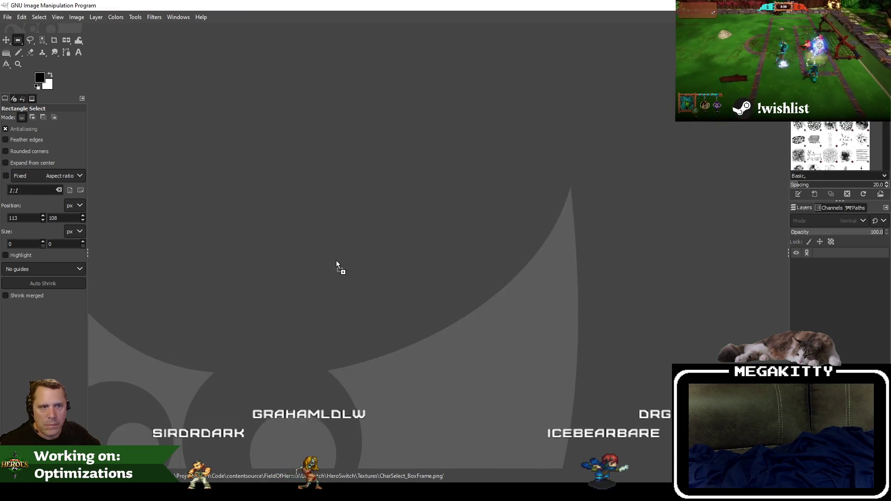
# Step: Fit an elliptical selection to the circle frame's ring, then cut and paste it back
pyautogui.press('4')
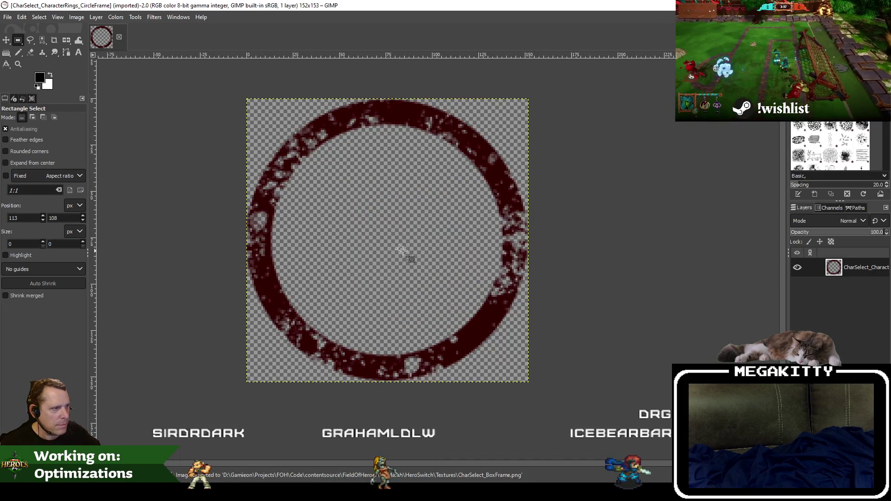
pyautogui.rightClick(381, 227)
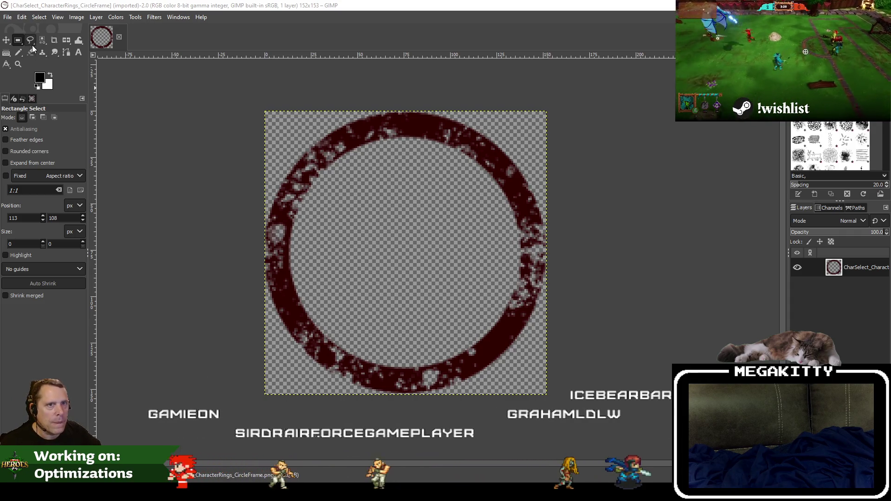
pyautogui.moveTo(20, 40); pyautogui.dragTo(37, 56)
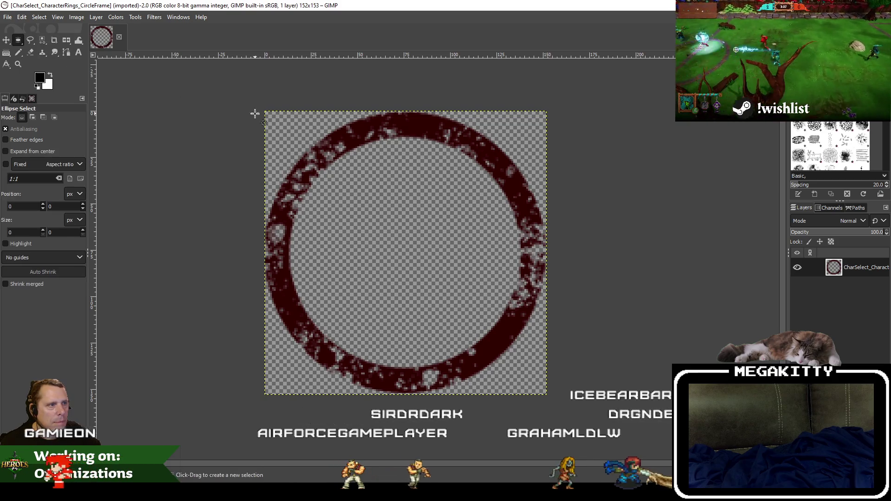
pyautogui.moveTo(272, 119)
pyautogui.mouseDown()
pyautogui.moveTo(541, 390)
pyautogui.moveTo(531, 371)
pyautogui.mouseUp()
pyautogui.moveTo(293, 361); pyautogui.dragTo(298, 369)
pyautogui.moveTo(409, 123); pyautogui.dragTo(409, 129)
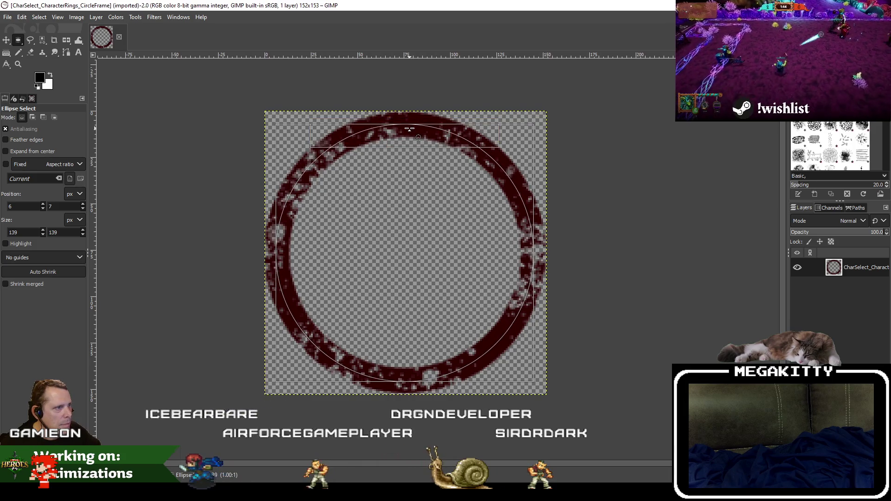
pyautogui.moveTo(525, 259); pyautogui.dragTo(528, 258)
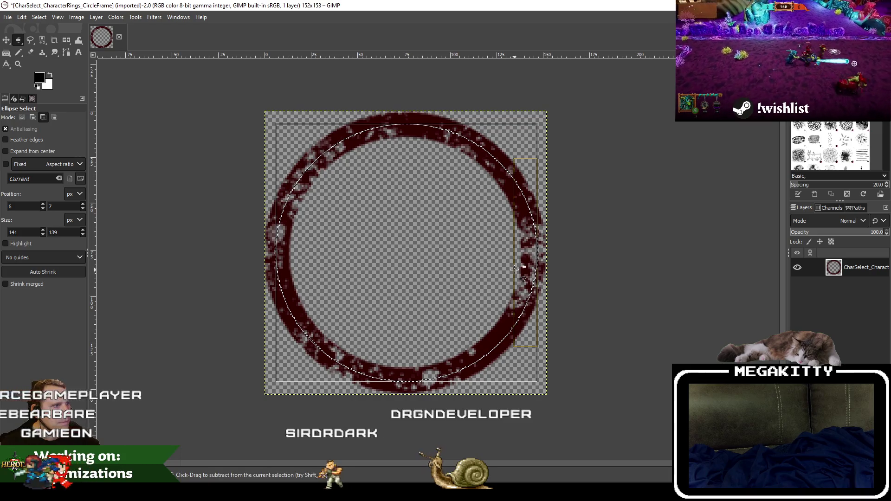
pyautogui.hotkey('ctrl', 'x')
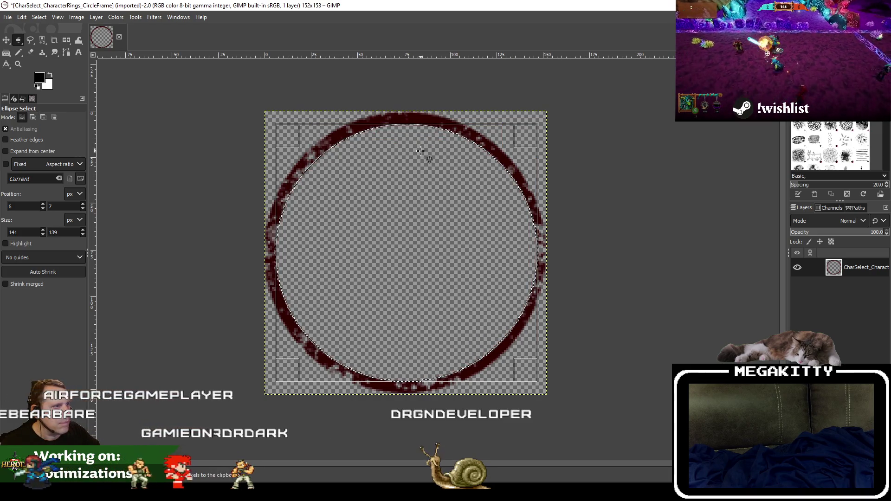
pyautogui.hotkey('ctrl', 'z')
pyautogui.hotkey('ctrl', 'z')
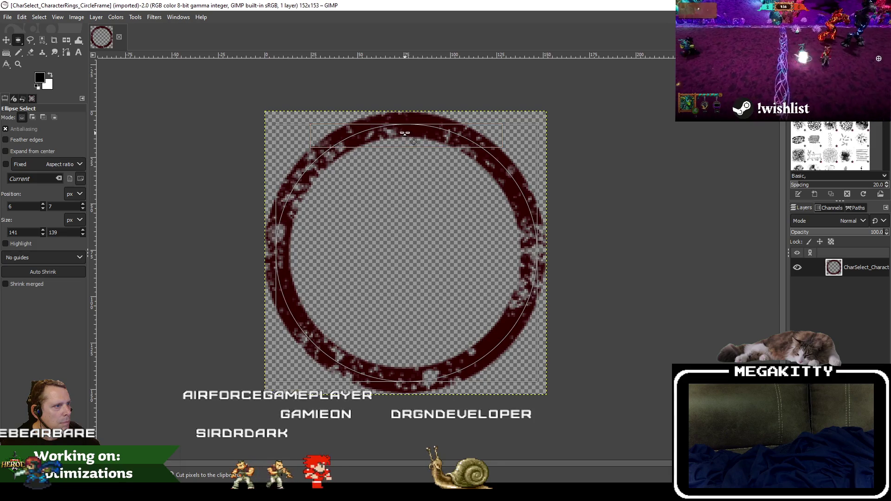
pyautogui.hotkey('ctrl', 'x')
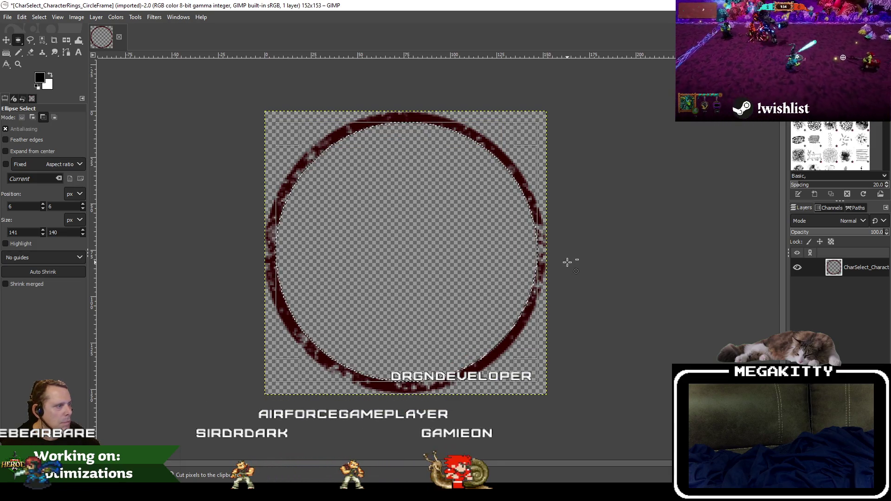
pyautogui.hotkey('ctrl', 'v')
# Step: Make the pasted ring its own layer and scale it up to fill the canvas
pyautogui.rightClick(852, 272)
pyautogui.click(789, 61)
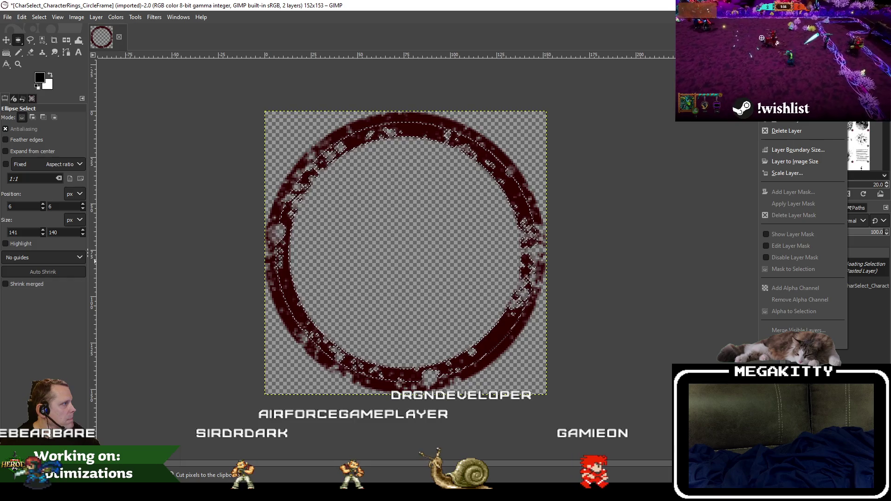
pyautogui.click(95, 17)
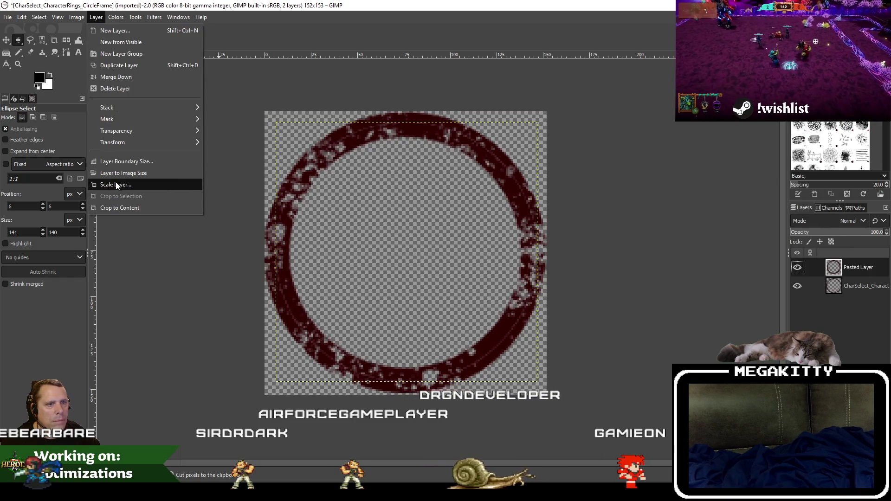
pyautogui.click(116, 185)
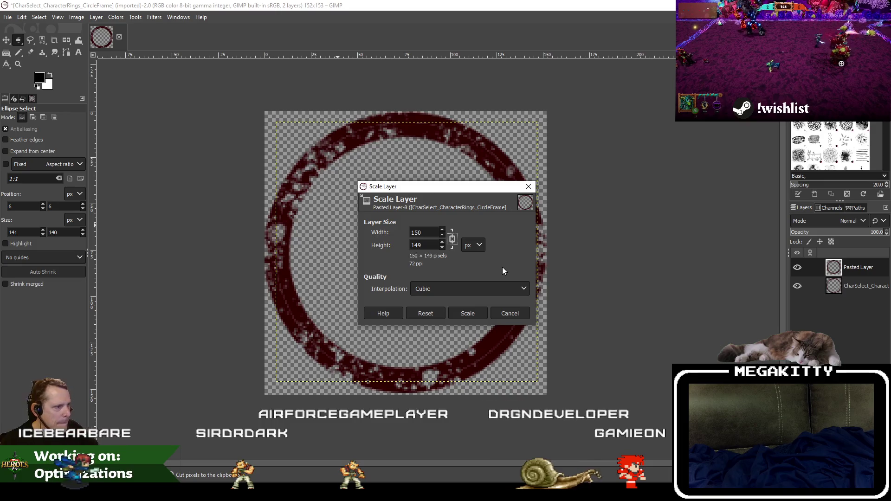
pyautogui.click(468, 314)
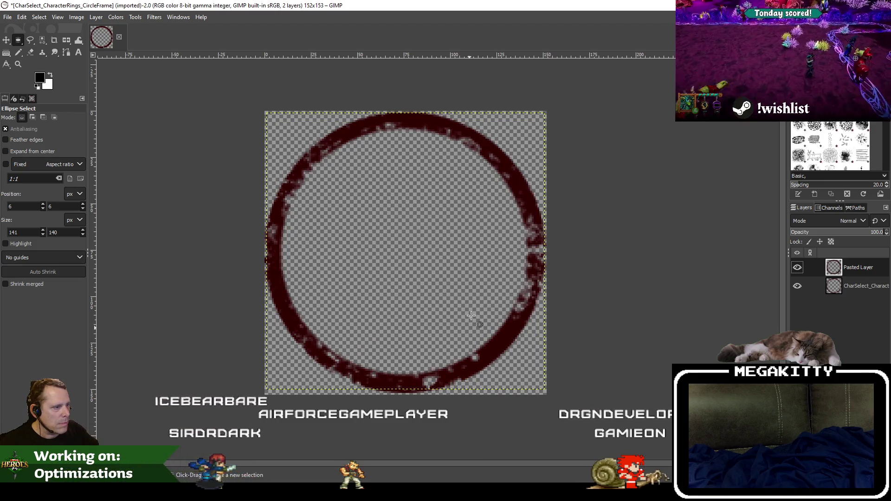
pyautogui.click(8, 17)
pyautogui.press('Escape')
# Step: Delete the extra pasted layer
pyautogui.rightClick(792, 349)
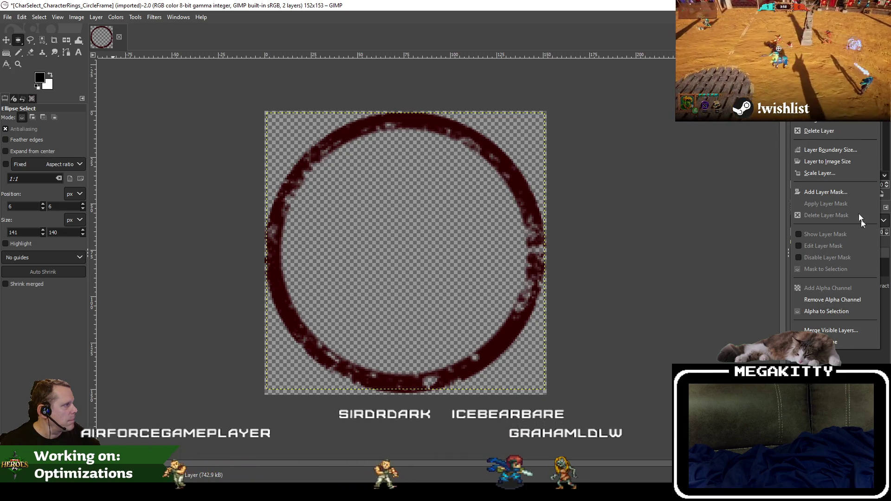
pyautogui.click(871, 270)
pyautogui.rightClick(871, 271)
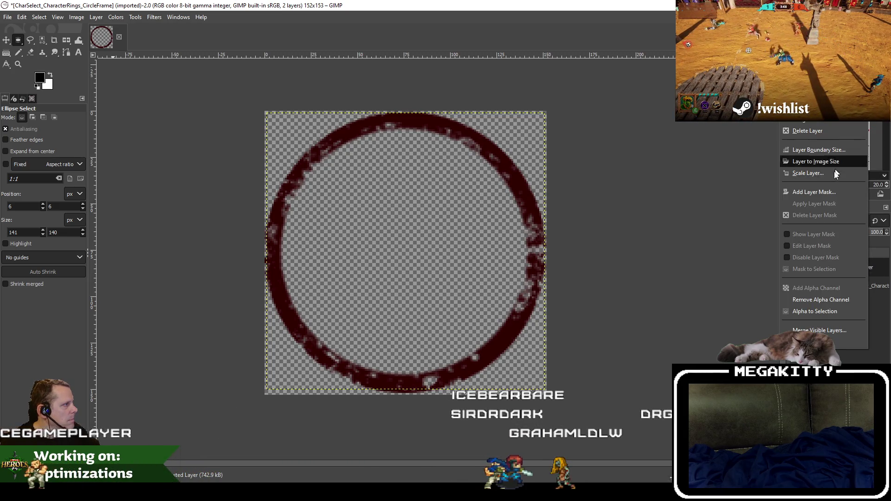
pyautogui.click(817, 131)
# Step: Save the image over CharSelect_CharacterRings_CircleFrame.xcf
pyautogui.hotkey('alt', 'f')
pyautogui.press('s')
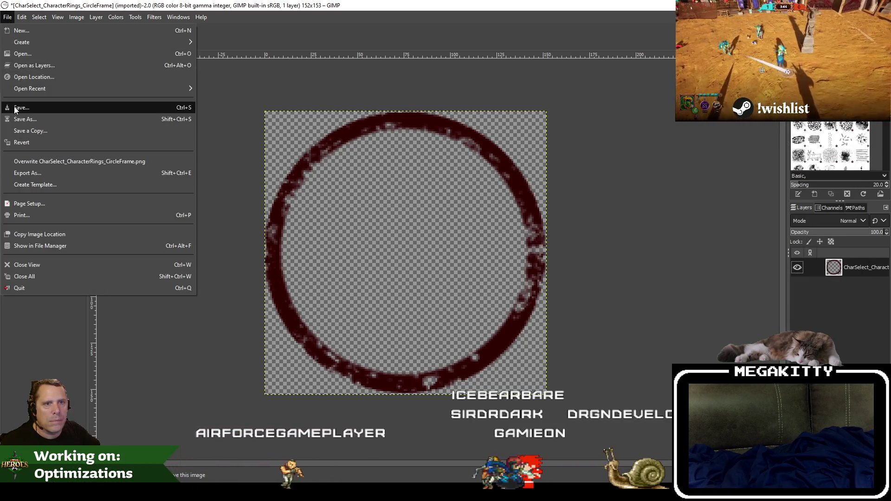
pyautogui.click(415, 351)
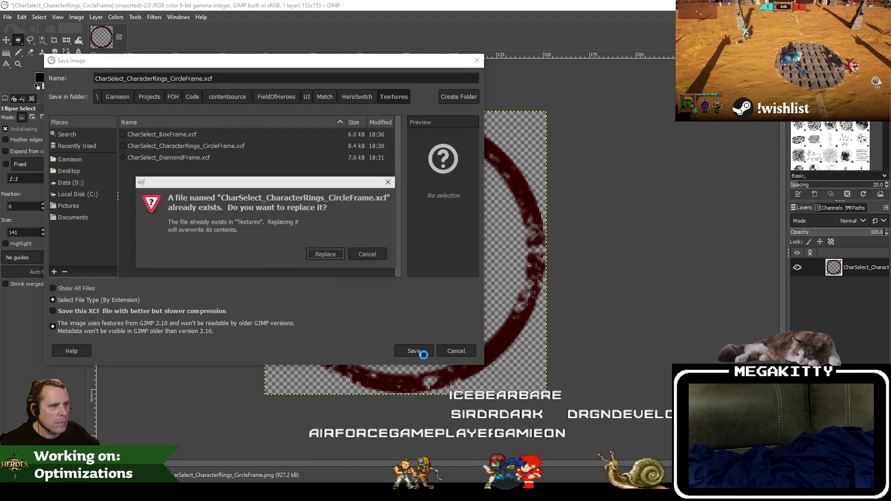
pyautogui.click(326, 254)
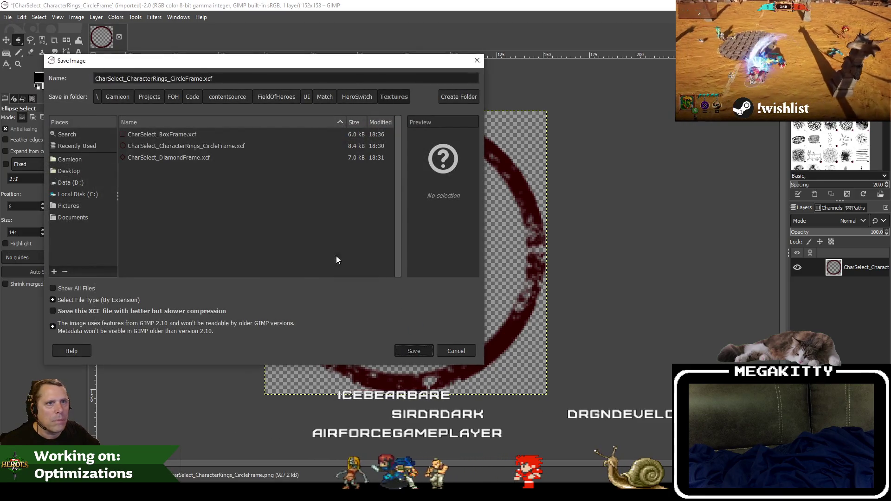
# Step: Re-export the circle frame PNG to Textures, replacing the old file, and close the image
pyautogui.click(7, 16)
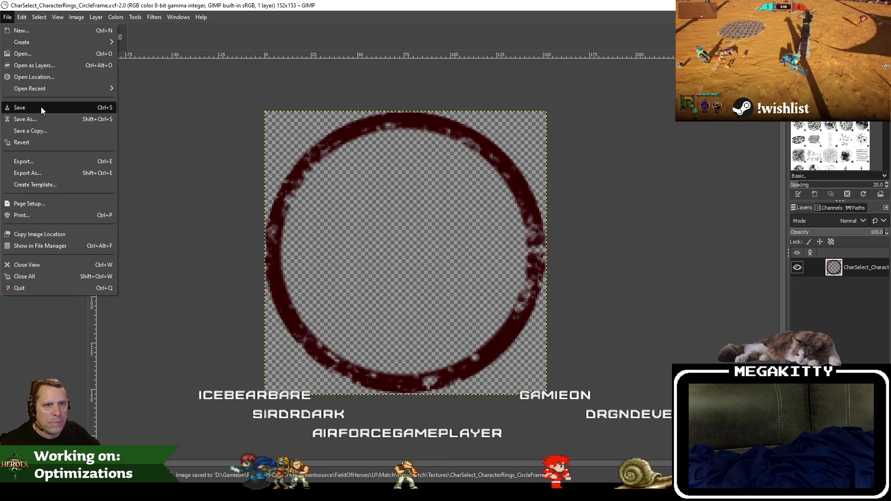
pyautogui.click(60, 174)
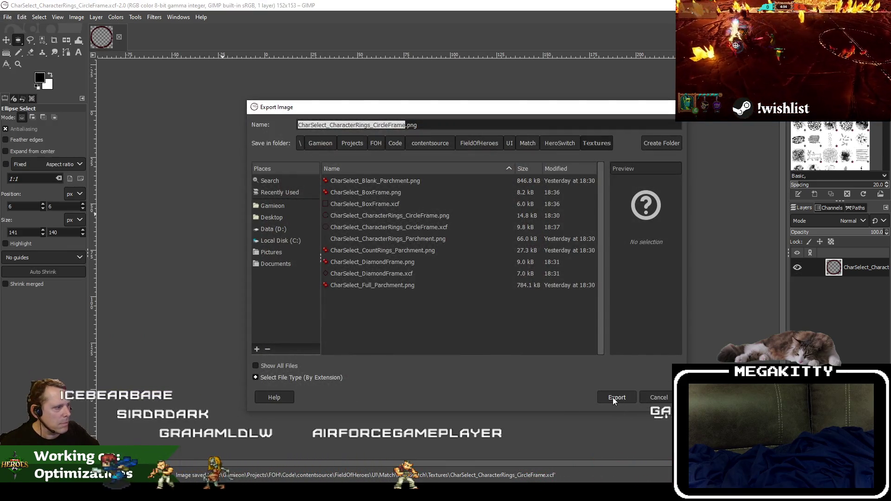
pyautogui.click(613, 397)
pyautogui.click(538, 304)
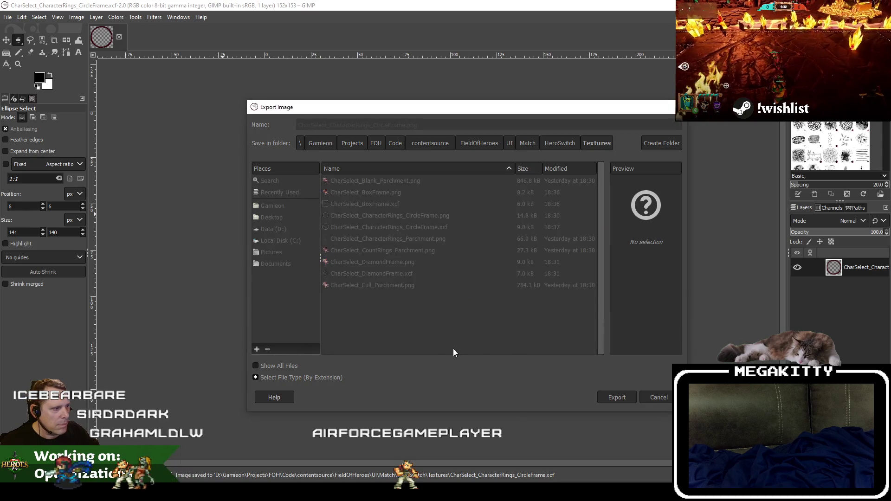
pyautogui.click(450, 364)
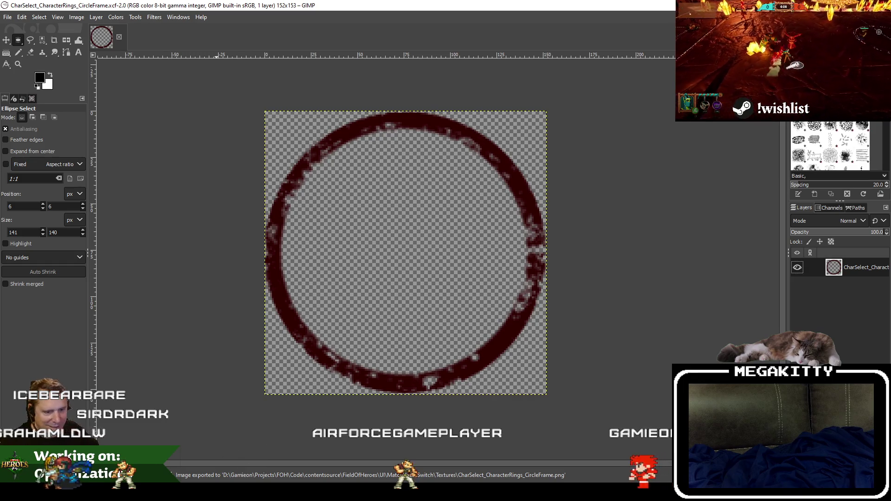
pyautogui.click(119, 38)
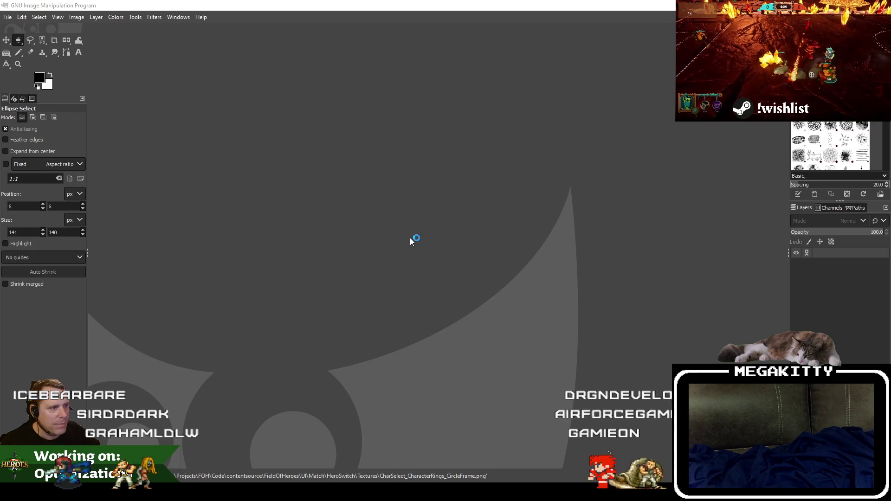
# Step: Outline the diamond frame with a four-corner free selection, then cut and paste it
pyautogui.scroll(4, 388, 269)
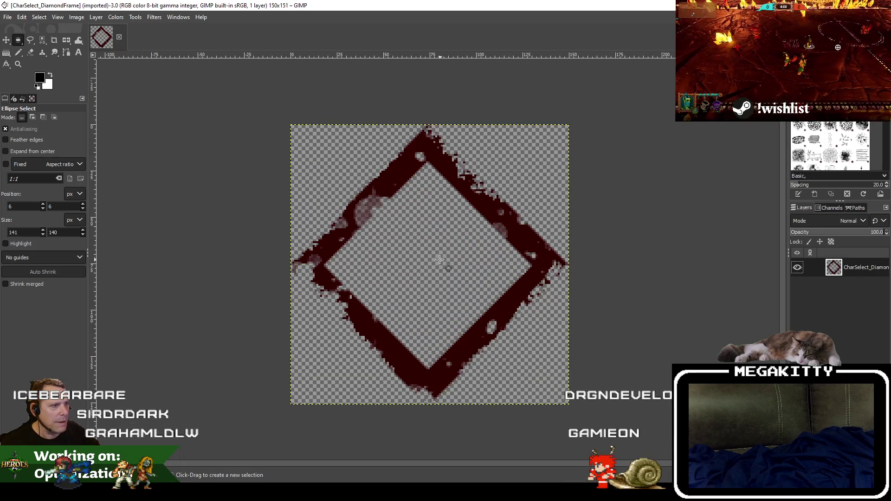
pyautogui.click(30, 42)
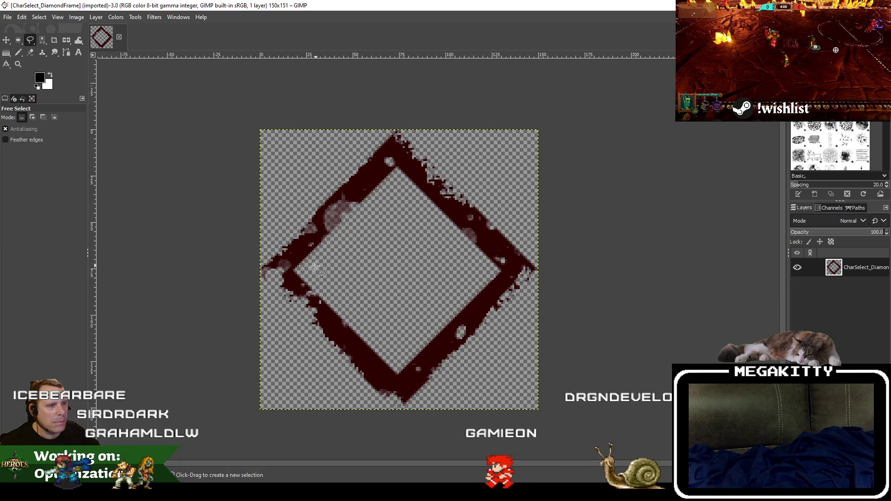
pyautogui.click(279, 269)
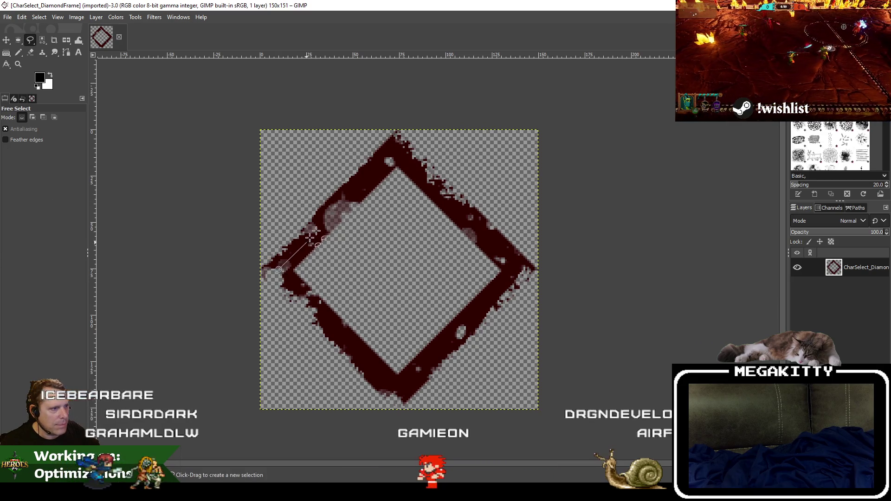
pyautogui.click(396, 152)
pyautogui.click(517, 269)
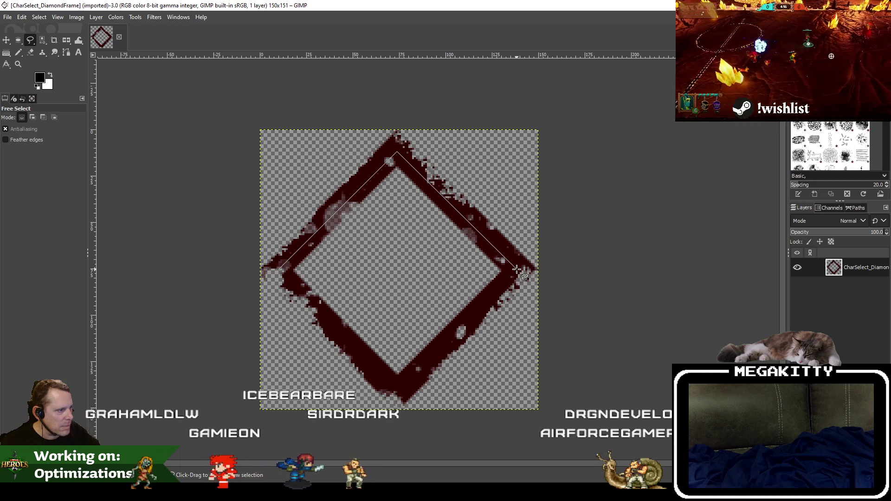
pyautogui.click(398, 389)
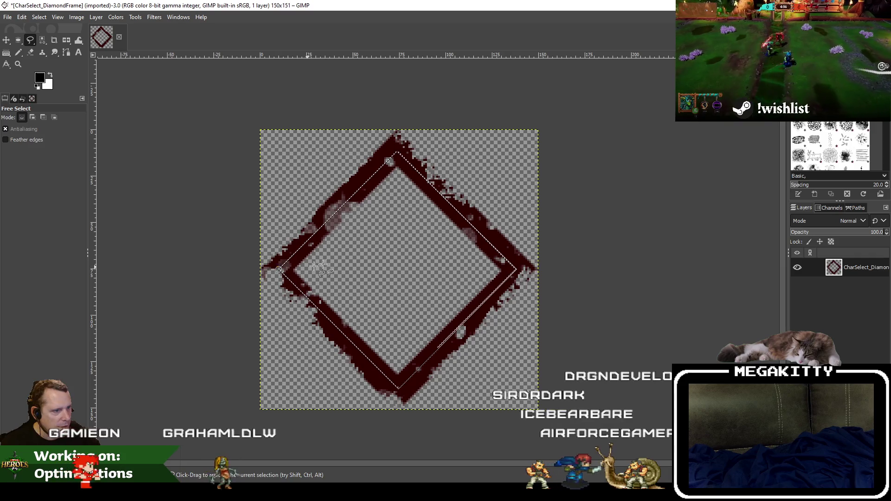
pyautogui.click(279, 269)
pyautogui.click(330, 261)
pyautogui.hotkey('ctrl', 'x')
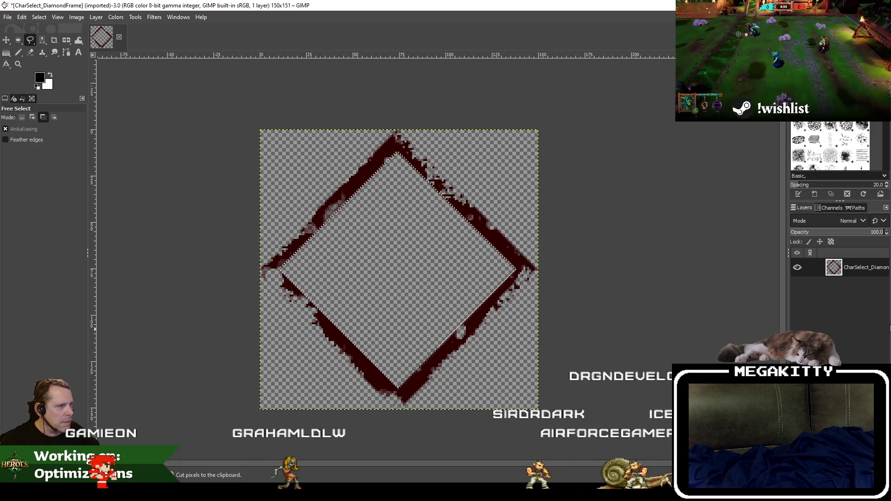
pyautogui.hotkey('ctrl', 'v')
# Step: Make the pasted diamond its own layer and scale it up to 140 pixels
pyautogui.rightClick(857, 265)
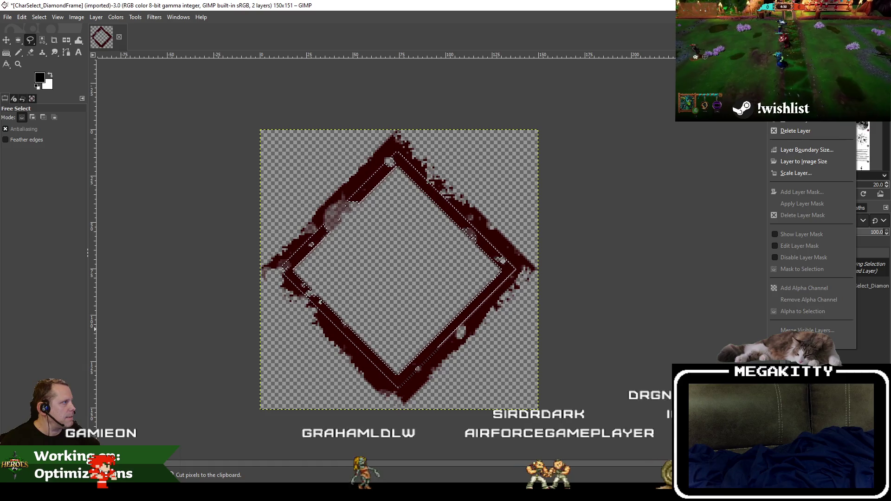
pyautogui.click(796, 72)
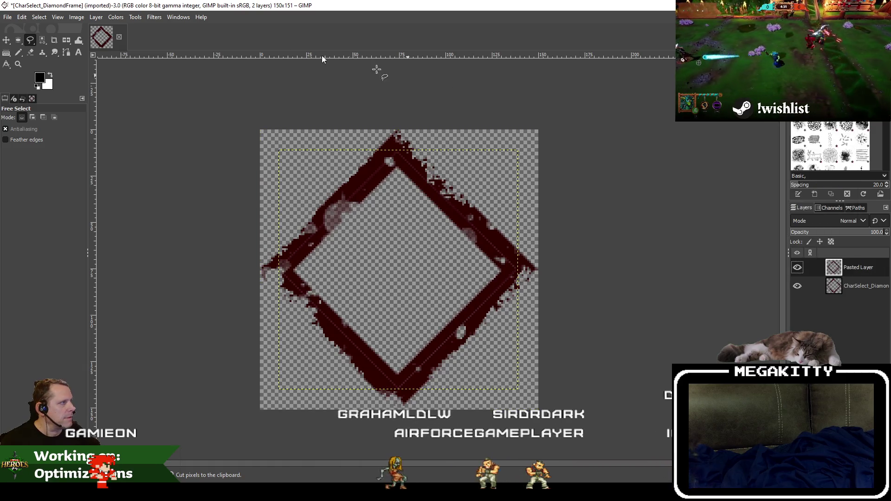
pyautogui.click(95, 19)
pyautogui.click(132, 190)
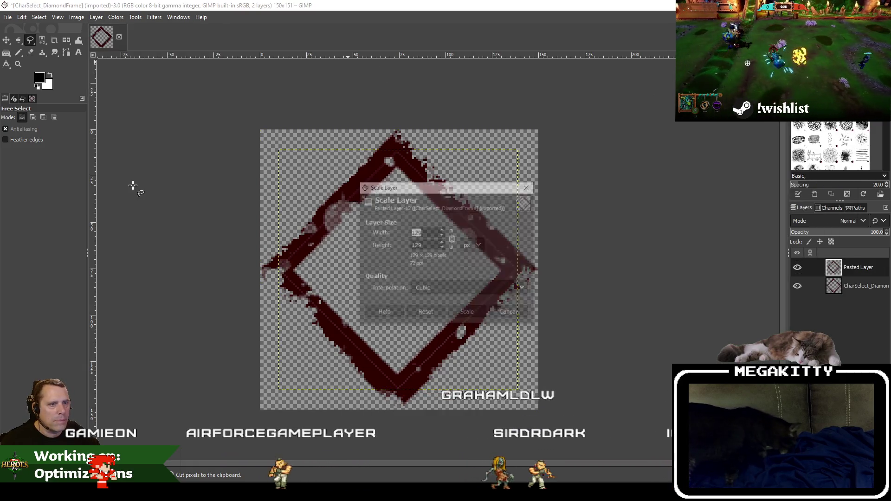
pyautogui.write('140')
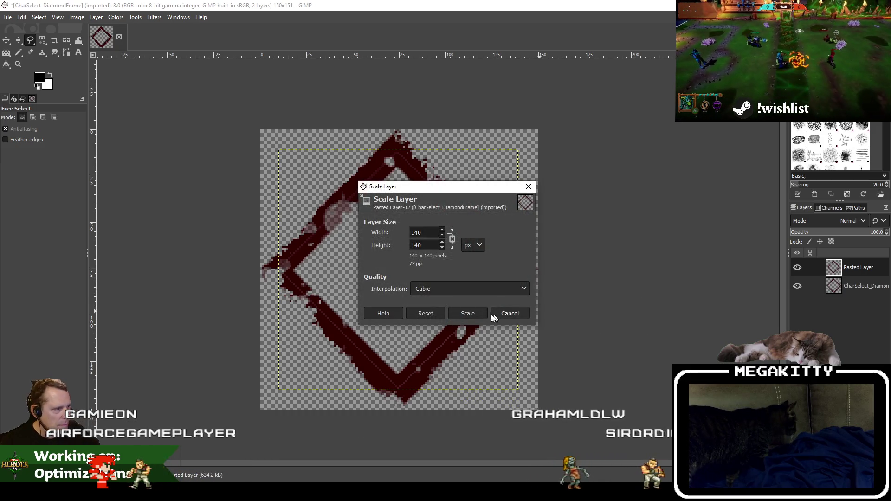
pyautogui.click(468, 313)
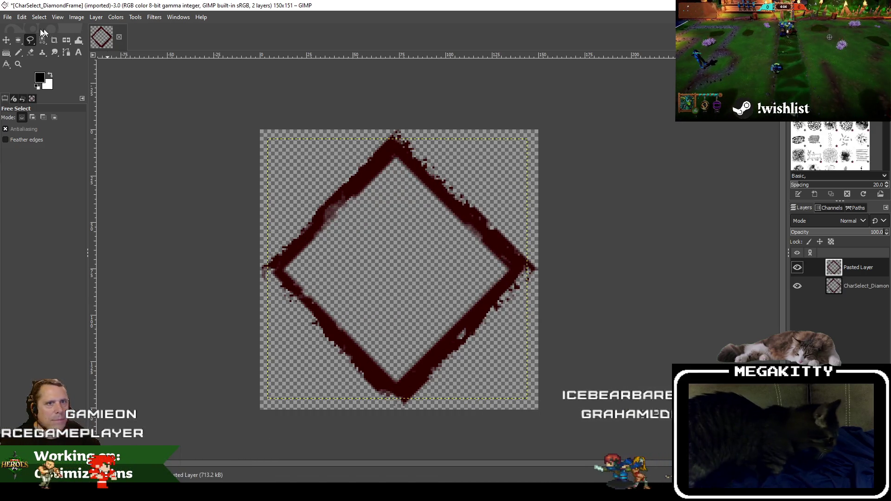
# Step: Merge the pasted diamond layer down into a single layer
pyautogui.click(7, 17)
pyautogui.click(23, 109)
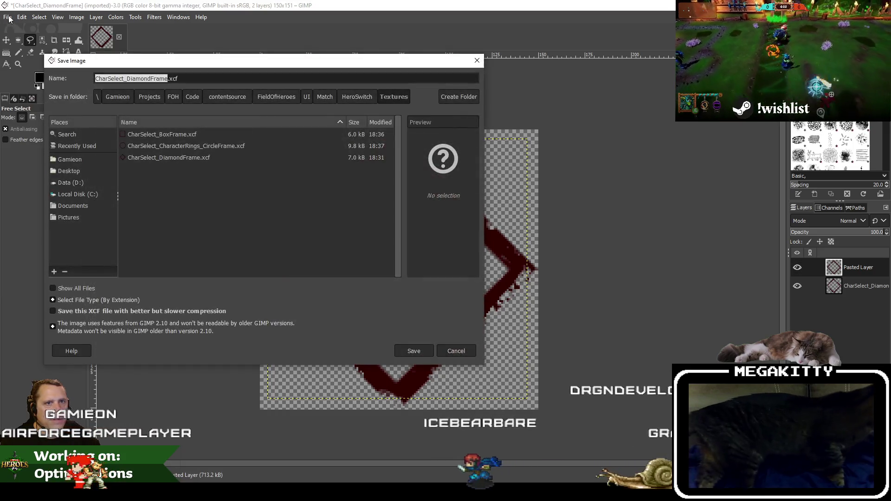
pyautogui.click(458, 352)
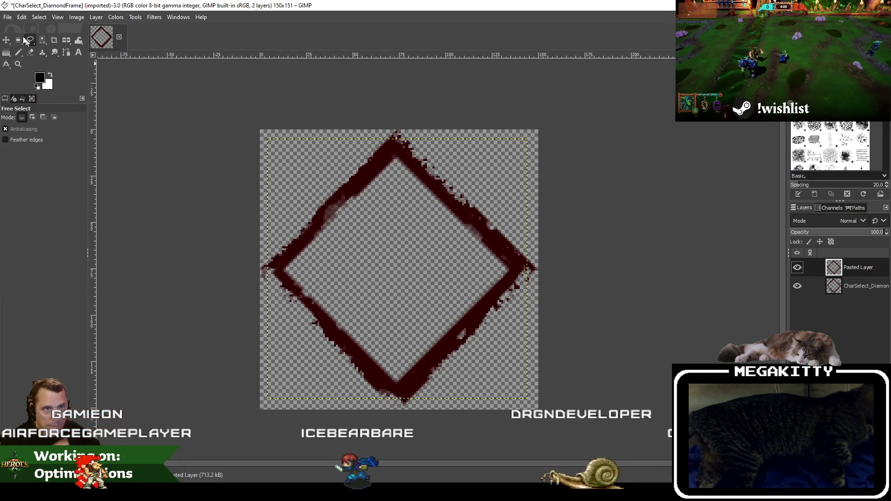
pyautogui.rightClick(853, 274)
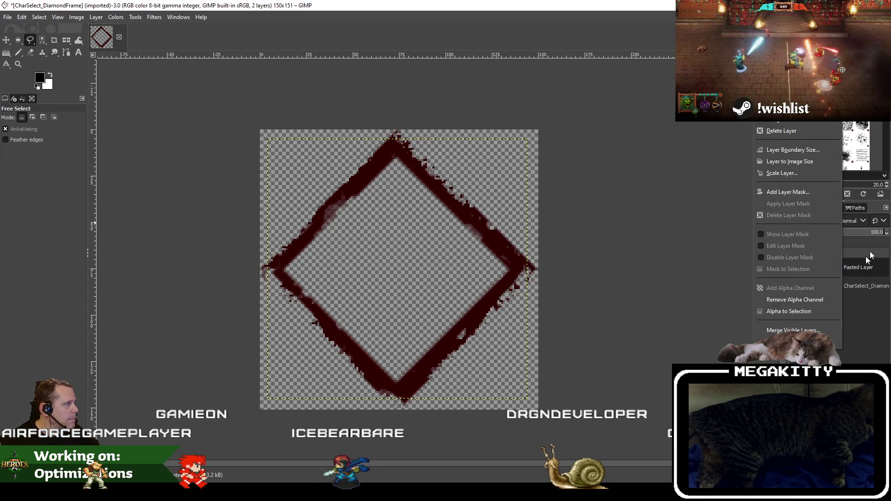
pyautogui.click(812, 124)
# Step: Overwrite CharSelect_DiamondFrame.png and CharSelect_DiamondFrame.xcf, then switch to Unreal Editor
pyautogui.click(7, 17)
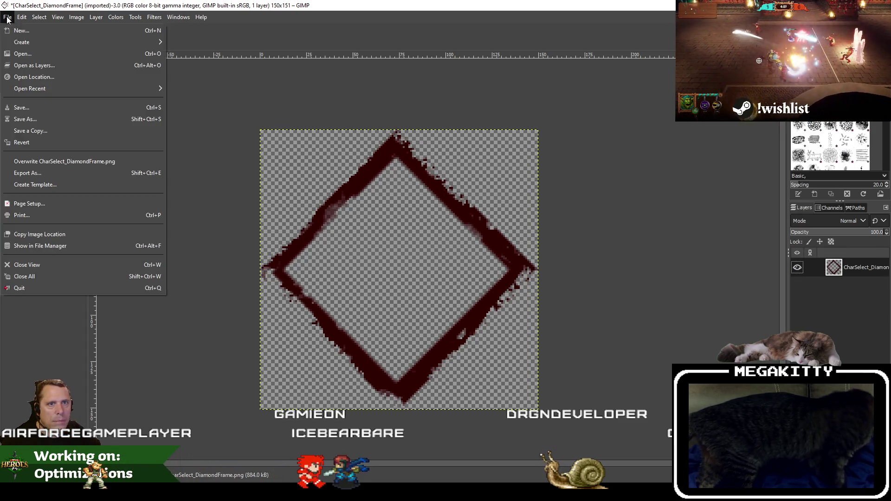
pyautogui.click(63, 163)
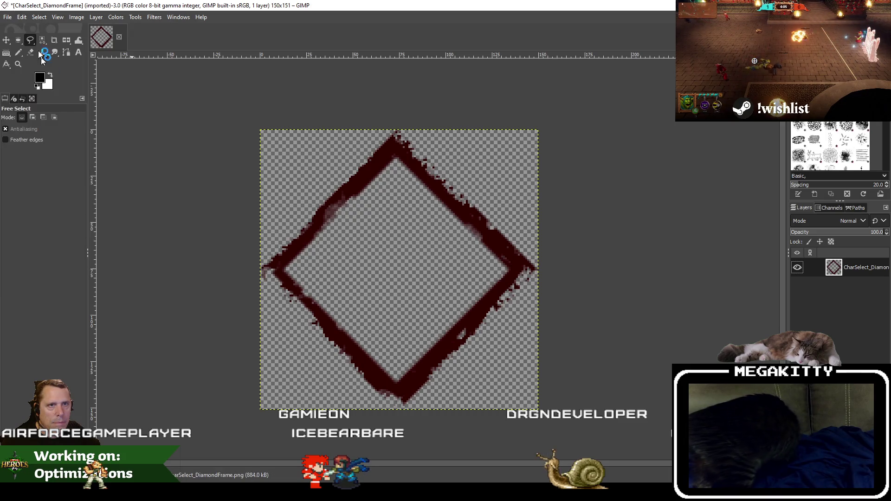
pyautogui.click(5, 18)
pyautogui.click(23, 109)
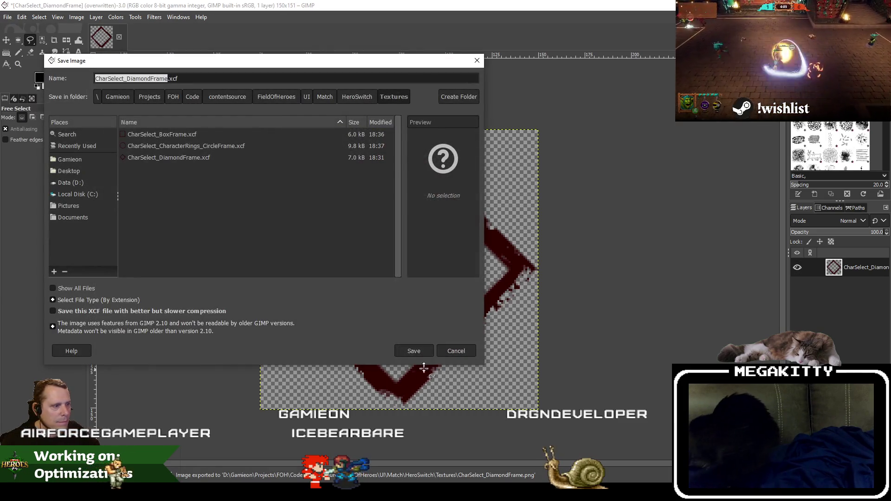
pyautogui.click(413, 352)
pyautogui.click(299, 254)
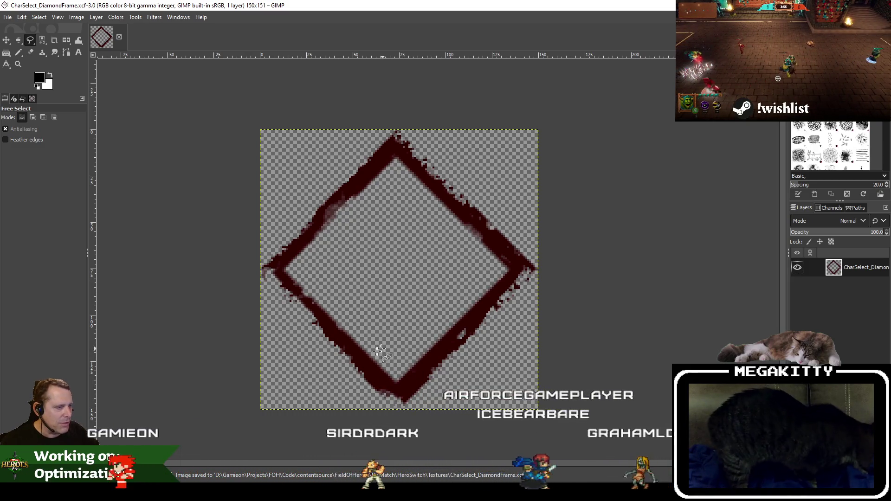
pyautogui.moveTo(367, 494)
pyautogui.click(366, 445)
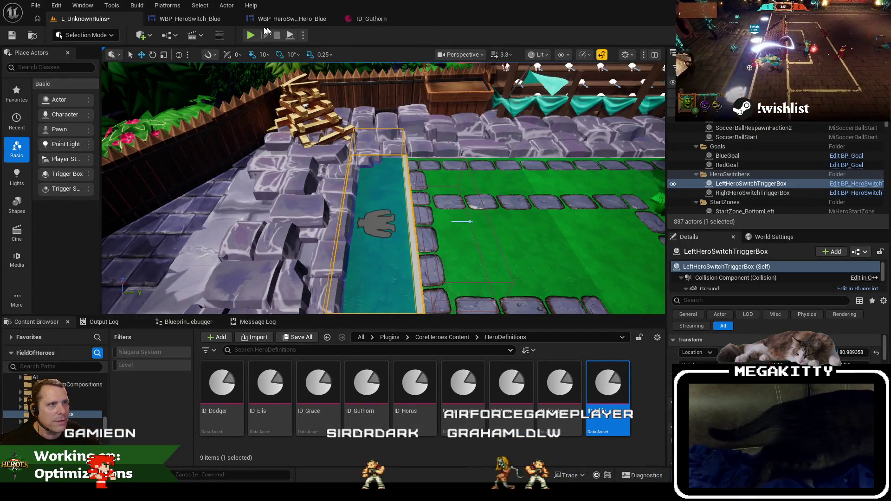
# Step: Reimport the box, circle and diamond frame textures and start a Play-in-Editor session
pyautogui.click(192, 21)
pyautogui.click(81, 18)
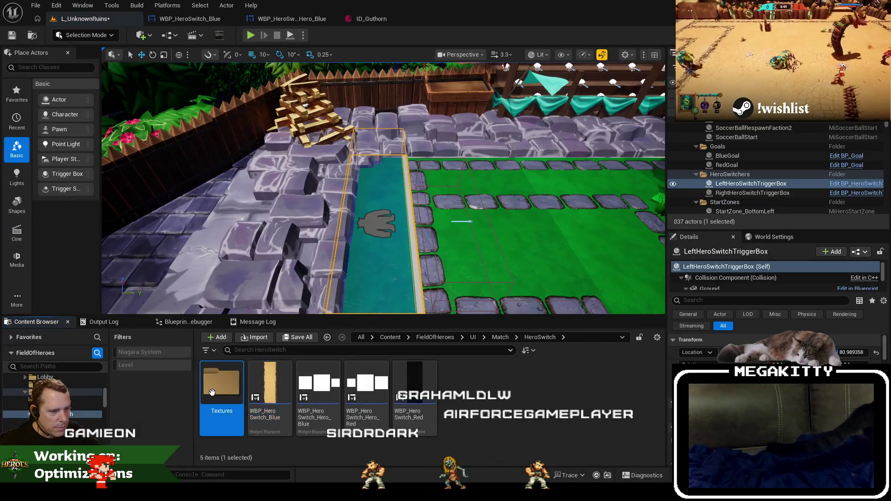
pyautogui.keyDown('ctrl'); pyautogui.click(511, 384); pyautogui.keyUp('ctrl')
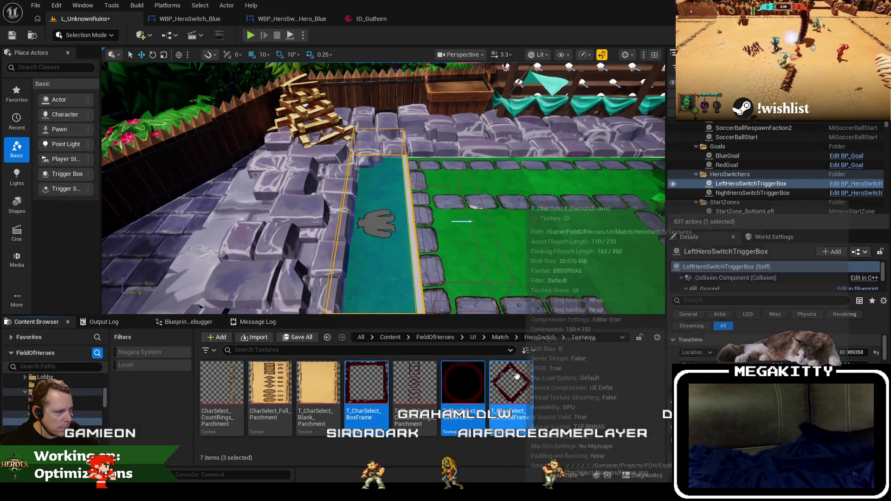
pyautogui.rightClick(512, 385)
pyautogui.click(566, 112)
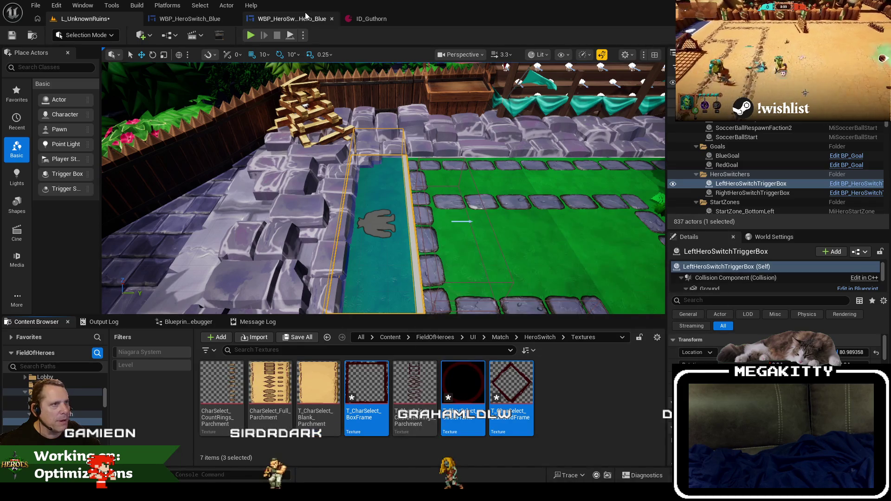
pyautogui.hotkey('alt', 'p')
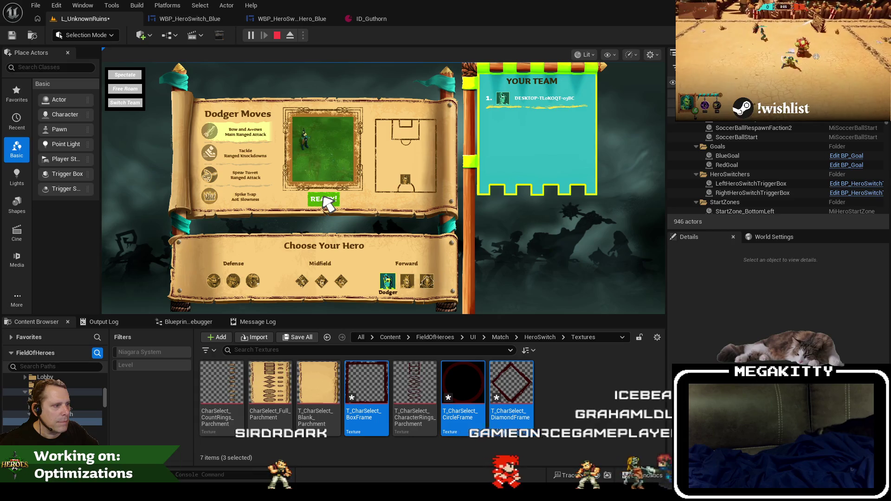
# Step: Enter the match fullscreen and walk onto the sideline to trigger the hero switch
pyautogui.click(325, 198)
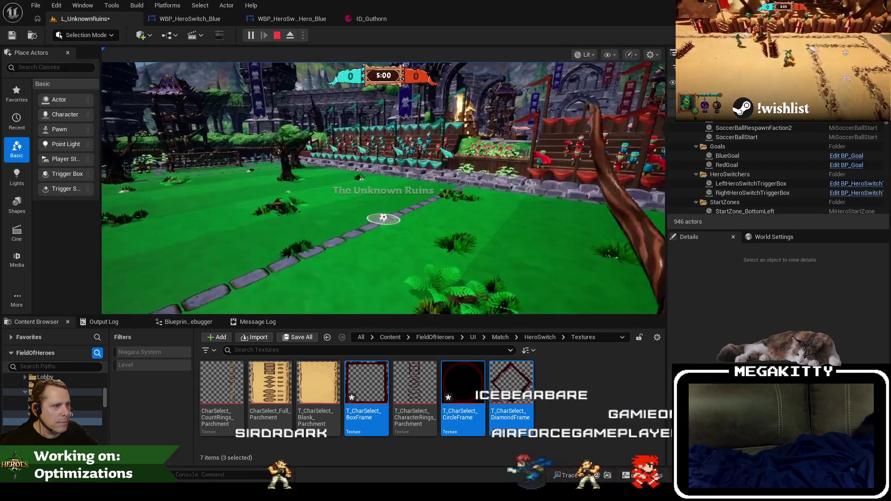
pyautogui.press('F11')
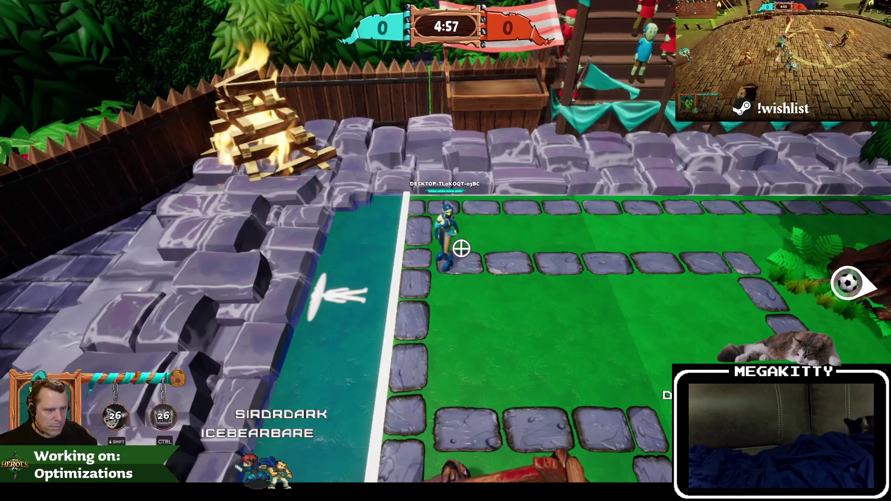
pyautogui.press('a')
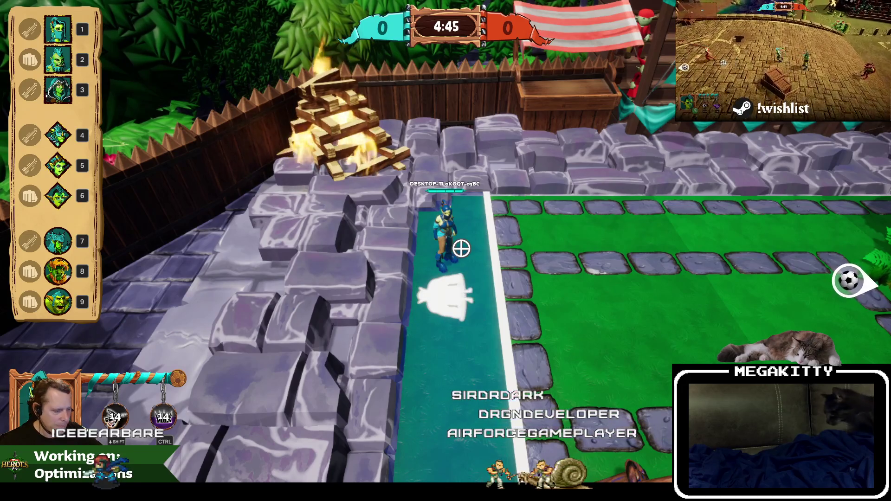
pyautogui.press('Escape')
# Step: Run a second play session at hero selection, stop it, and open the blue hero-switch event graph
pyautogui.hotkey('alt', 'p')
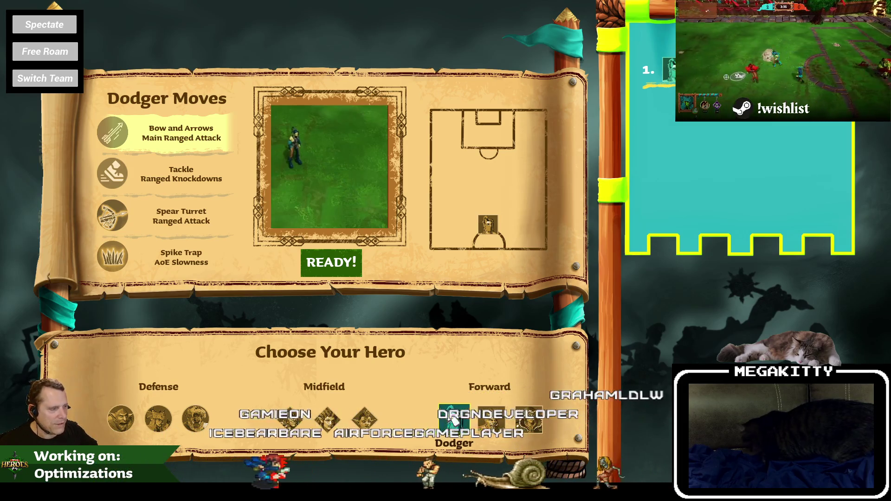
pyautogui.press('Escape')
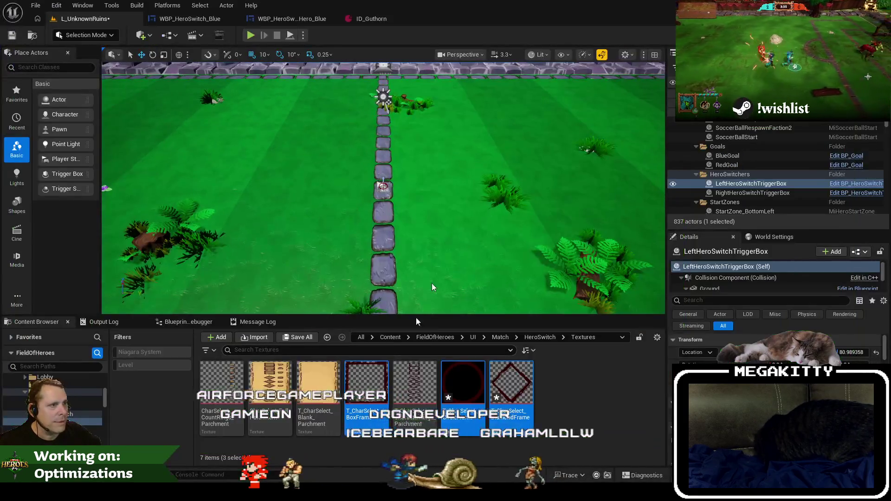
pyautogui.click(296, 20)
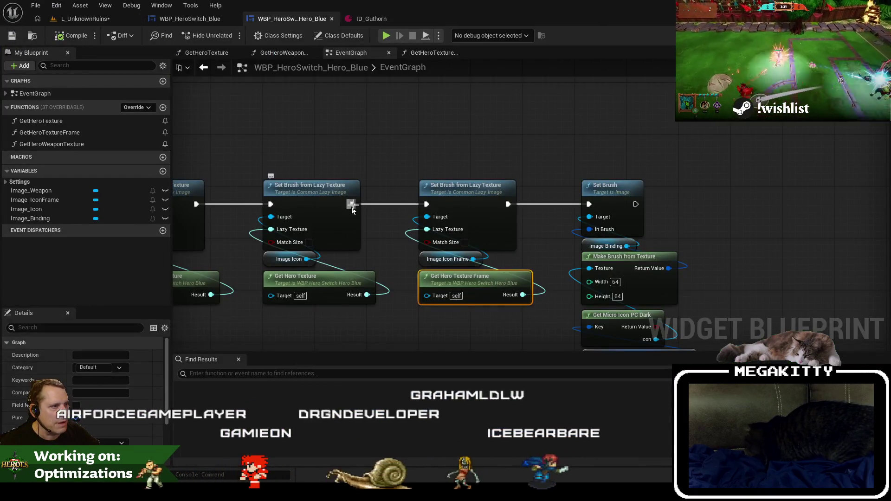
# Step: Delete the Icon Frame Set Brush and hero texture getter nodes, shift the rest left, return to the level
pyautogui.moveTo(535, 320); pyautogui.dragTo(447, 164)
pyautogui.press('Delete')
pyautogui.scroll(-2, 494, 163)
pyautogui.moveTo(478, 137); pyautogui.dragTo(635, 319)
pyautogui.moveTo(567, 162); pyautogui.dragTo(441, 161)
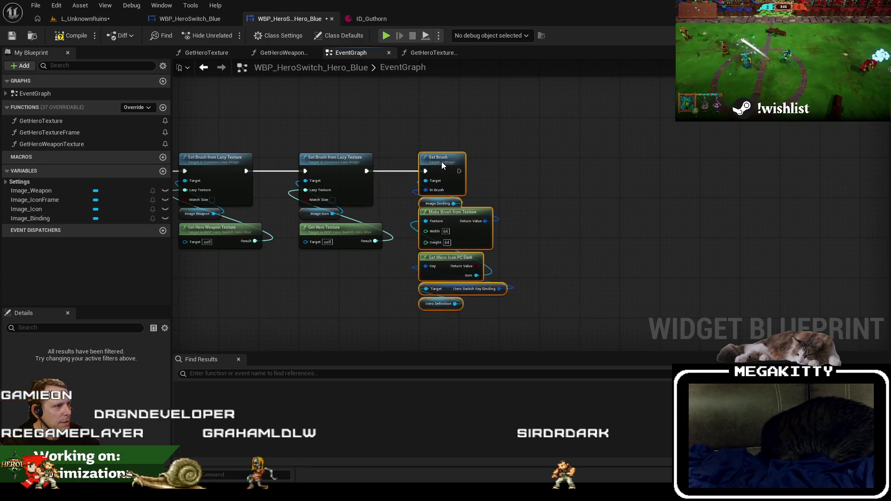
pyautogui.hotkey('shift', 'F12')
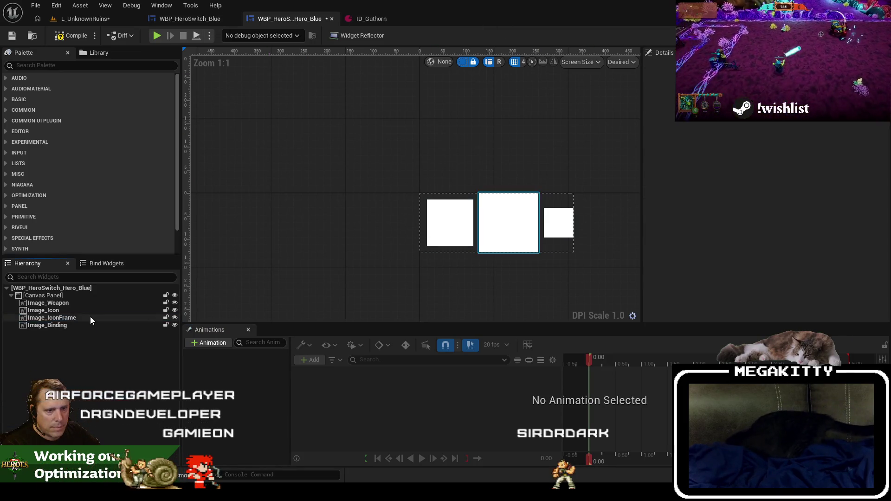
pyautogui.click(122, 20)
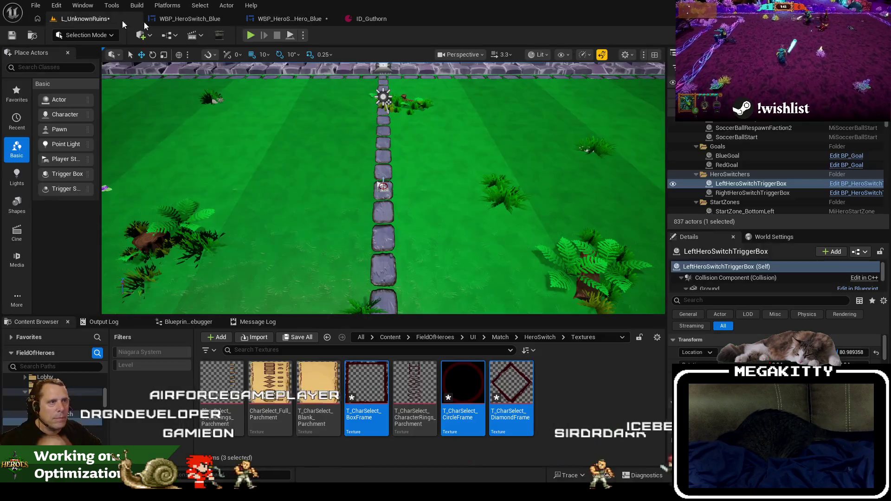
pyautogui.click(251, 37)
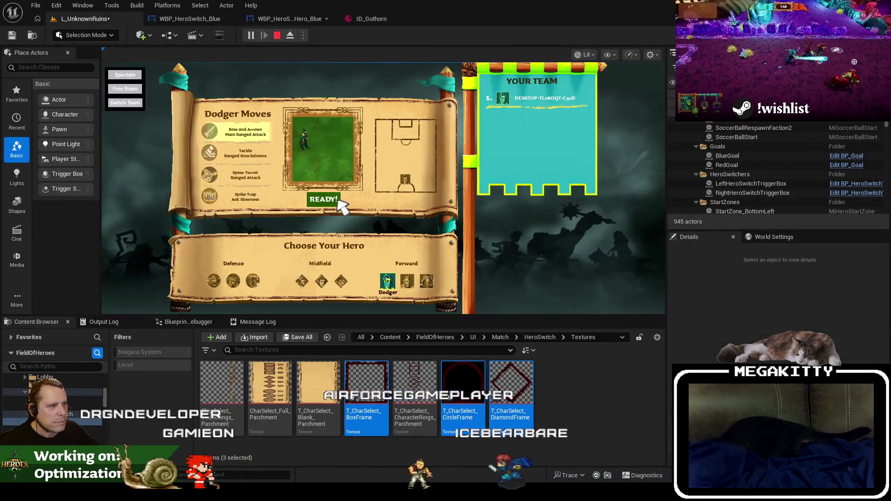
pyautogui.click(325, 203)
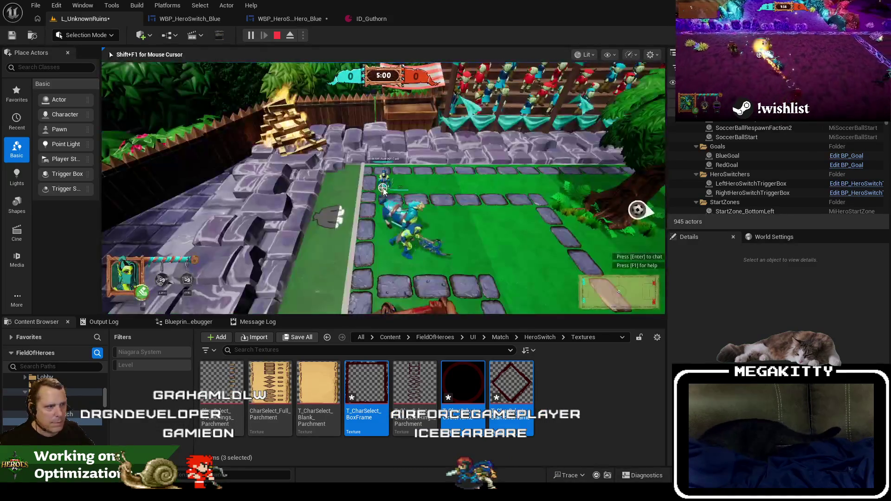
pyautogui.press('F11')
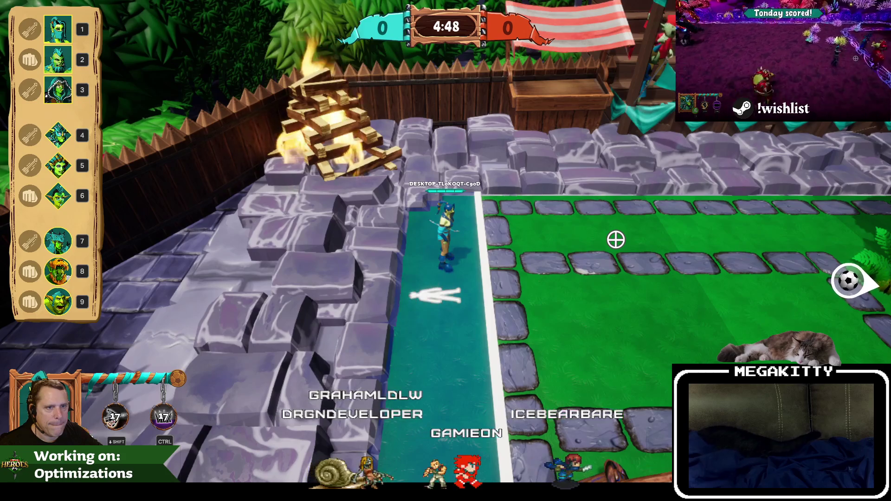
pyautogui.press('Escape')
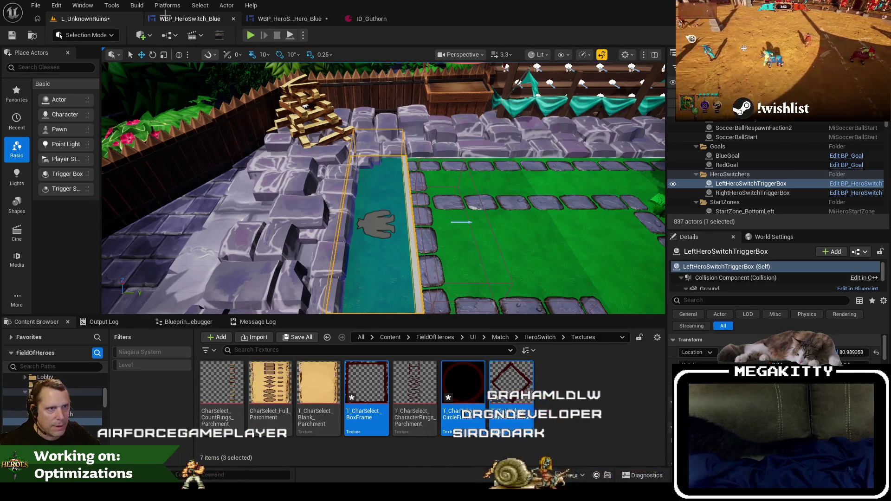
# Step: Open the WBP_Match_HeroInfo widget from the Content Browser
pyautogui.click(190, 19)
pyautogui.click(82, 18)
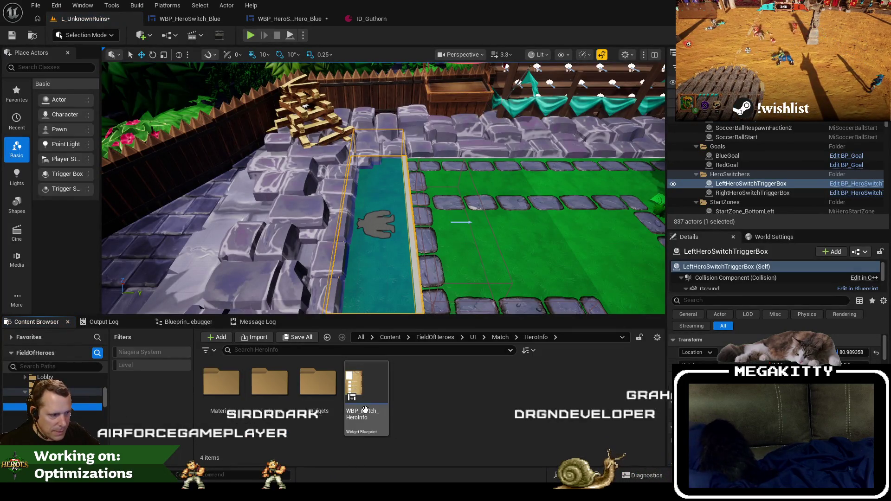
pyautogui.doubleClick(369, 387)
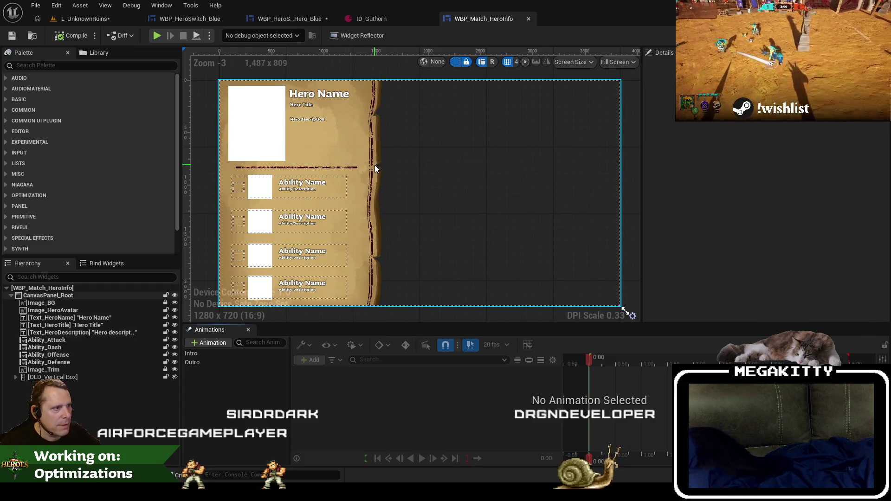
# Step: Find Image_BG's 0.8 Render Opacity via a 'render op' search, then go back to WBP_HeroSwitch_Blue
pyautogui.click(371, 167)
pyautogui.click(42, 302)
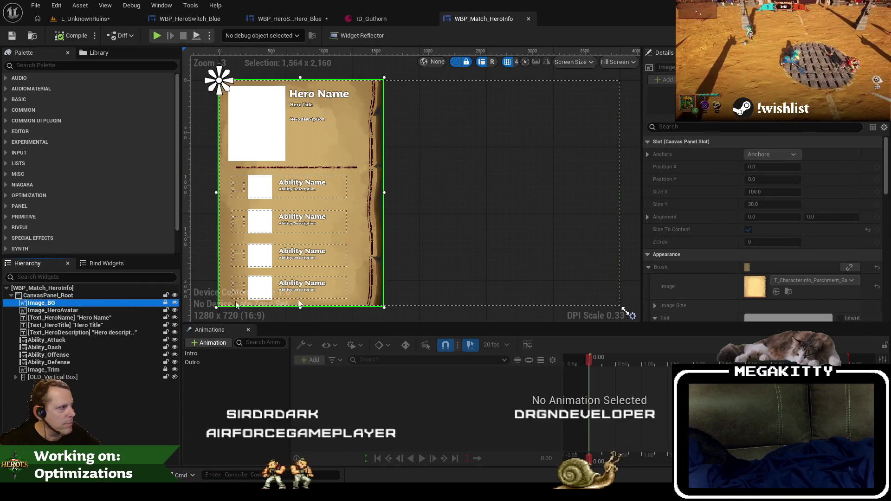
pyautogui.scroll(-3, 747, 214)
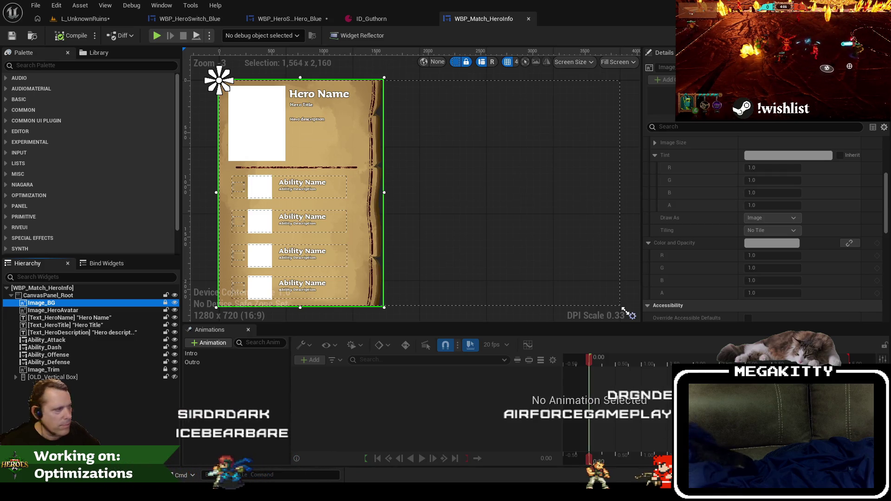
pyautogui.scroll(-10, 887, 253)
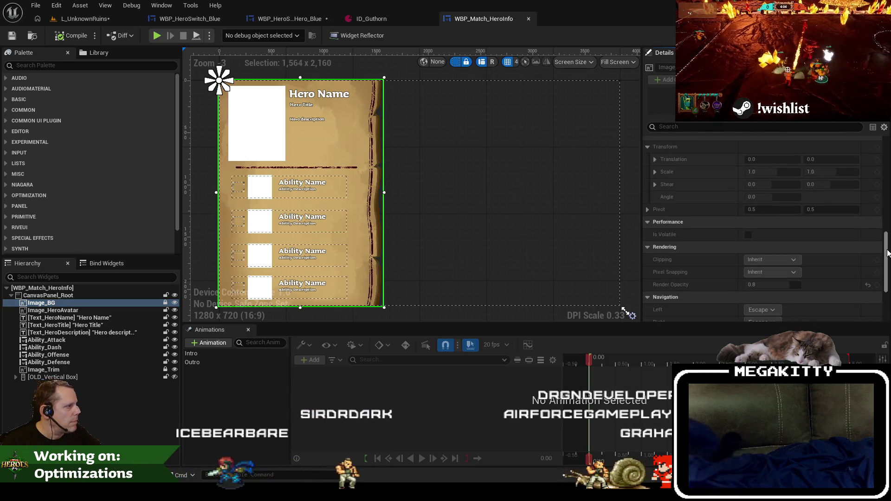
pyautogui.moveTo(887, 253)
pyautogui.mouseDown()
pyautogui.moveTo(886, 272)
pyautogui.moveTo(886, 250)
pyautogui.mouseUp()
pyautogui.click(707, 127)
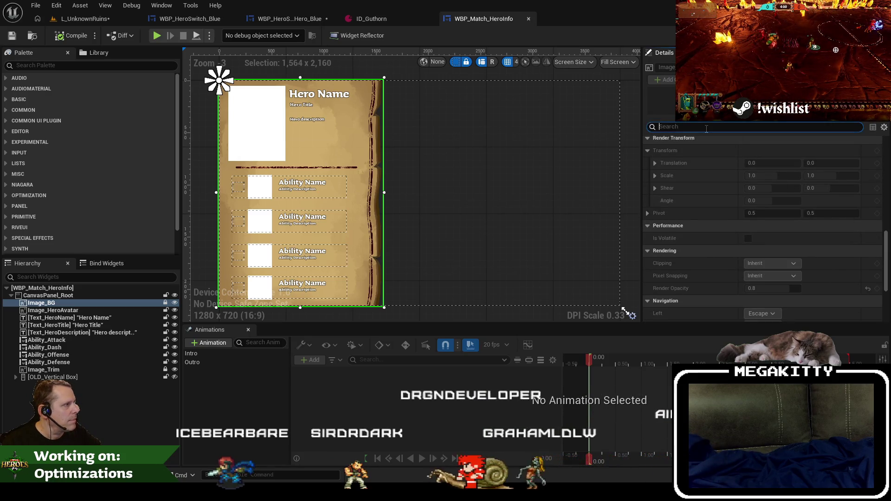
pyautogui.write('render op')
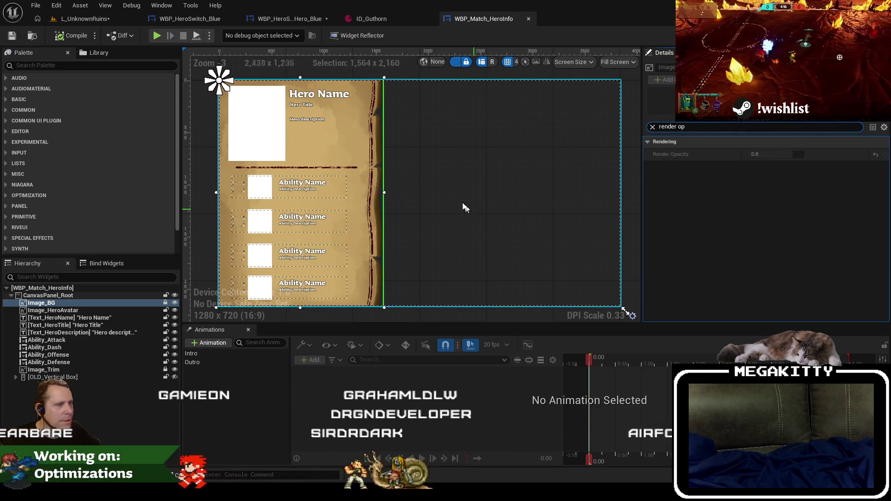
pyautogui.click(302, 19)
pyautogui.click(190, 19)
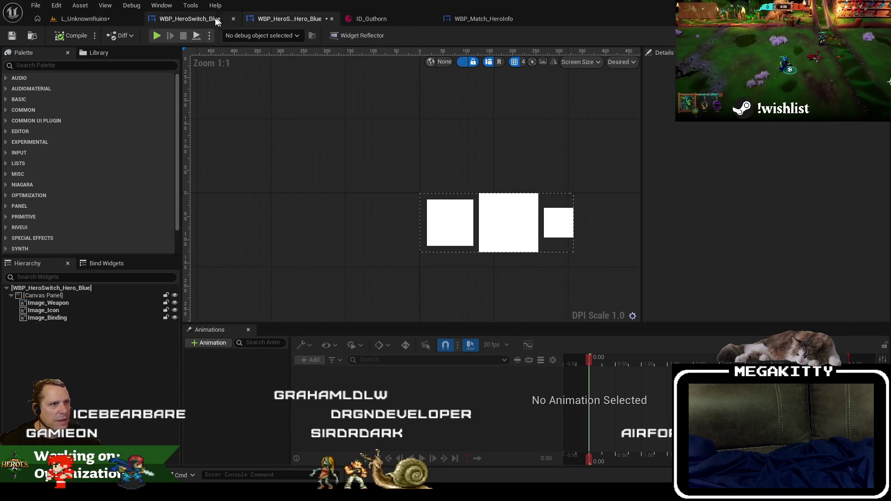
# Step: Rename Image_108 to Image_BG, set its Render Opacity to 0.8, lock it, and return to the level
pyautogui.click(71, 302)
pyautogui.click(52, 304)
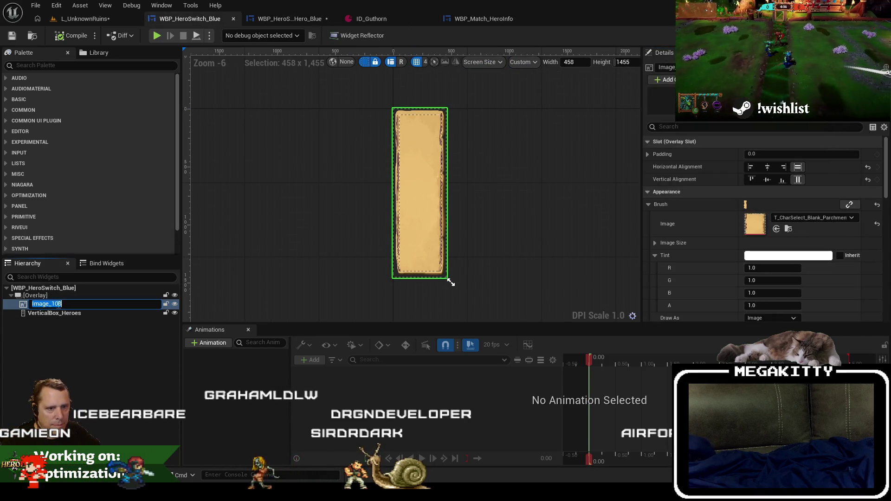
pyautogui.press('Return')
pyautogui.write('render')
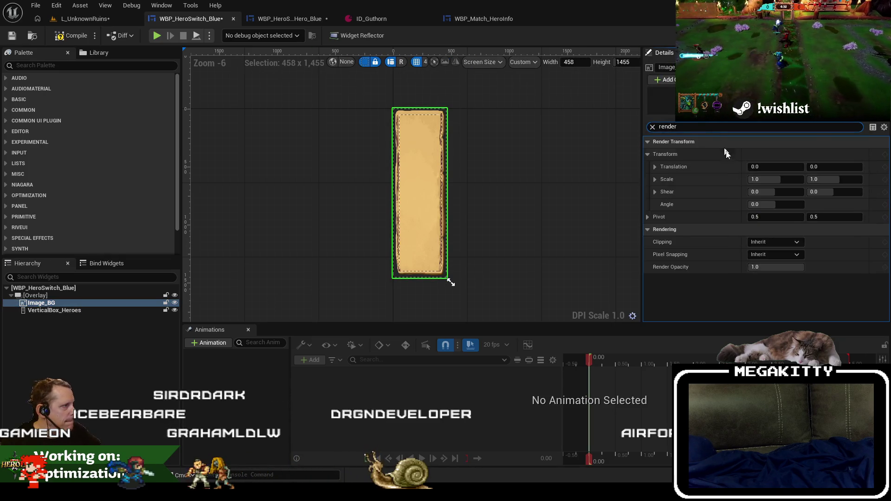
pyautogui.write('0.8')
pyautogui.press('Return')
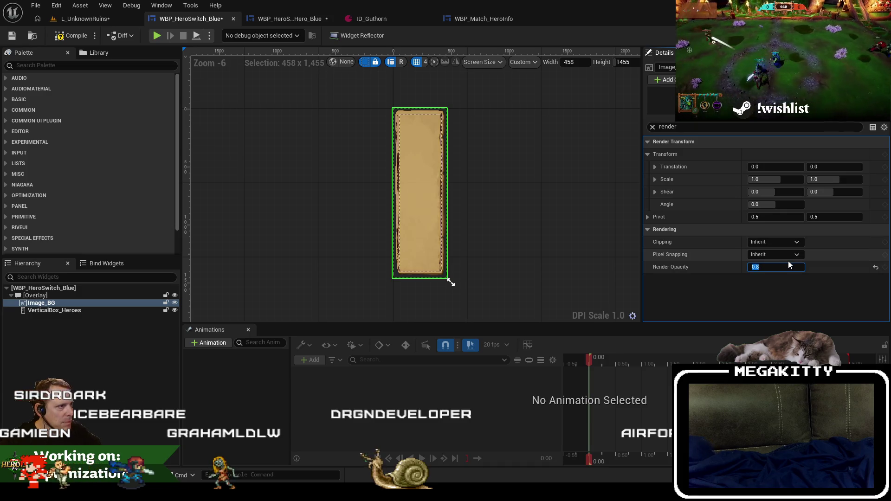
pyautogui.click(166, 303)
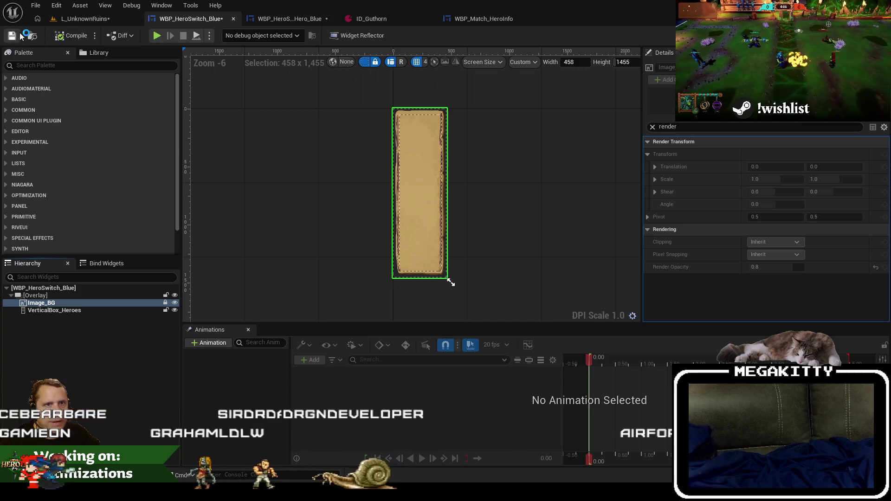
pyautogui.click(85, 18)
pyautogui.press('F11')
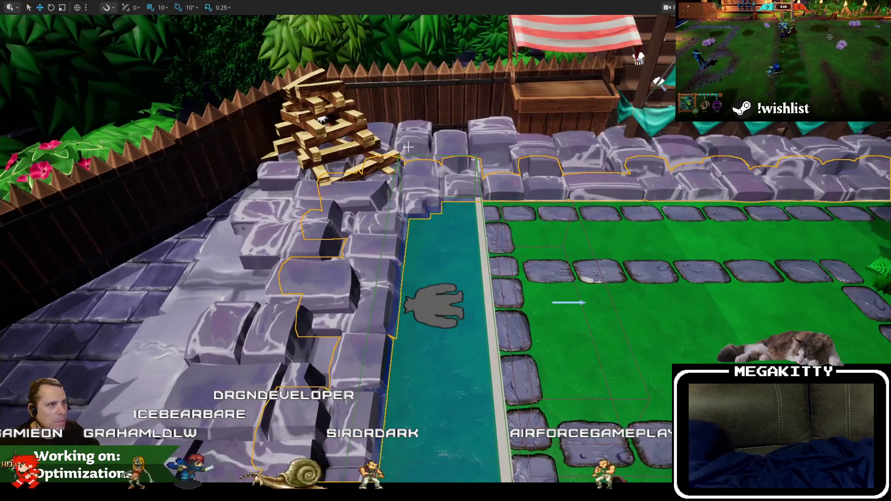
# Step: Test-play a match as Prowler, opening the console and hero info, then stop
pyautogui.hotkey('alt', 'p')
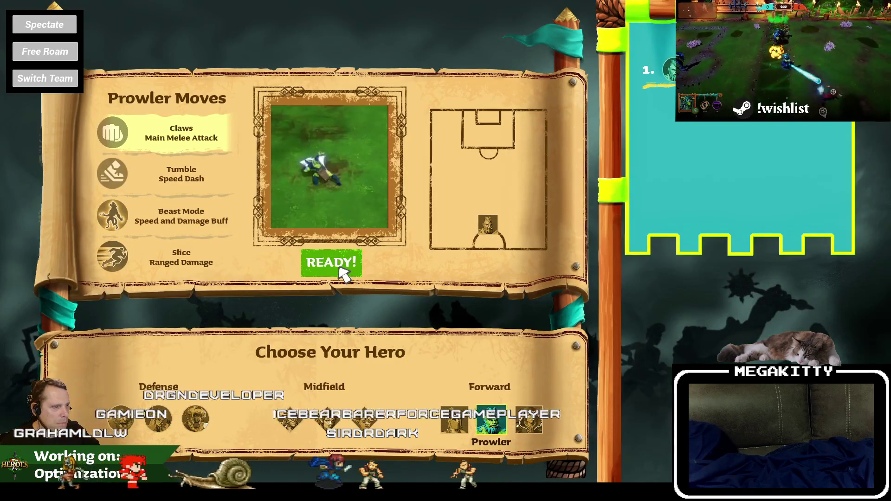
pyautogui.click(343, 273)
pyautogui.press('`')
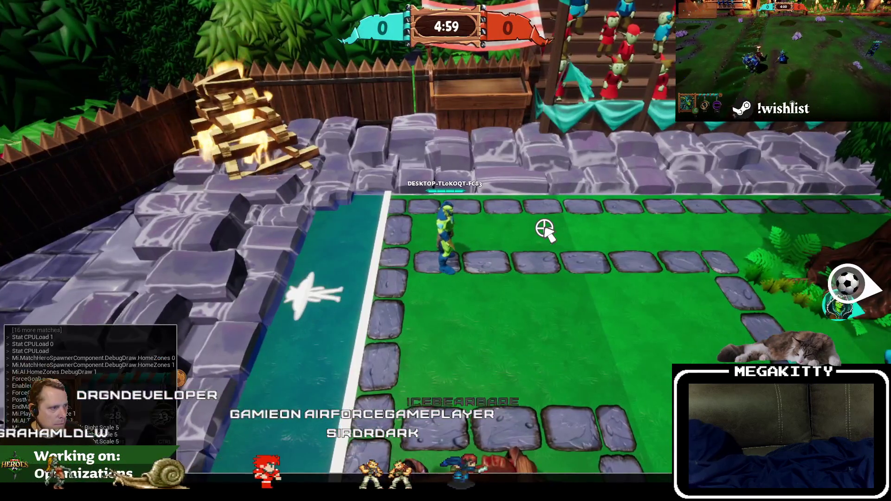
pyautogui.press('F1')
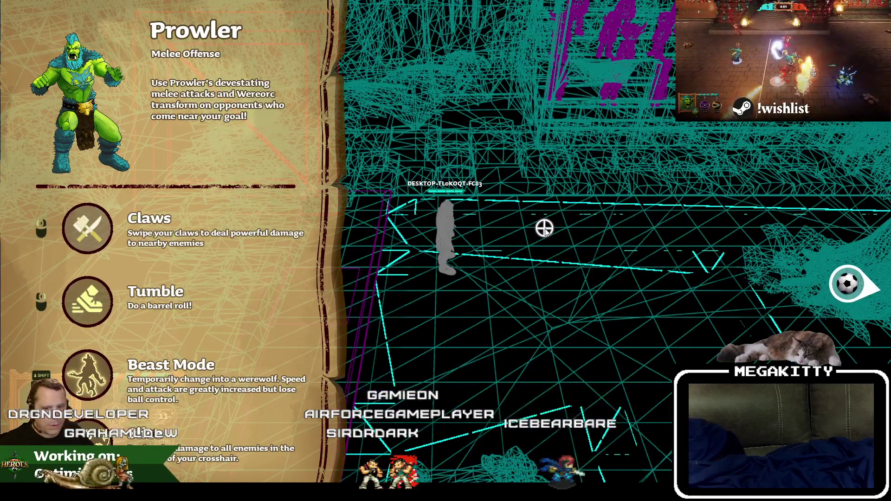
pyautogui.press('Escape')
# Step: Start another test match as Tonday and move the hero onto the teal strip
pyautogui.hotkey('alt', 'p')
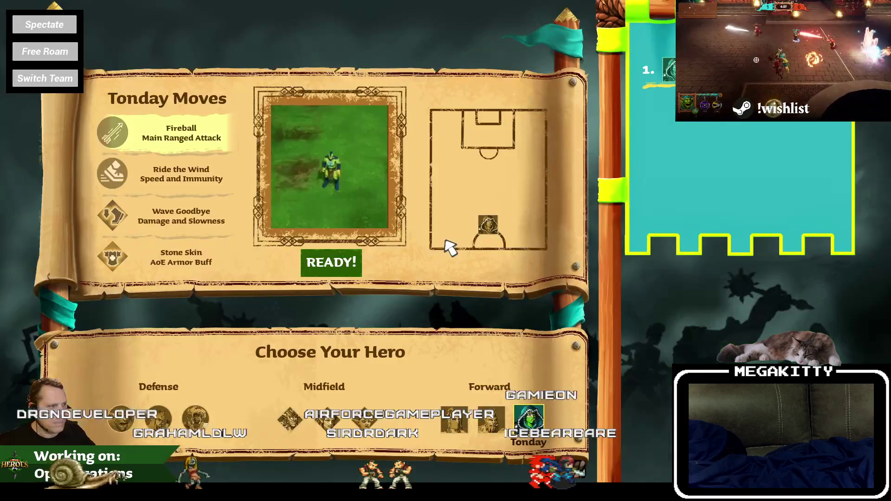
pyautogui.click(331, 268)
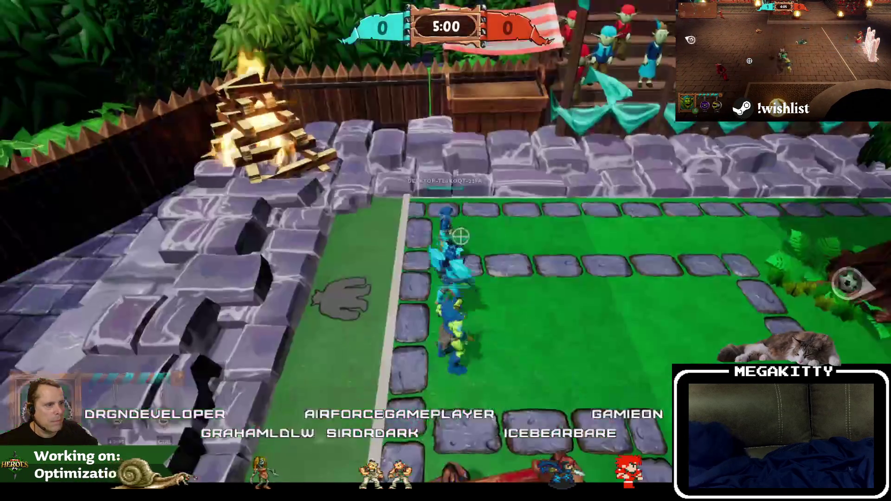
pyautogui.press('a')
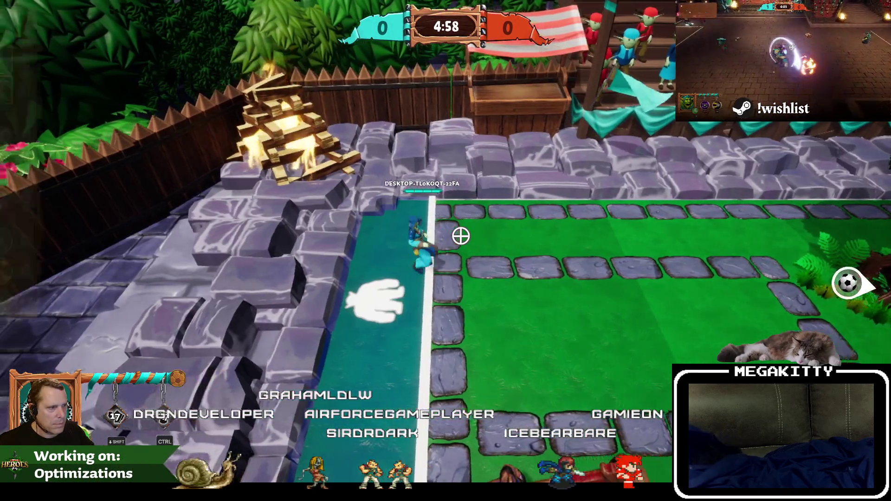
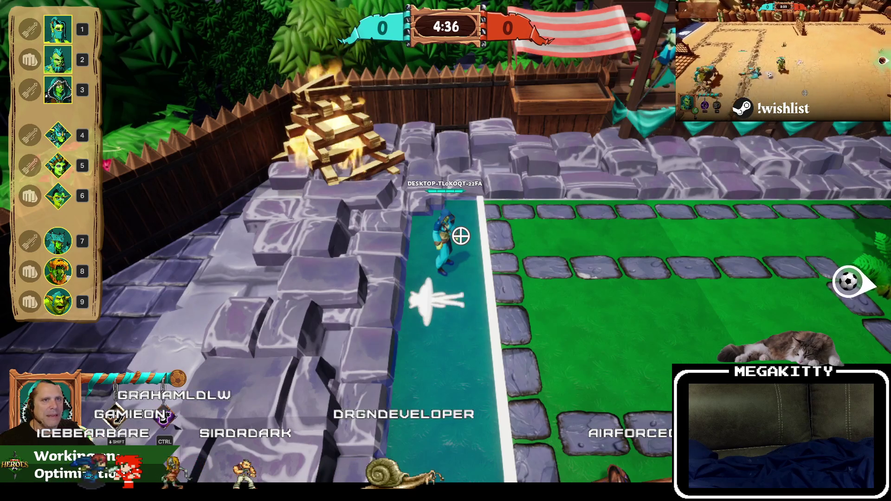
# Step: Restart play as Tonday, walk onto the teal switch strip, view it in wireframe, then stop
pyautogui.press('Escape')
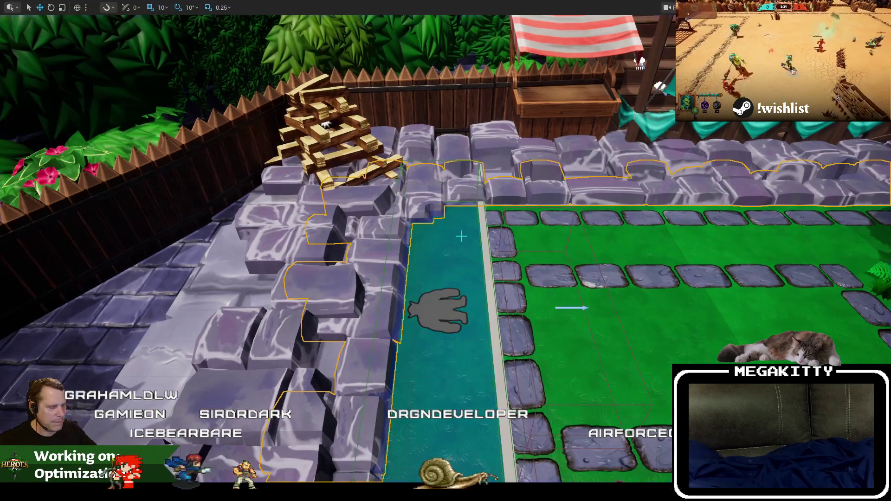
pyautogui.hotkey('alt', 'p')
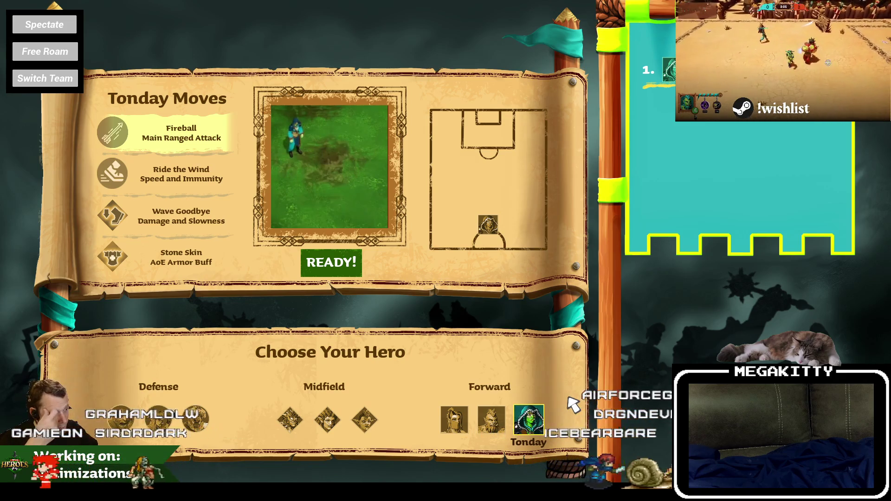
pyautogui.click(333, 258)
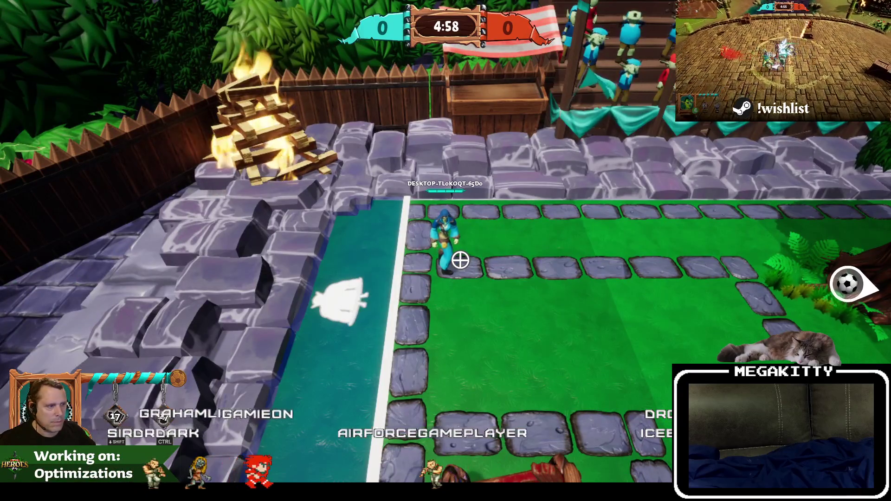
pyautogui.press('a')
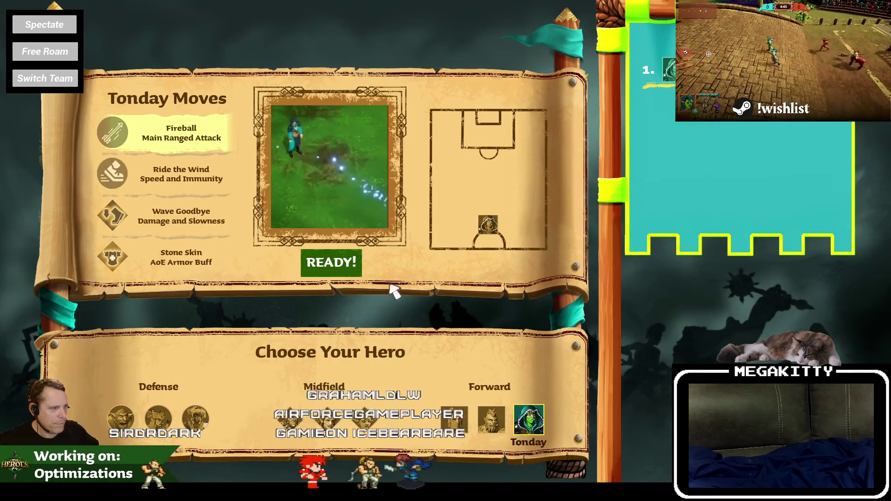
pyautogui.click(355, 271)
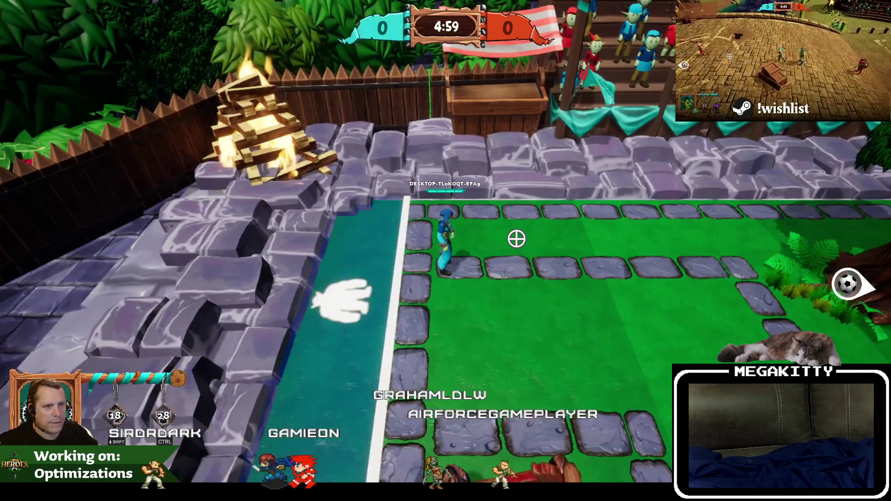
pyautogui.press('F1')
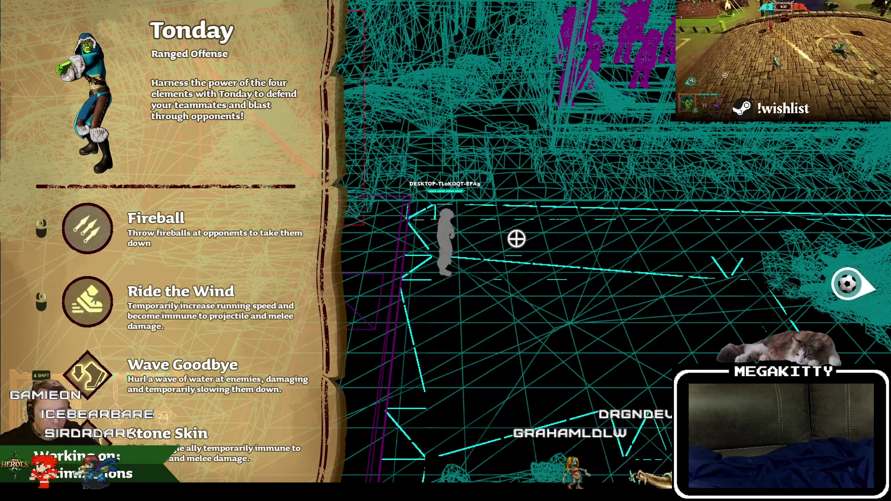
pyautogui.press('Escape')
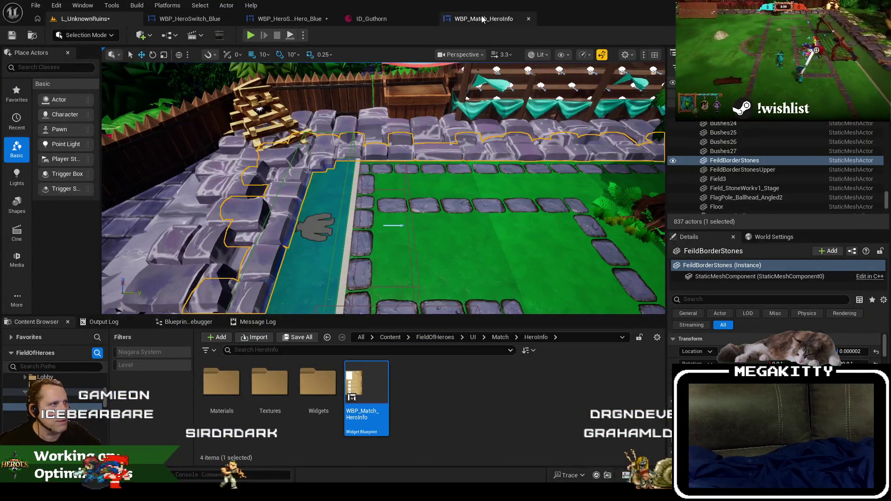
# Step: Open the Ability_Attack row widget from WBP_Match_HeroInfo and inspect its InputBinding element
pyautogui.click(483, 18)
pyautogui.click(242, 191)
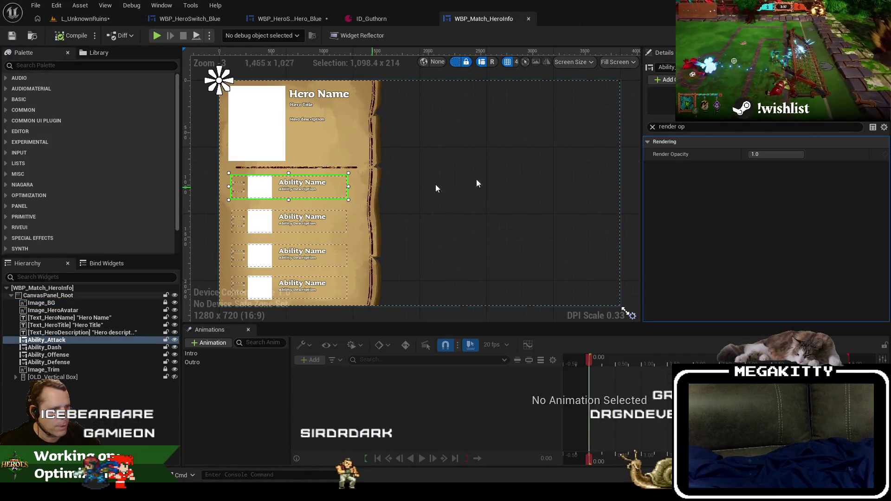
pyautogui.doubleClick(337, 225)
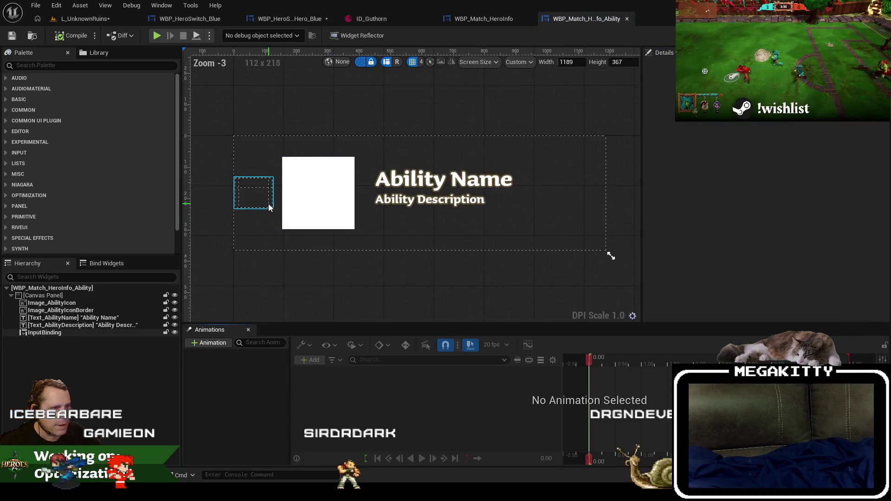
pyautogui.click(92, 333)
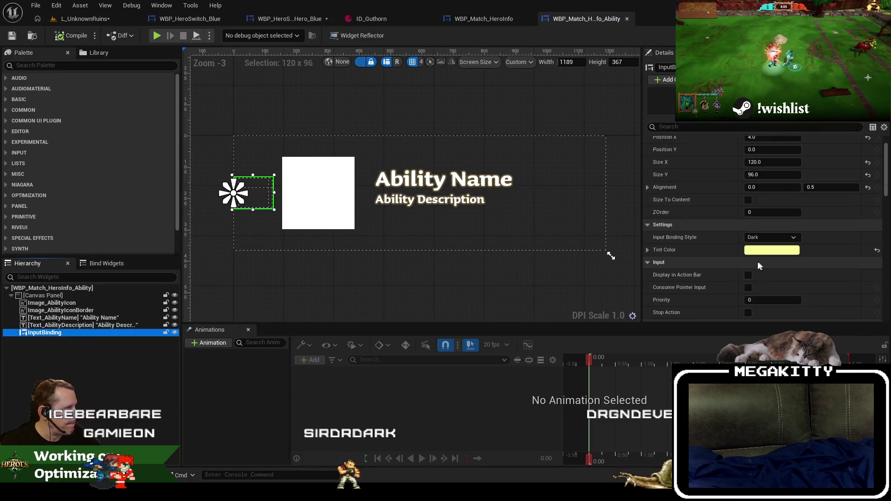
# Step: Inspect Image_Binding's properties in WBP_HeroSwitch_Hero_Blue, searching 'color' and 'input bi', then view the graph
pyautogui.click(292, 19)
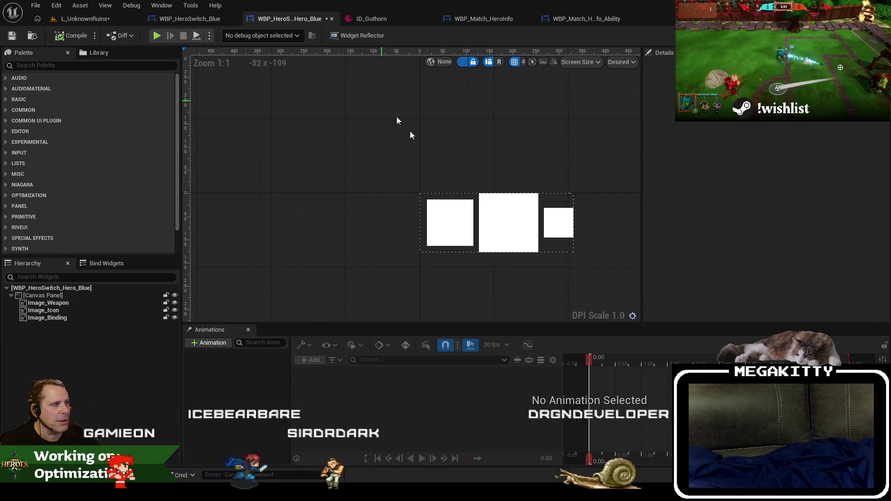
pyautogui.click(555, 233)
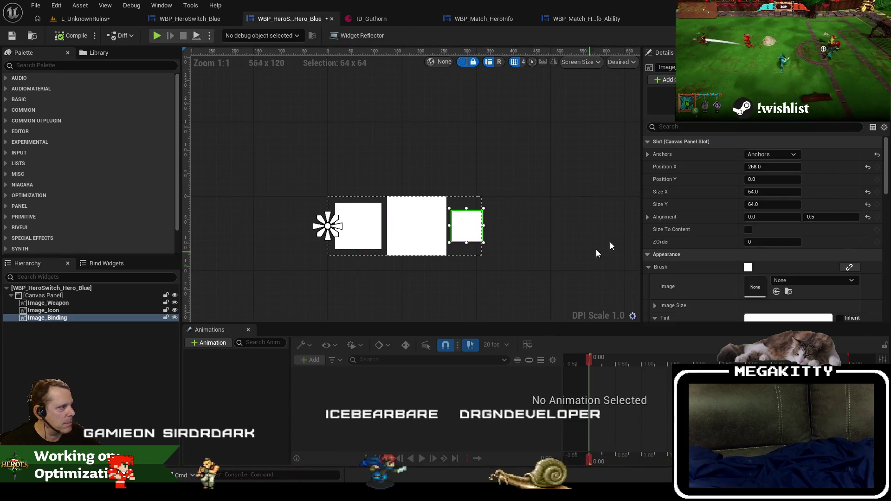
pyautogui.scroll(-10, 725, 214)
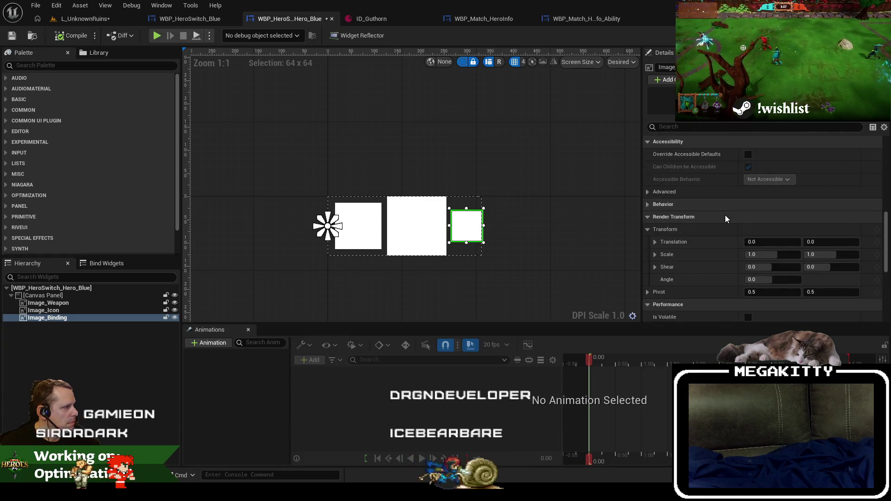
pyautogui.click(689, 128)
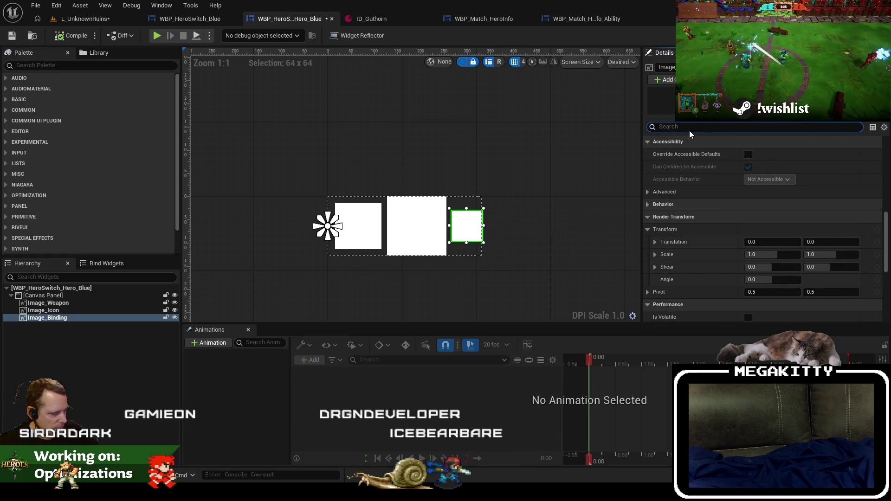
pyautogui.write('color')
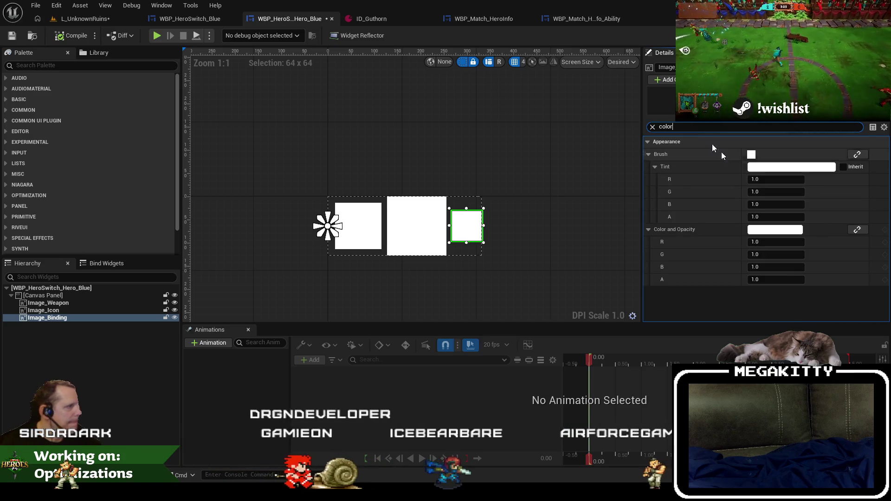
pyautogui.click(577, 20)
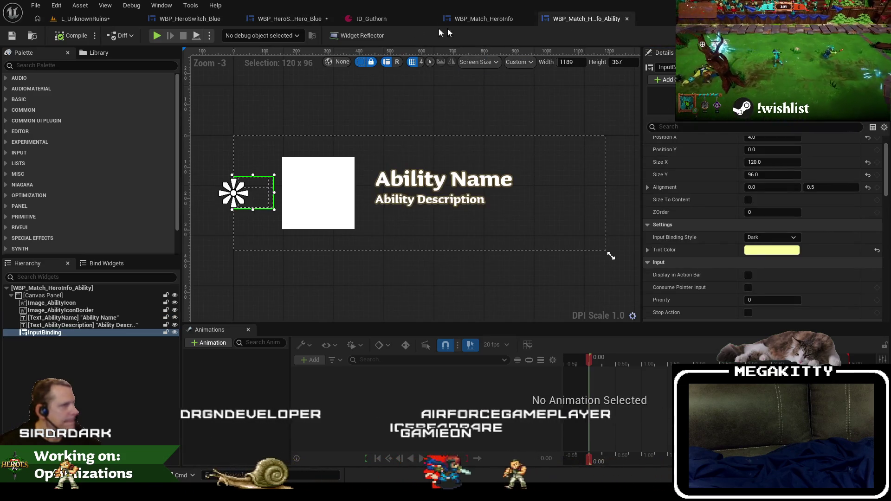
pyautogui.click(304, 21)
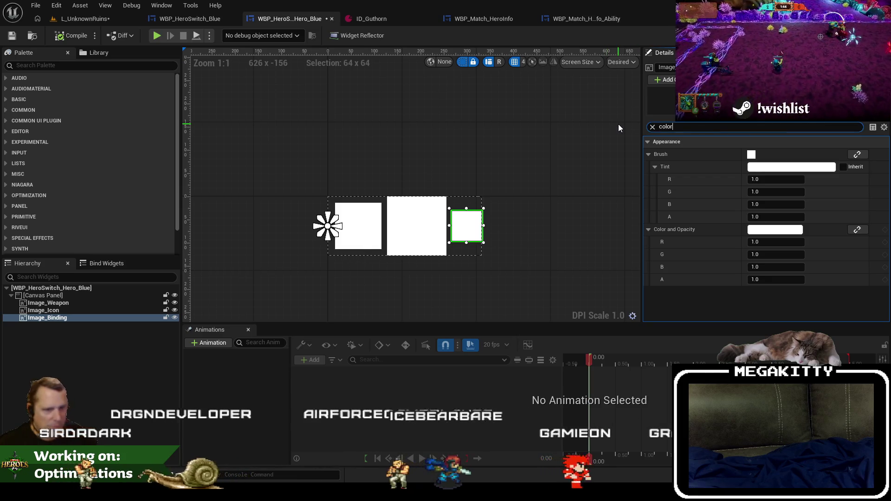
pyautogui.write('input bi')
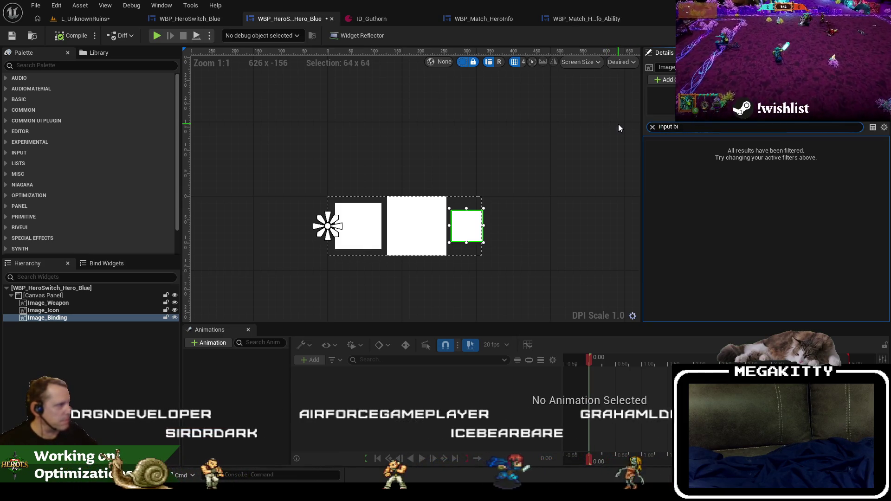
pyautogui.click(652, 127)
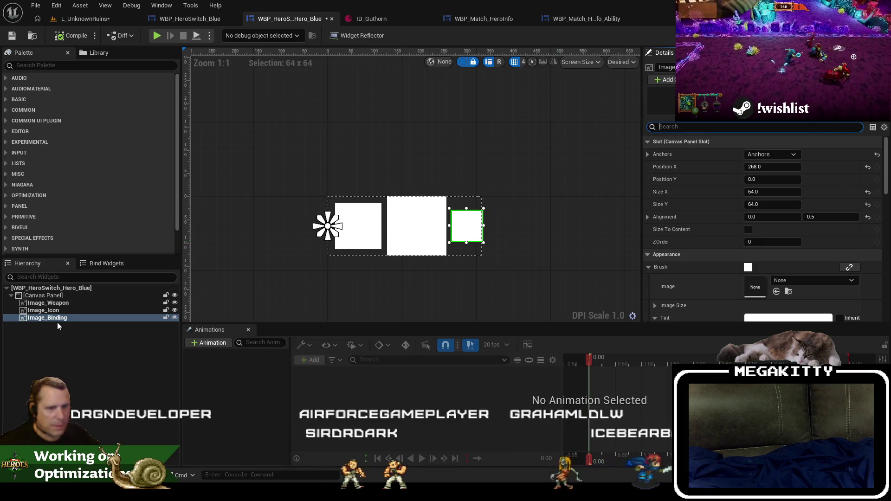
pyautogui.click(870, 35)
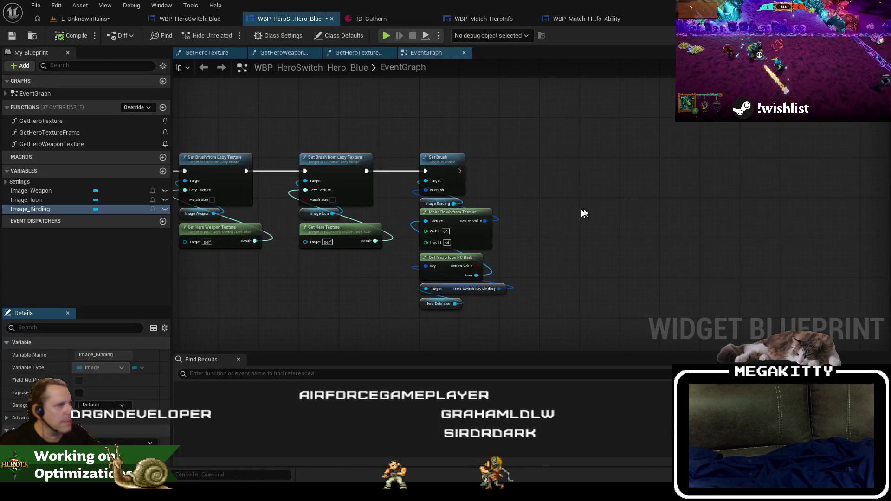
# Step: Open WBP_InputBinding from the ability row widget's InputBinding element
pyautogui.scroll(3, 492, 190)
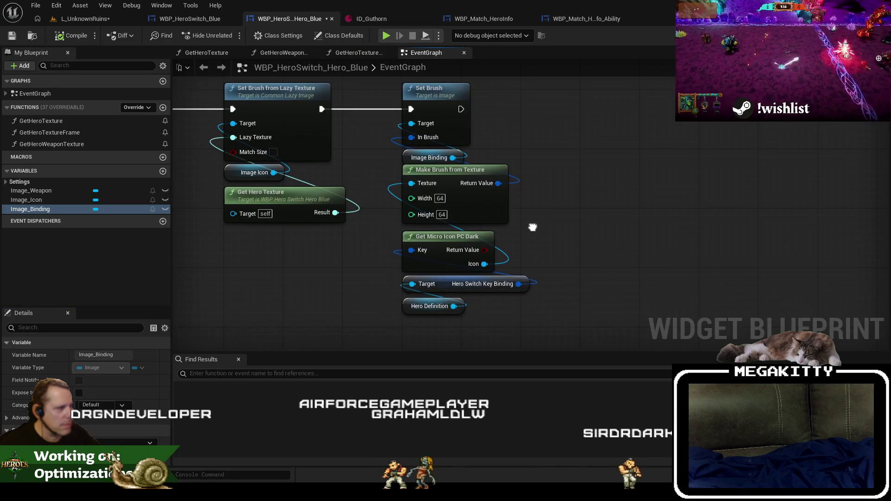
pyautogui.scroll(-2, 511, 241)
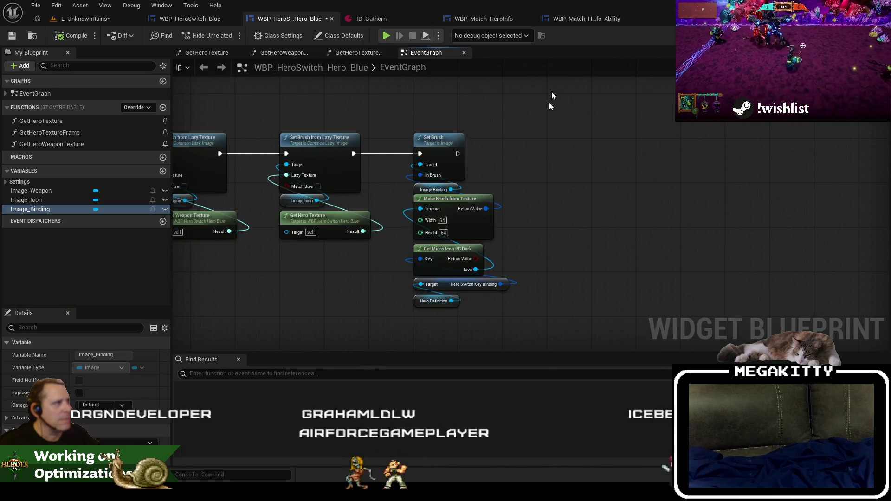
pyautogui.click(587, 19)
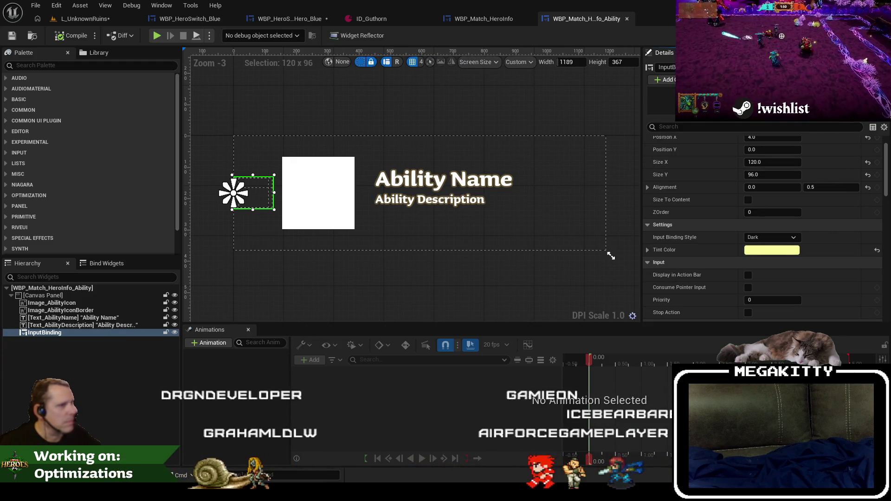
pyautogui.doubleClick(253, 193)
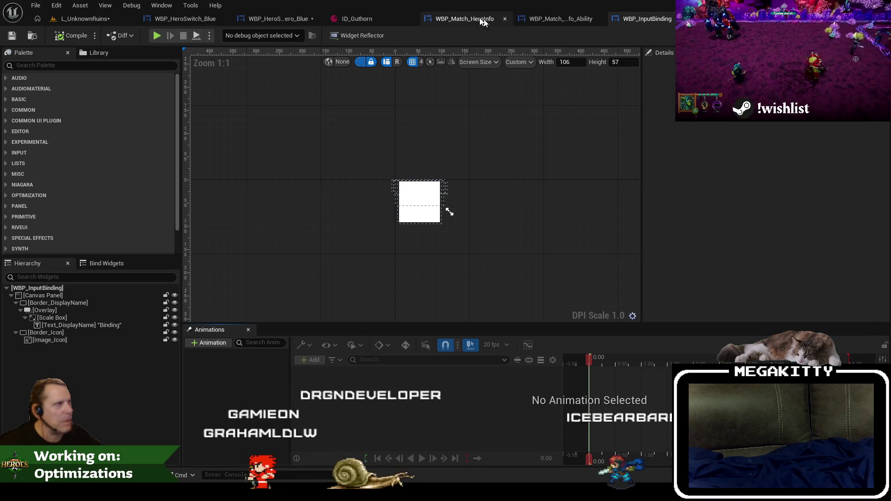
# Step: Return to the Blue hero switch graph, pan over the node chain, and switch to Designer
pyautogui.click(465, 19)
pyautogui.click(552, 22)
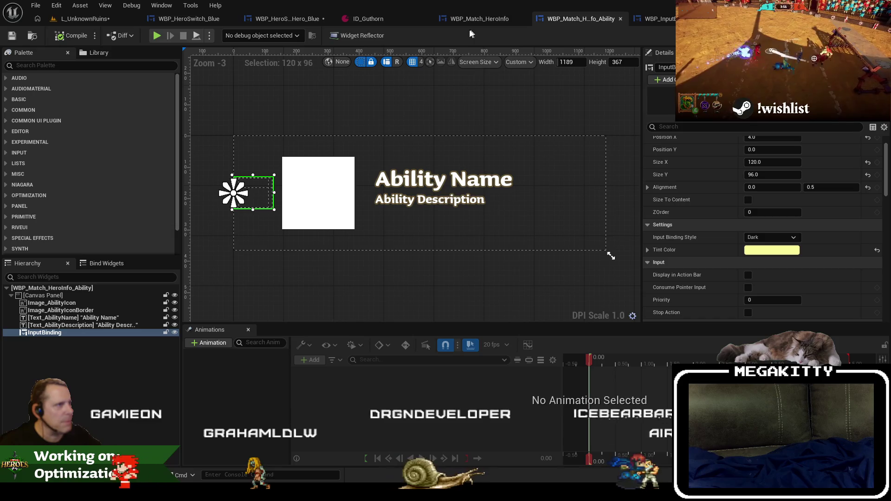
pyautogui.click(304, 19)
pyautogui.moveTo(477, 154); pyautogui.dragTo(598, 190)
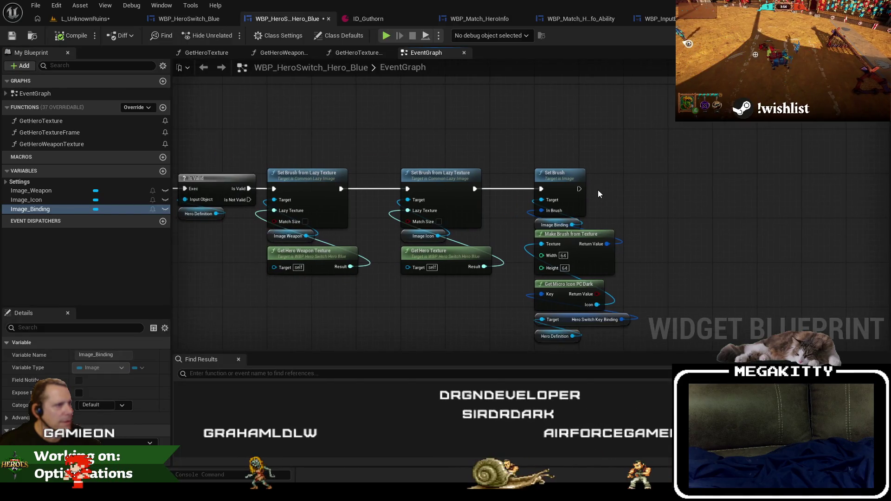
pyautogui.click(859, 36)
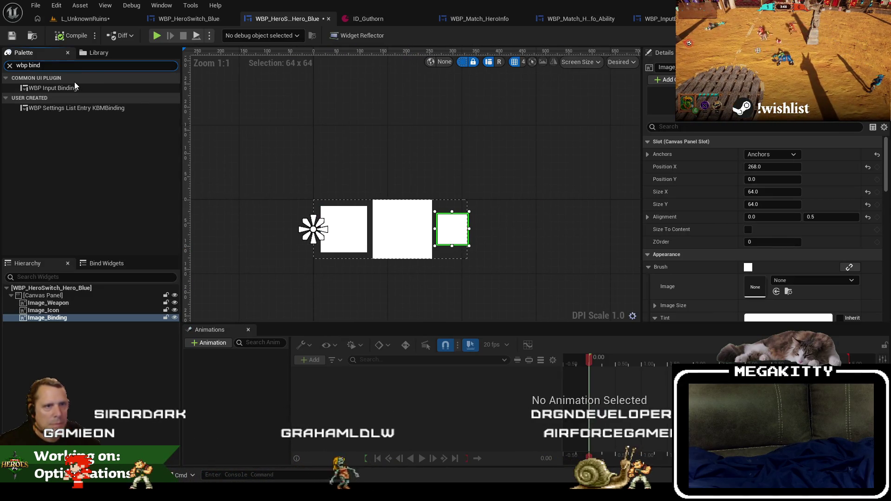
# Step: Add a WBP Input Binding widget beside the binding image, anchored left-middle and resized
pyautogui.click(71, 88)
pyautogui.moveTo(459, 178); pyautogui.dragTo(445, 205)
pyautogui.click(772, 154)
pyautogui.click(759, 201)
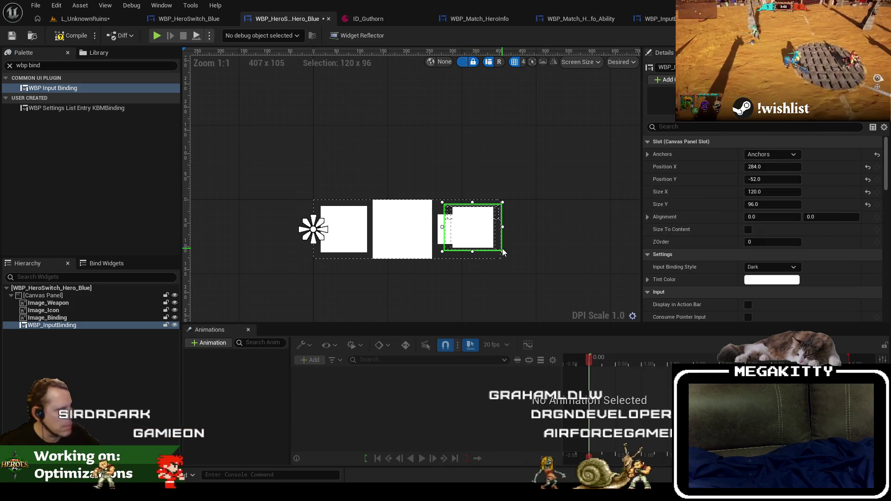
pyautogui.moveTo(503, 252)
pyautogui.mouseDown()
pyautogui.moveTo(487, 236)
pyautogui.moveTo(479, 244)
pyautogui.moveTo(509, 245)
pyautogui.mouseUp()
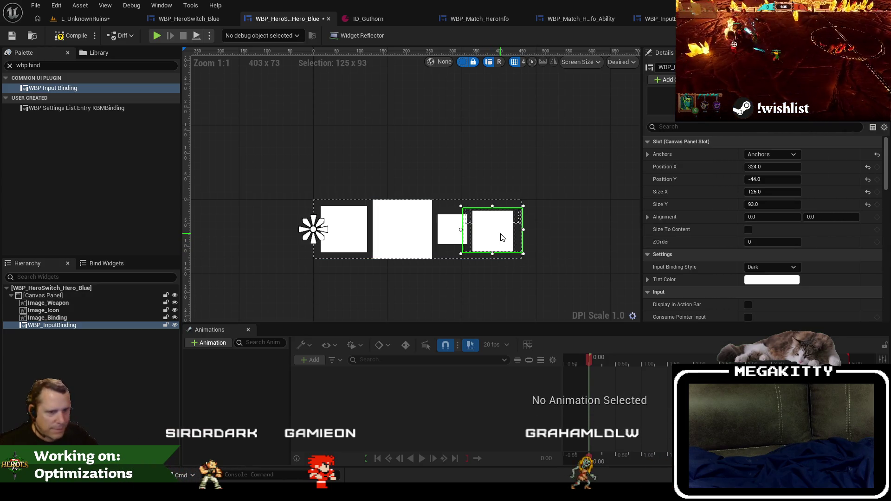
# Step: Delete and restore the input binding widget, then open WBP_InputBinding in its own editor
pyautogui.press('Delete')
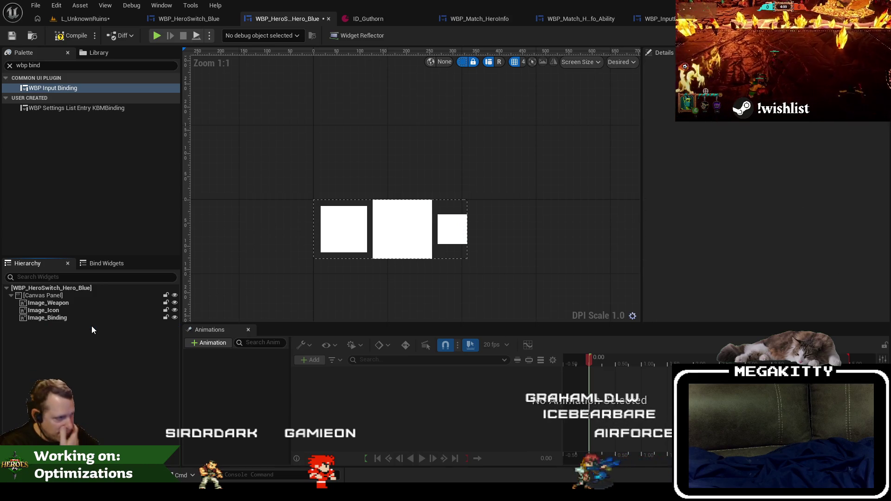
pyautogui.hotkey('ctrl', 'z')
pyautogui.doubleClick(492, 231)
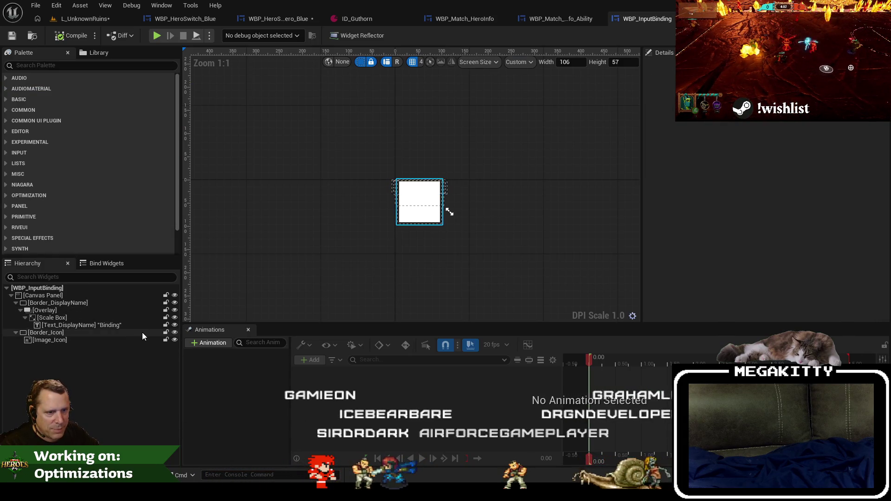
# Step: Delete the input-binding widget from the Blue panel and select the binding image
pyautogui.click(276, 21)
pyautogui.click(76, 323)
pyautogui.press('Delete')
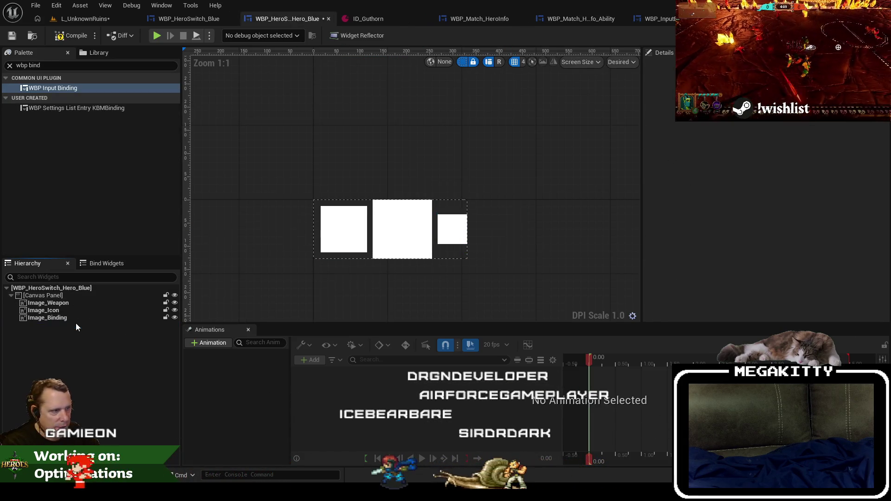
pyautogui.click(457, 233)
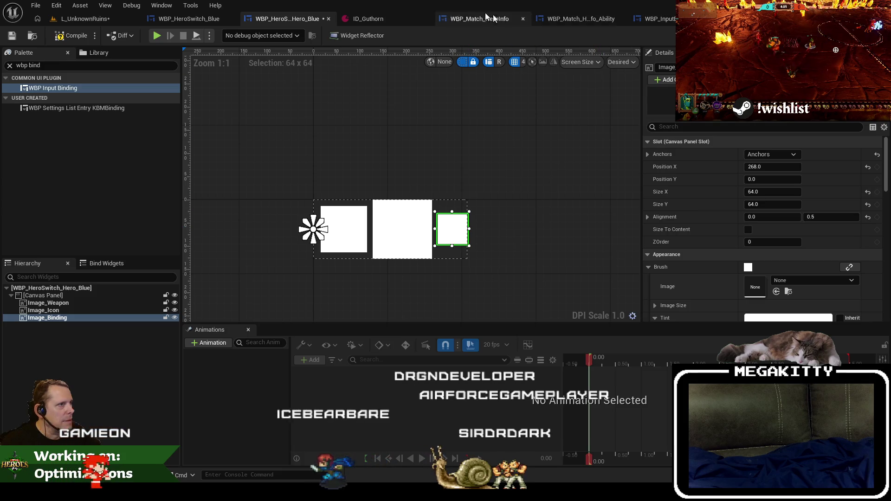
pyautogui.hotkey('ctrl', 'shift', 'alt', 'g')
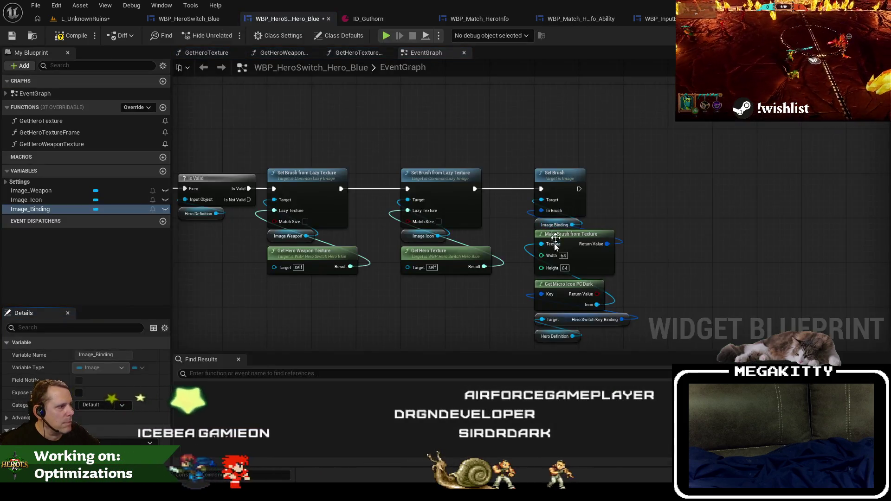
# Step: Inspect WBP_InputBinding's brush graph, selecting the Get Micro Icon PC Dark node
pyautogui.click(673, 19)
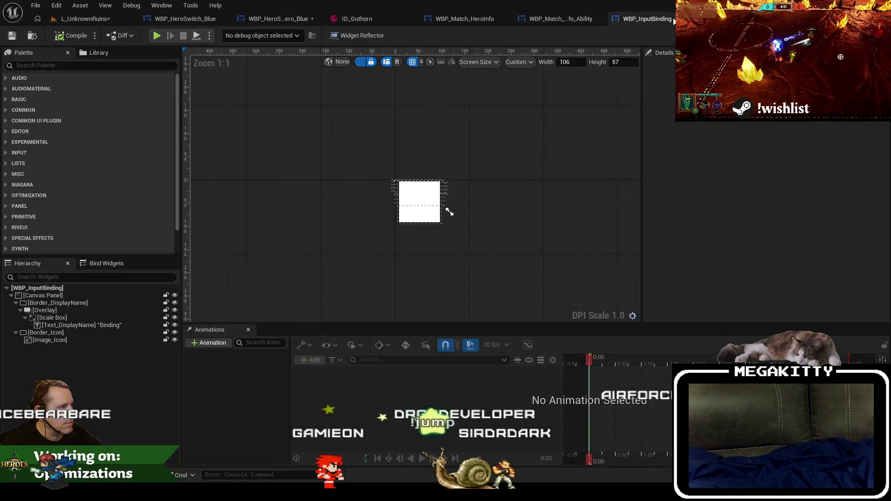
pyautogui.hotkey('ctrl', 'shift', 'alt', 'g')
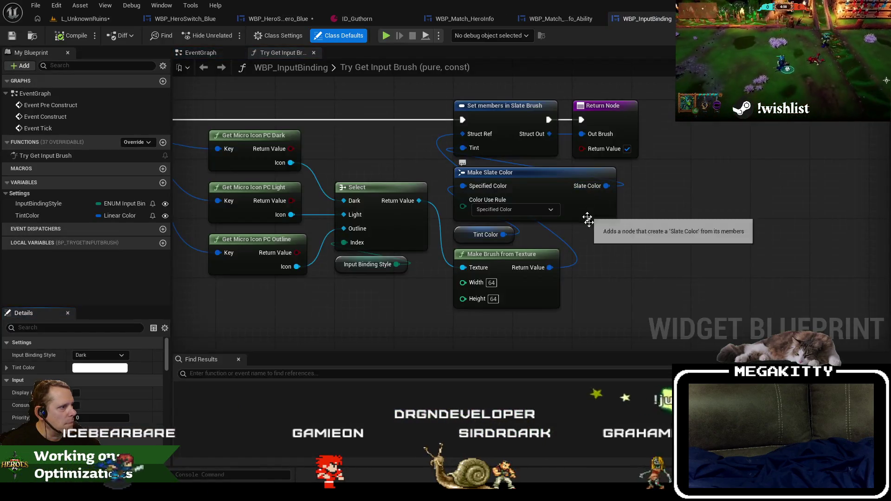
pyautogui.moveTo(410, 288)
pyautogui.mouseDown()
pyautogui.moveTo(437, 300)
pyautogui.moveTo(472, 298)
pyautogui.mouseUp()
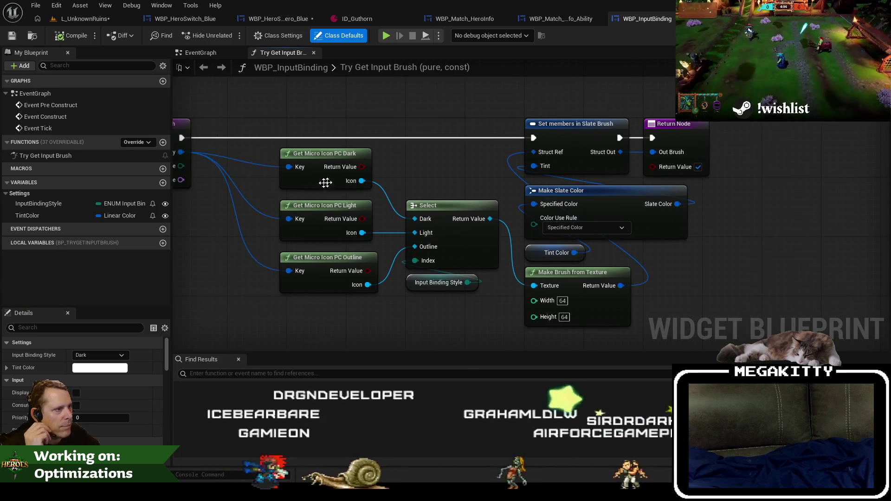
pyautogui.click(549, 18)
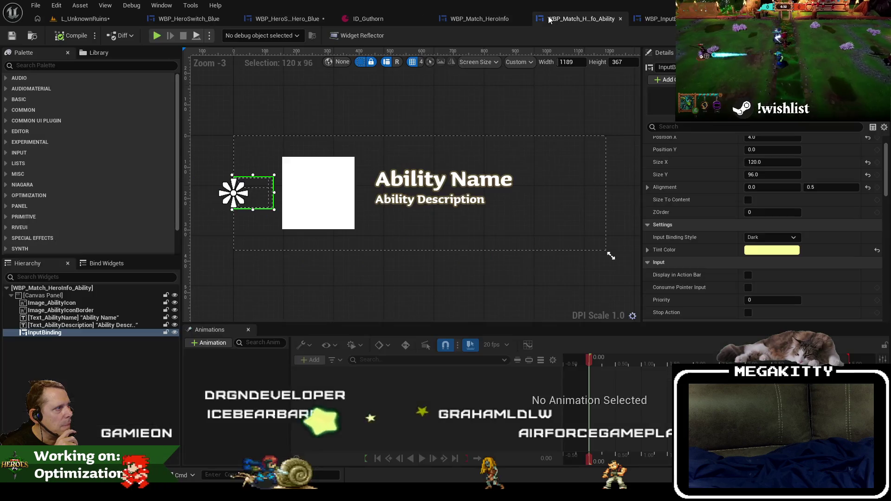
pyautogui.click(649, 19)
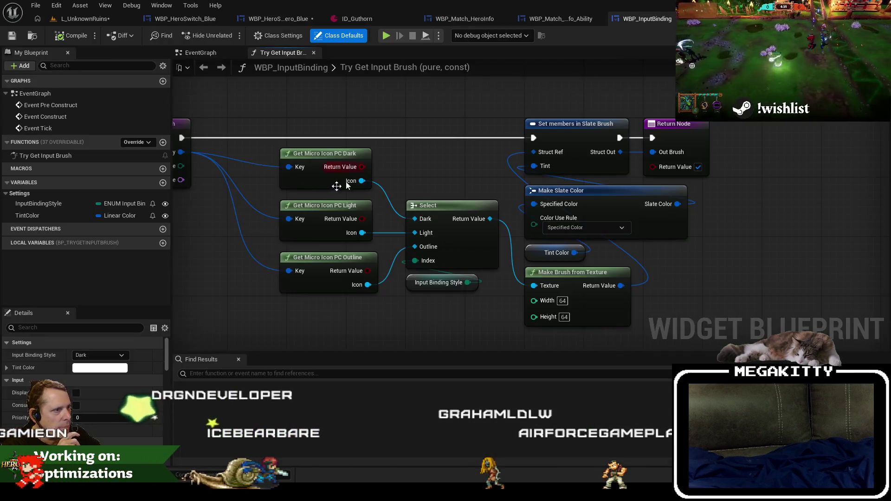
pyautogui.click(306, 184)
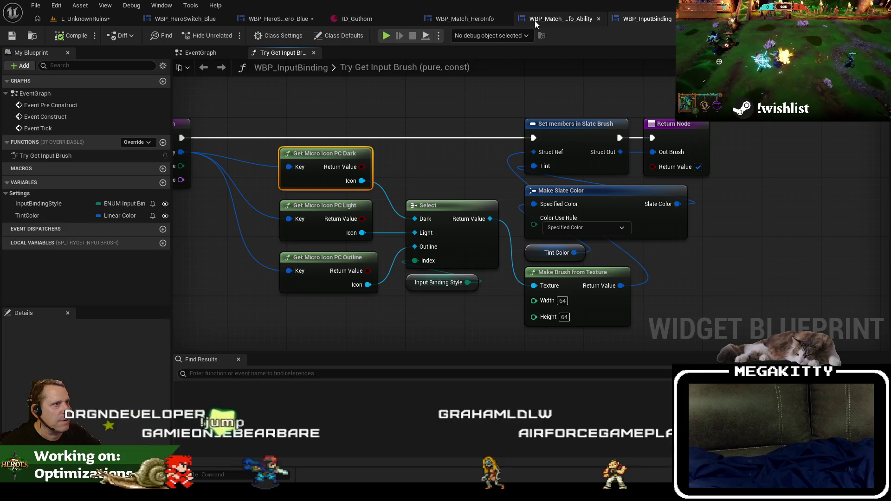
# Step: Select the Make Slate Color and Tint Color nodes, then make room after Set Brush in the Blue graph
pyautogui.click(292, 20)
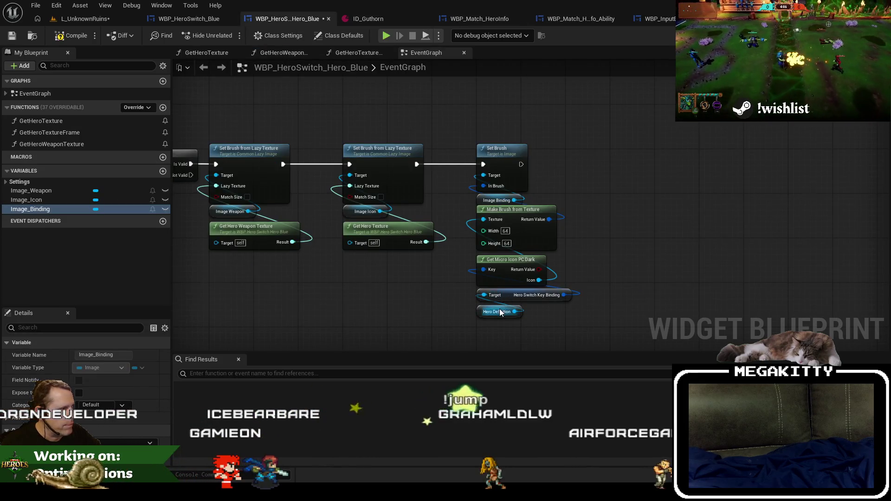
pyautogui.click(663, 18)
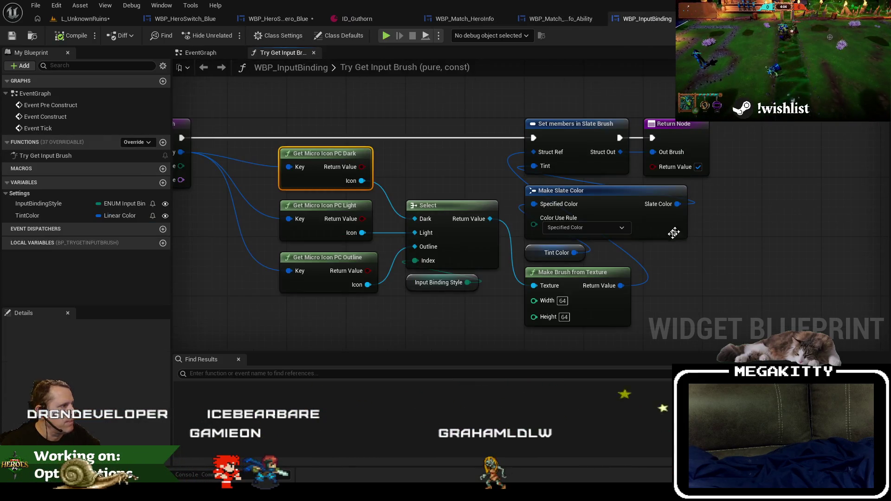
pyautogui.moveTo(653, 255)
pyautogui.mouseDown()
pyautogui.moveTo(621, 239)
pyautogui.moveTo(580, 245)
pyautogui.mouseUp()
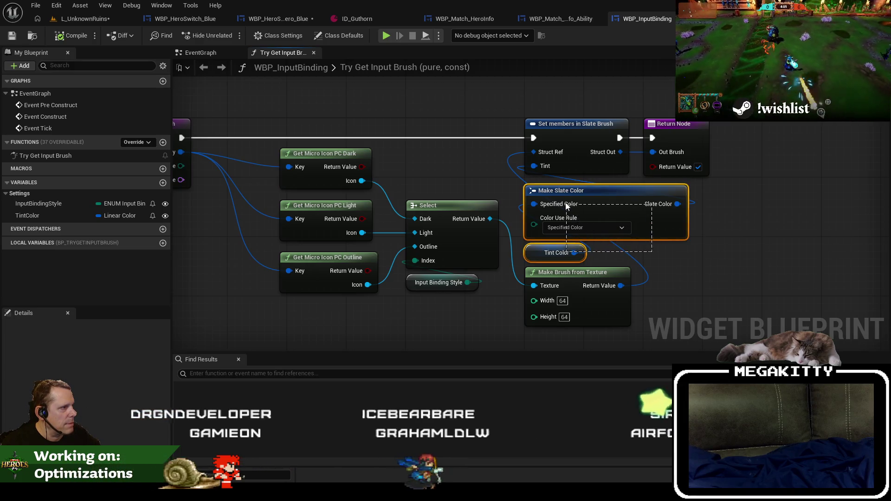
pyautogui.click(569, 20)
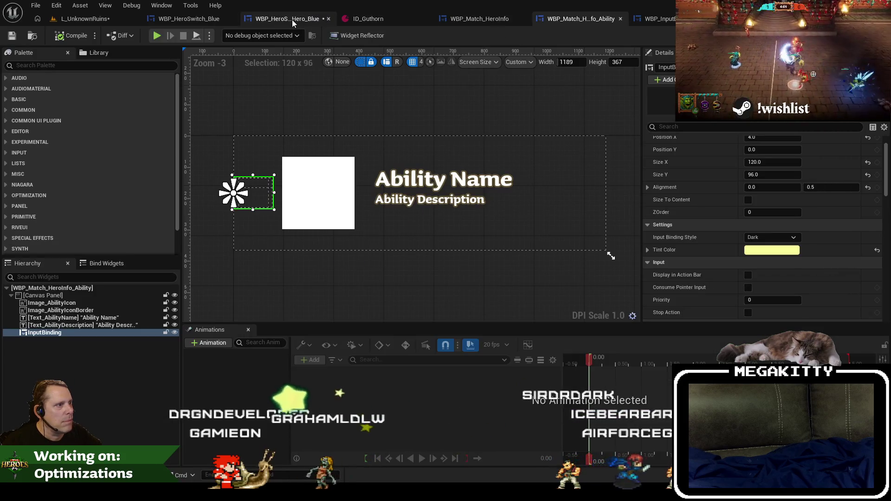
pyautogui.click(285, 19)
pyautogui.moveTo(577, 208); pyautogui.dragTo(444, 205)
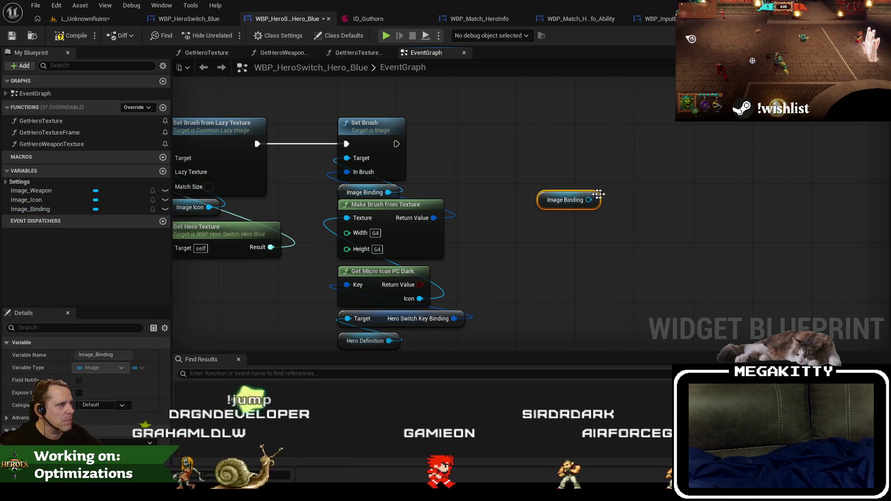
# Step: Add a Set Brush Tint Color node on Image Binding, wired to run after Set Brush
pyautogui.moveTo(588, 200); pyautogui.dragTo(533, 118)
pyautogui.write('tint co')
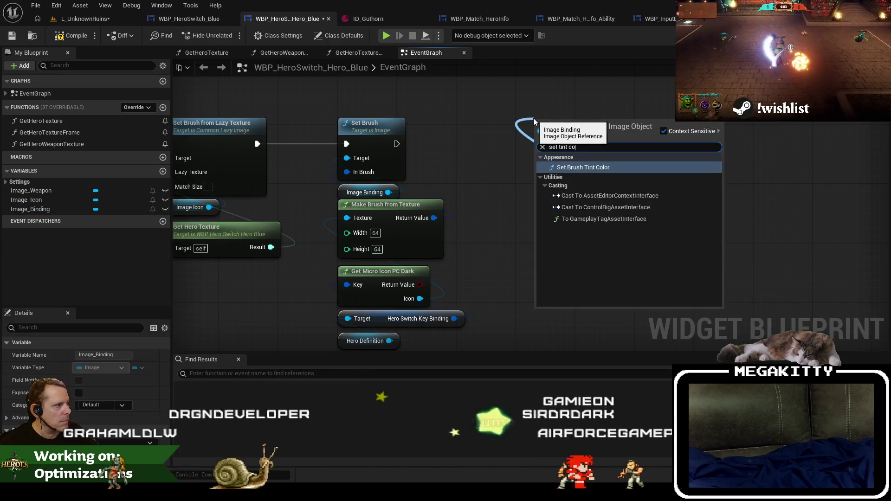
pyautogui.press('Return')
pyautogui.moveTo(396, 144)
pyautogui.mouseDown()
pyautogui.moveTo(548, 146)
pyautogui.moveTo(539, 131)
pyautogui.mouseUp()
pyautogui.moveTo(550, 205); pyautogui.dragTo(529, 200)
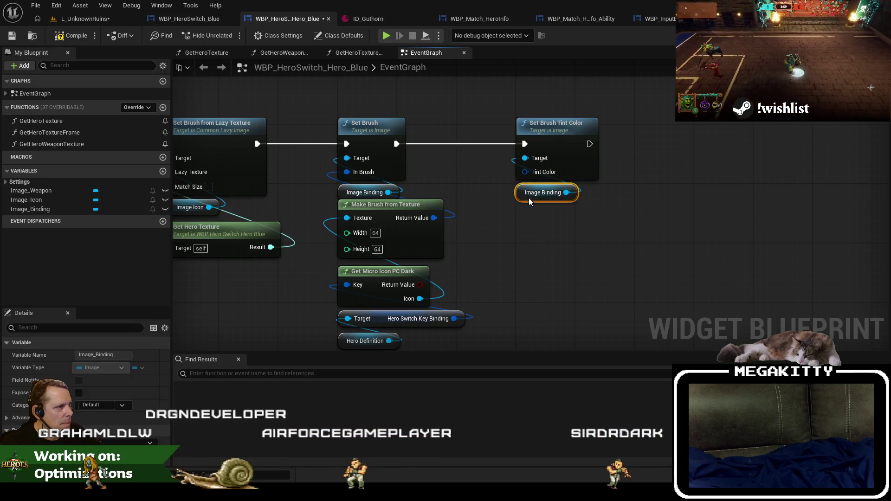
pyautogui.click(562, 16)
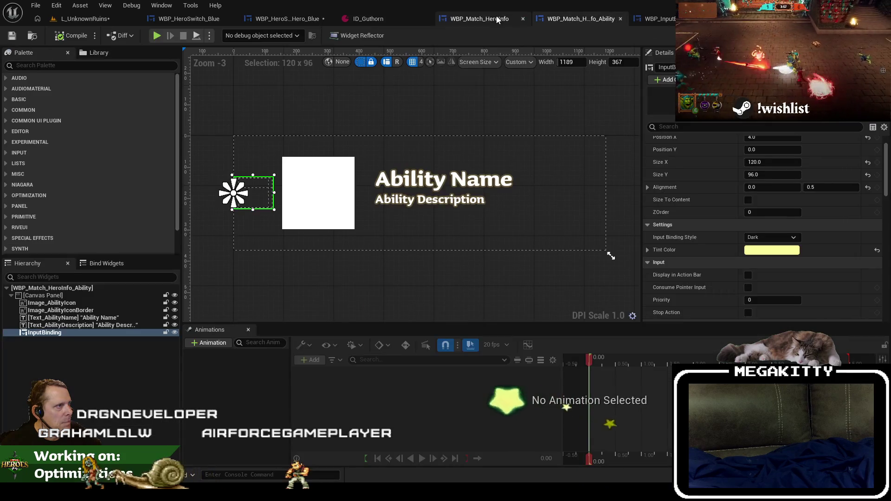
# Step: Copy Make Slate Color from WBP_InputBinding and paste it under the tint node in the Blue graph
pyautogui.click(497, 18)
pyautogui.click(652, 19)
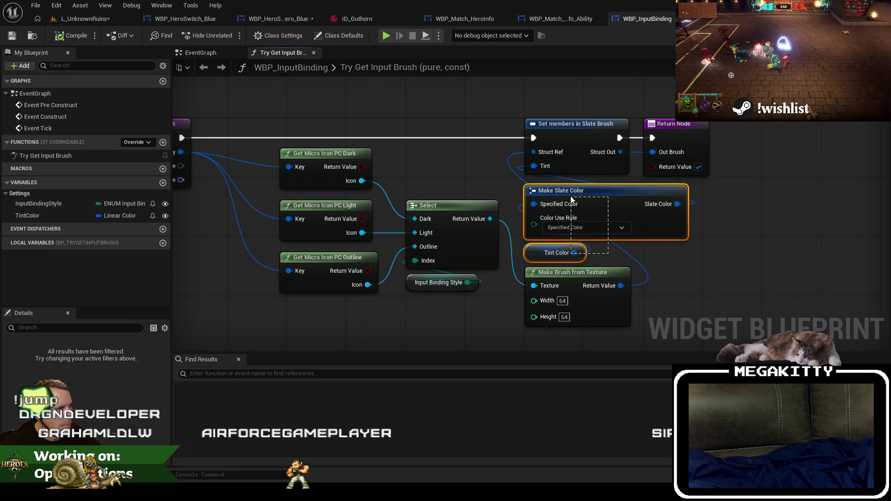
pyautogui.moveTo(570, 196); pyautogui.dragTo(570, 196)
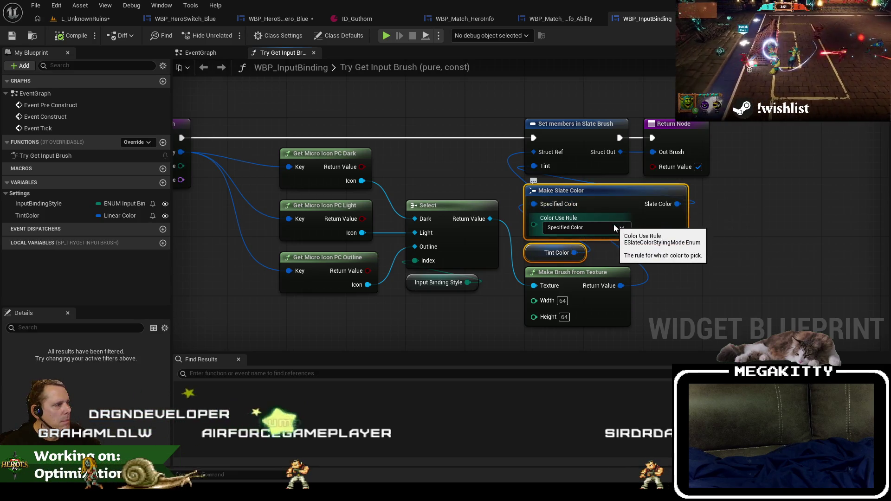
pyautogui.click(613, 200)
pyautogui.click(279, 19)
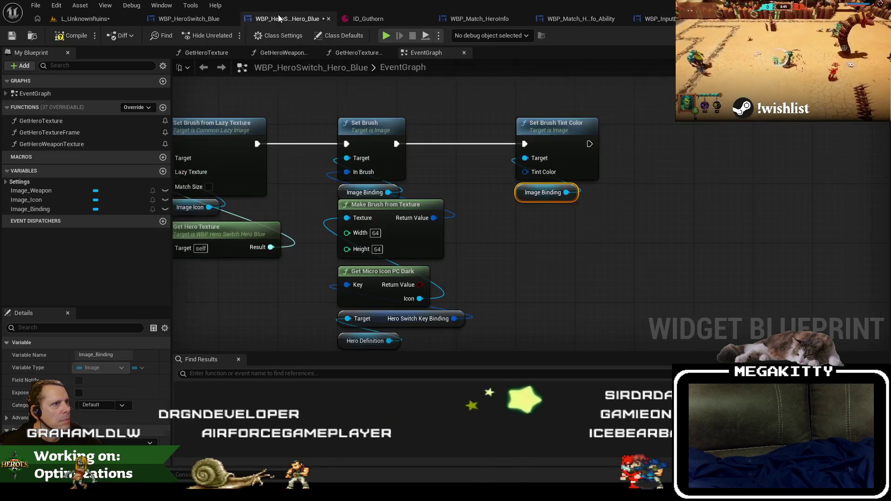
pyautogui.hotkey('ctrl', 'v')
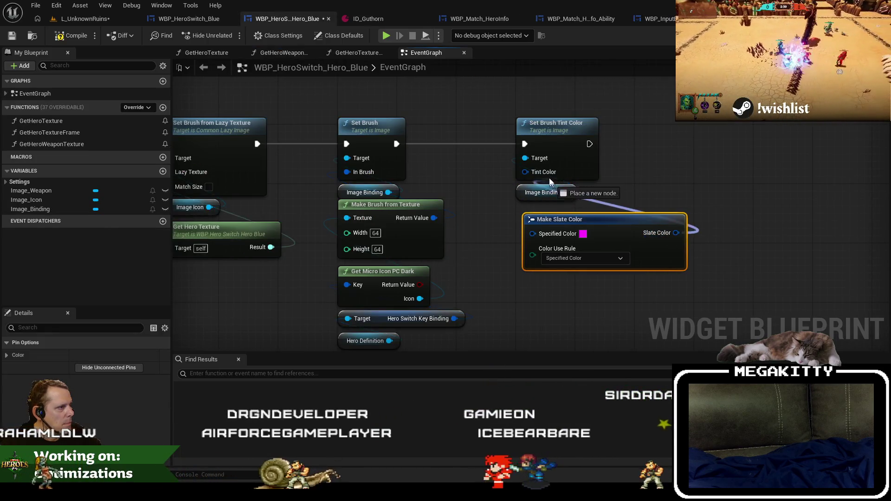
pyautogui.moveTo(571, 222); pyautogui.dragTo(564, 207)
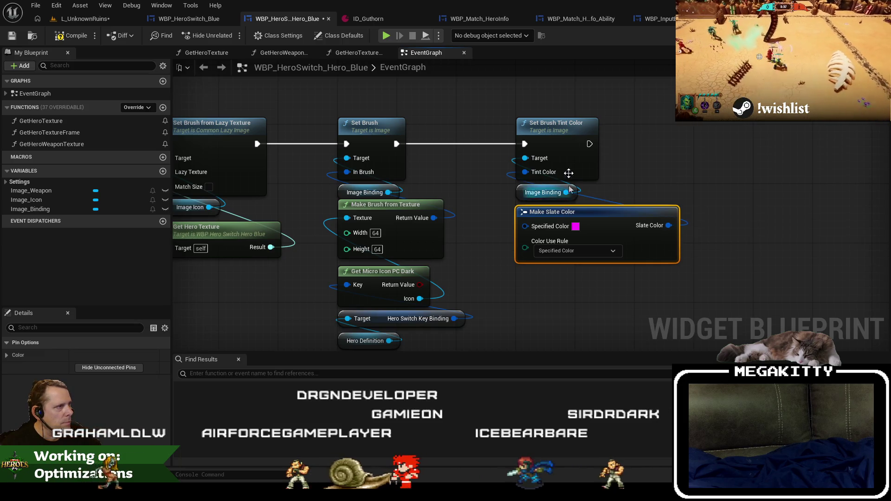
# Step: Copy the yellow Tint Color value from the ability entry's InputBinding
pyautogui.click(572, 20)
pyautogui.click(502, 20)
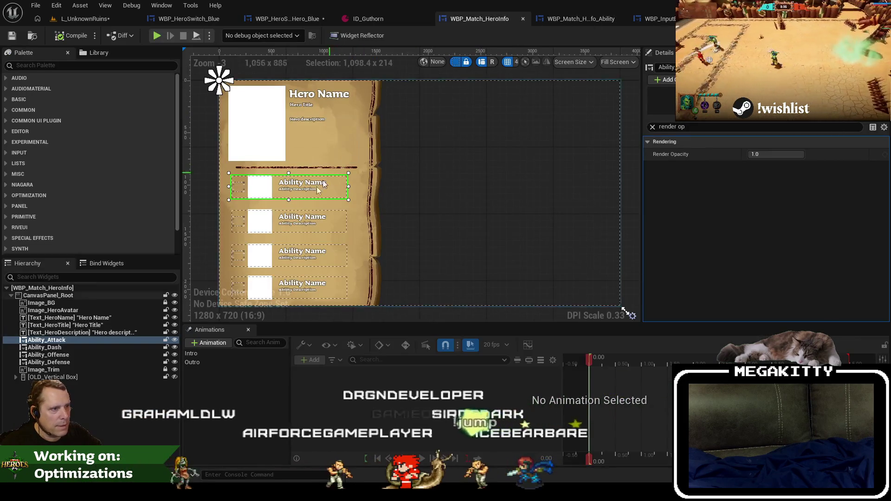
pyautogui.click(653, 127)
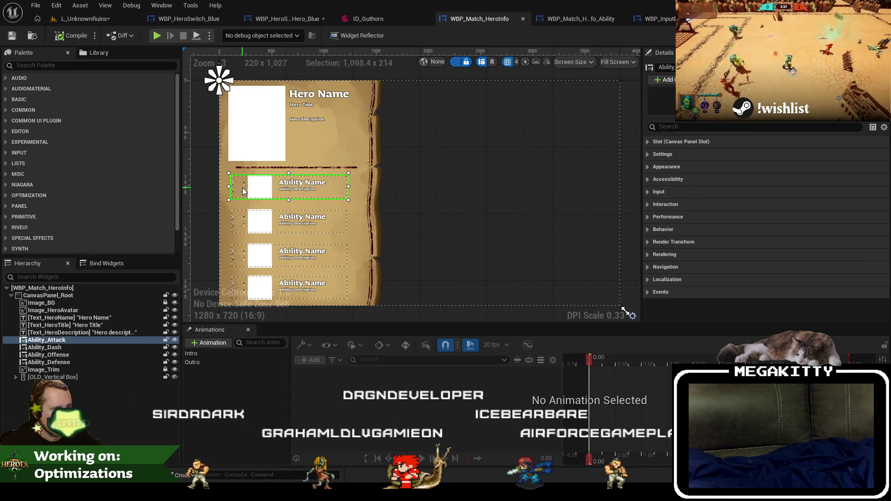
pyautogui.click(572, 19)
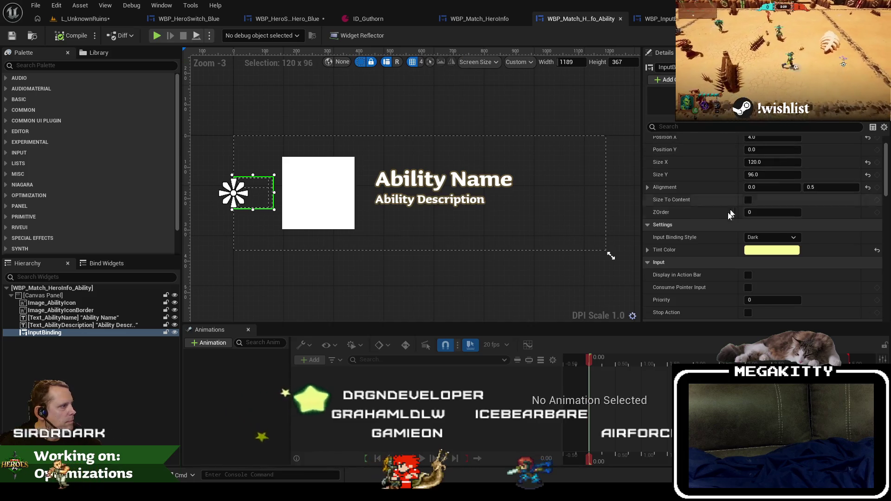
pyautogui.rightClick(756, 252)
pyautogui.click(795, 302)
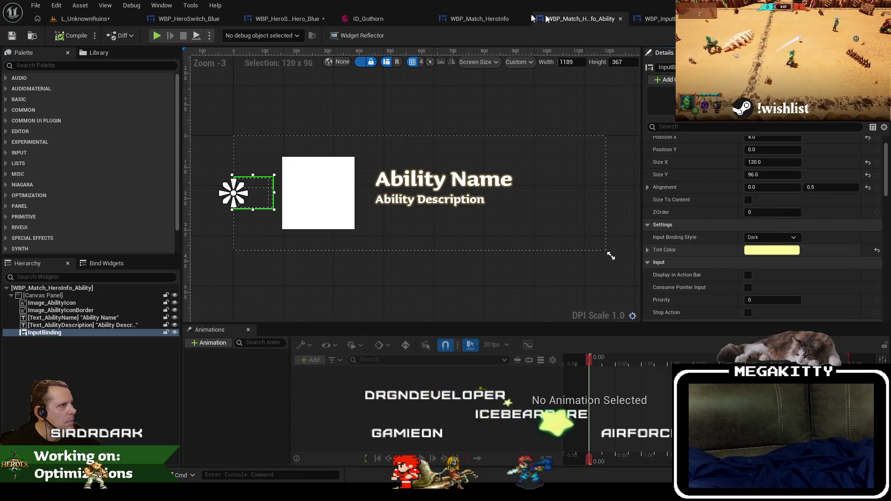
pyautogui.click(288, 18)
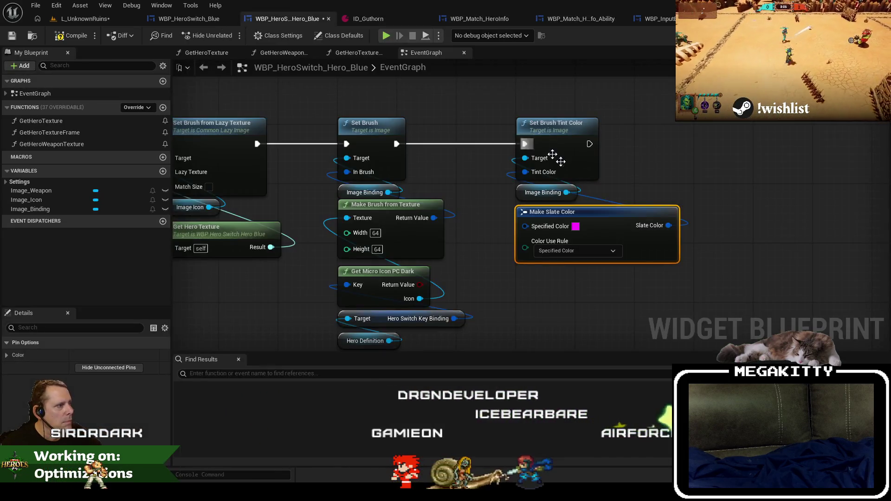
# Step: Compare the ability binding's yellow Tint Color values with the new node's colour
pyautogui.click(575, 227)
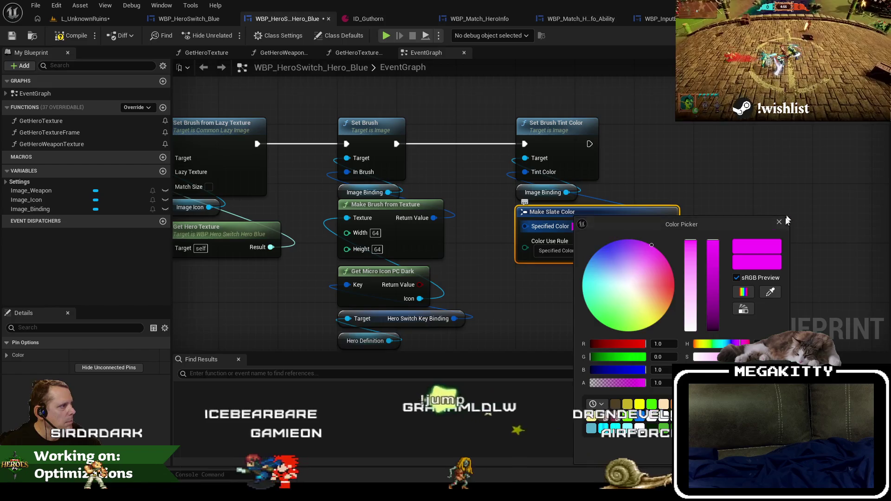
pyautogui.click(603, 23)
pyautogui.click(604, 23)
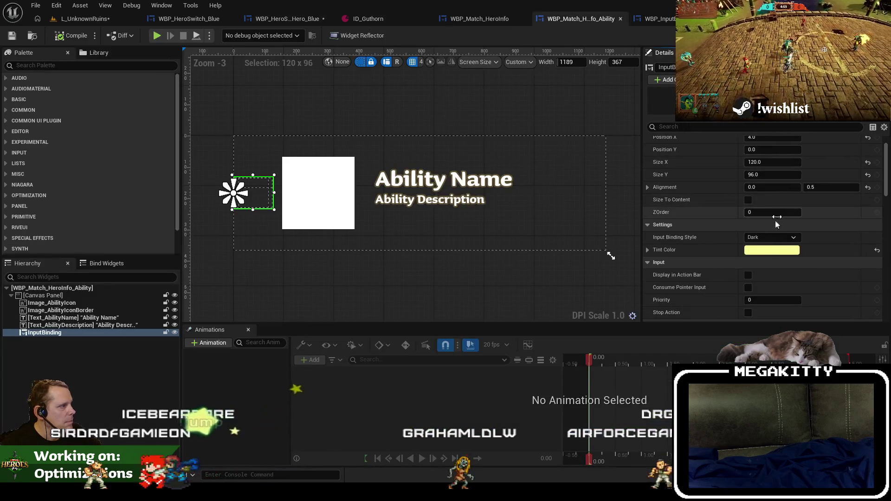
pyautogui.click(772, 249)
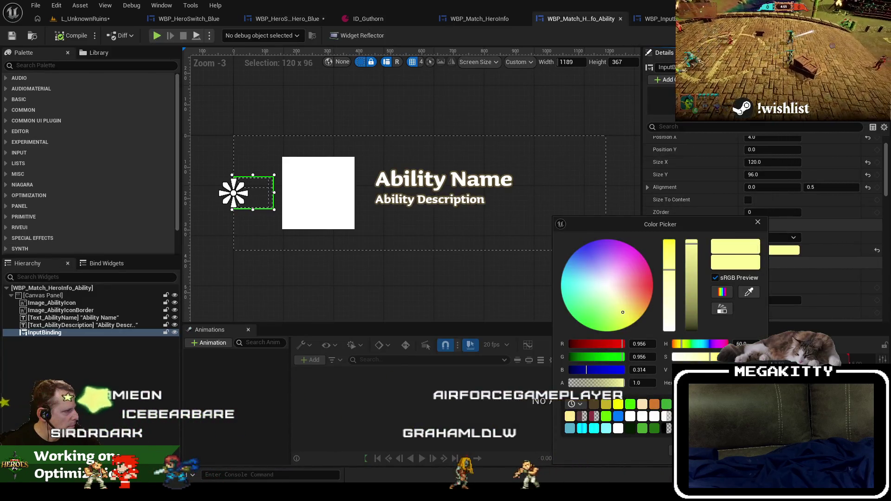
pyautogui.press('Return')
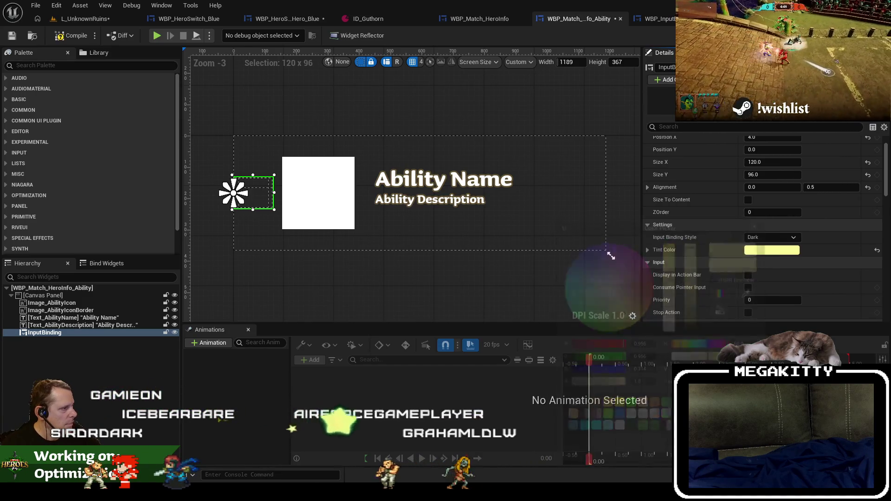
pyautogui.hotkey('ctrl', 'Tab')
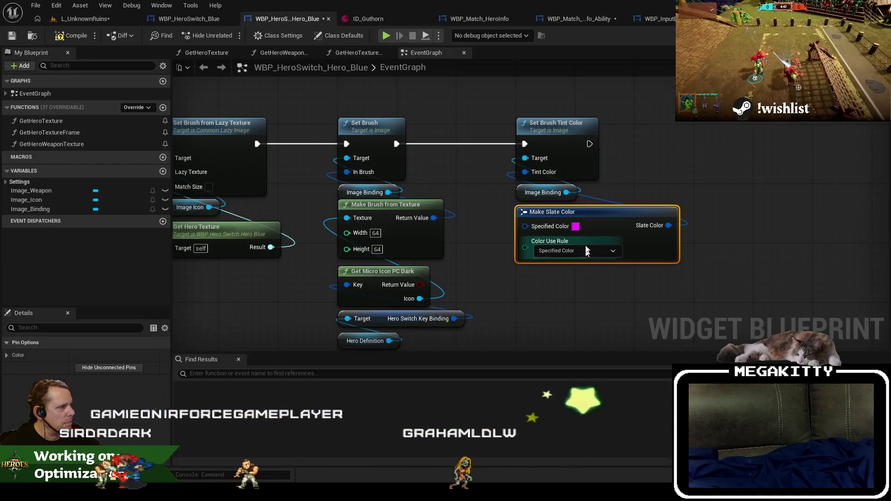
# Step: Set Make Slate Color's Specified Color to pale yellow and save the blueprint
pyautogui.click(576, 226)
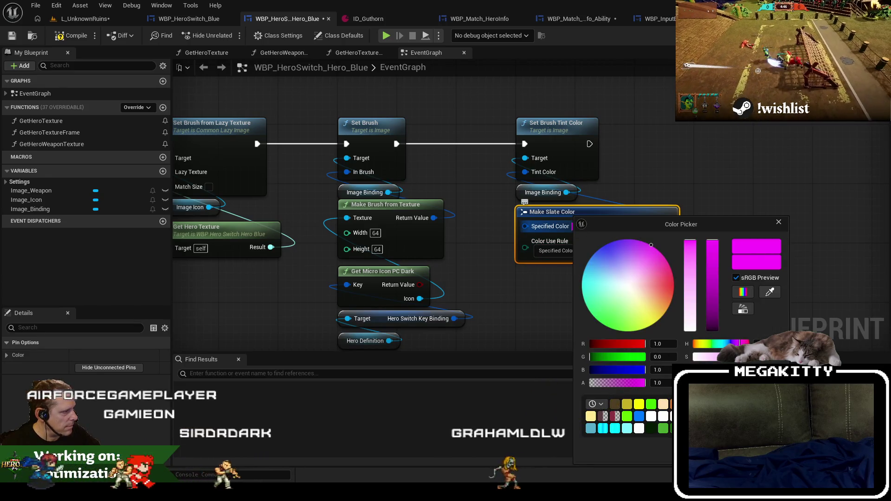
pyautogui.click(591, 415)
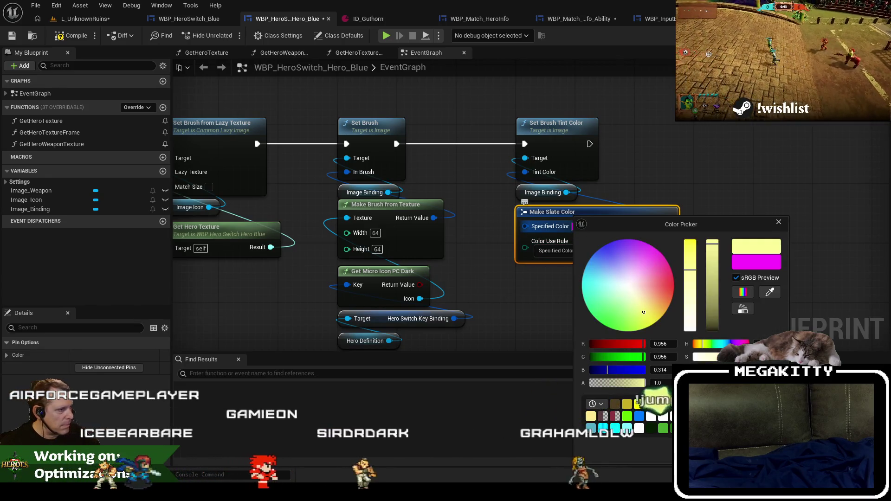
pyautogui.press('Return')
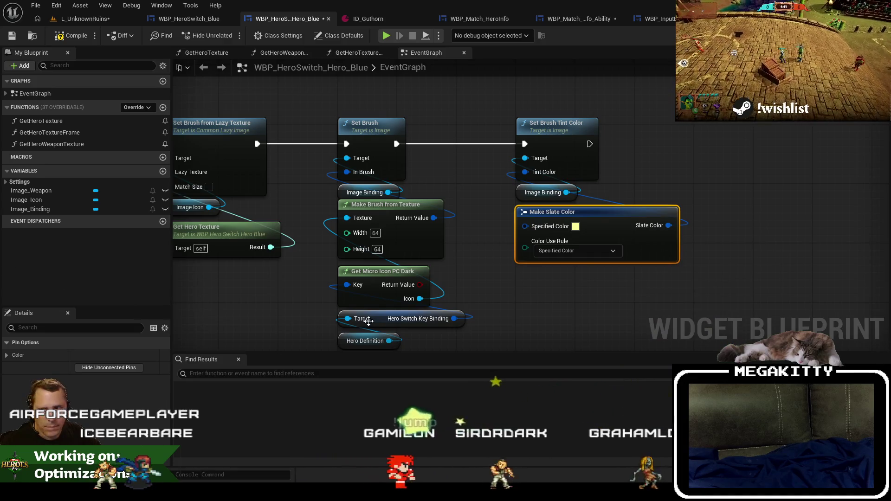
pyautogui.click(74, 38)
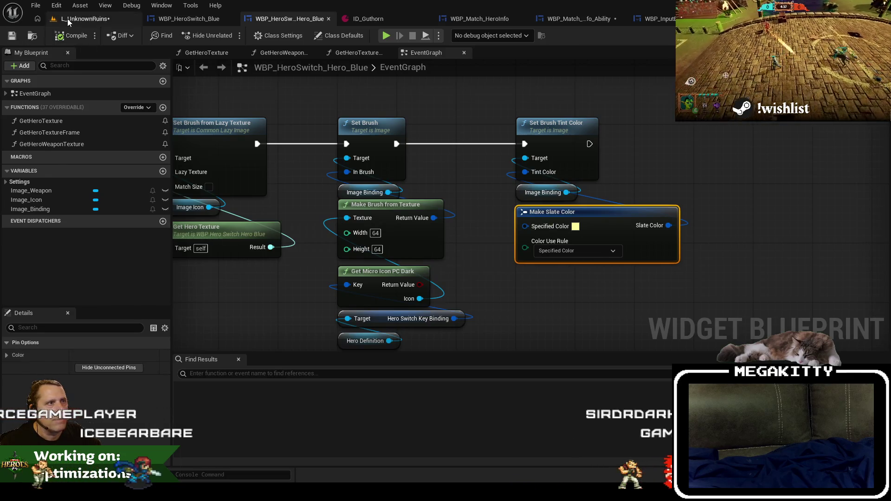
# Step: Start a fullscreen playtest on L_UnknownRuins and confirm the hero to enter the match
pyautogui.click(68, 20)
pyautogui.press('F11')
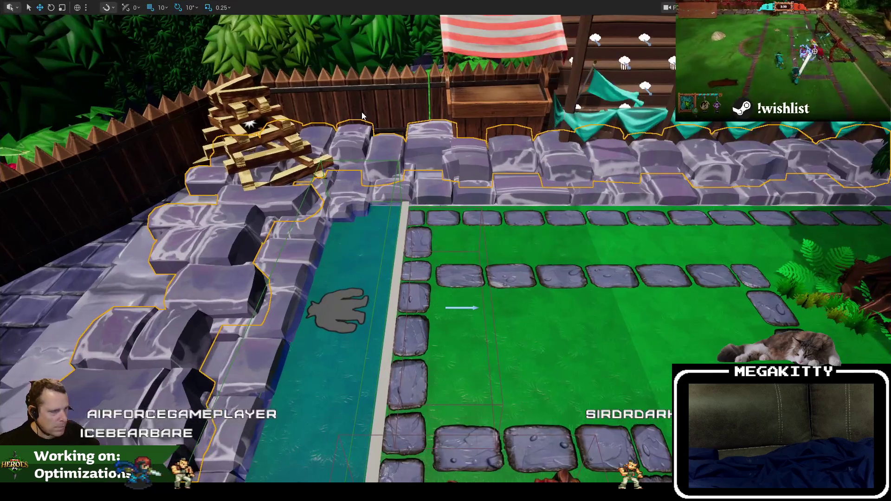
pyautogui.hotkey('alt', 'p')
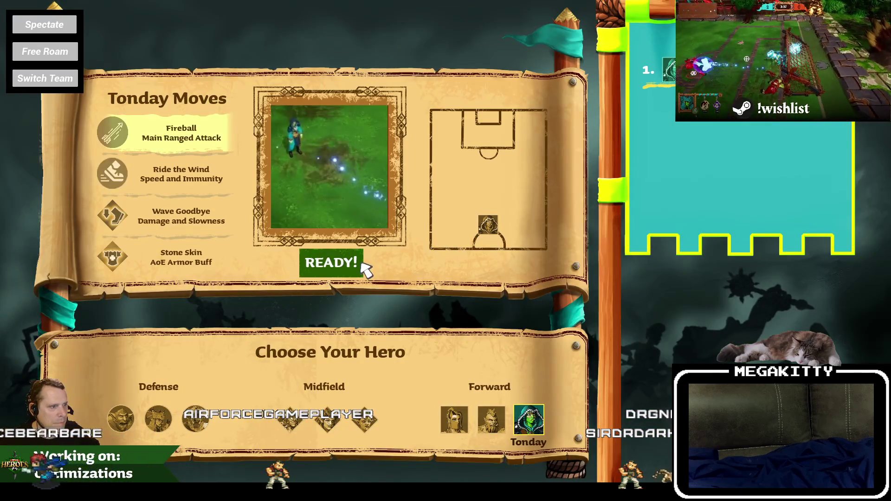
pyautogui.click(362, 262)
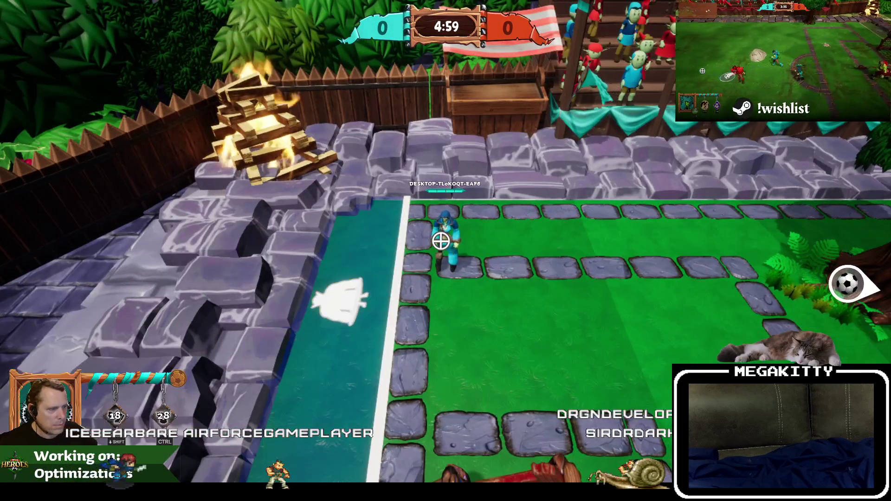
pyautogui.press('F1')
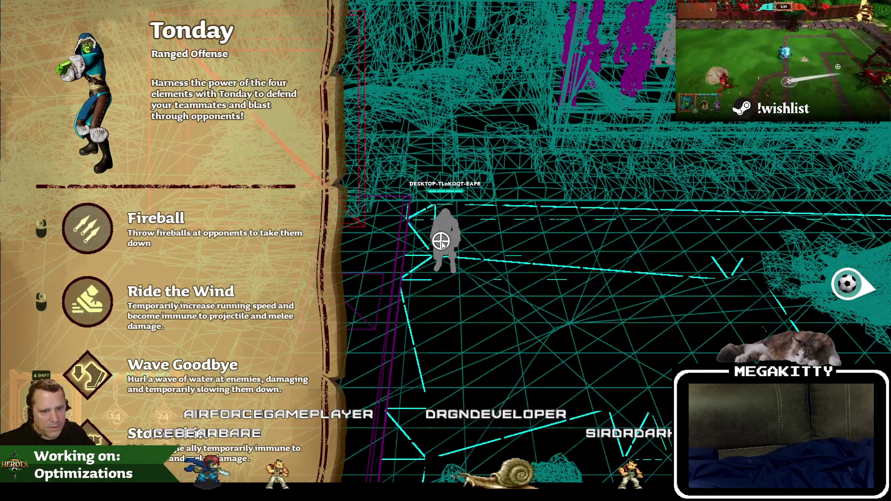
pyautogui.press('F1')
pyautogui.press('Escape')
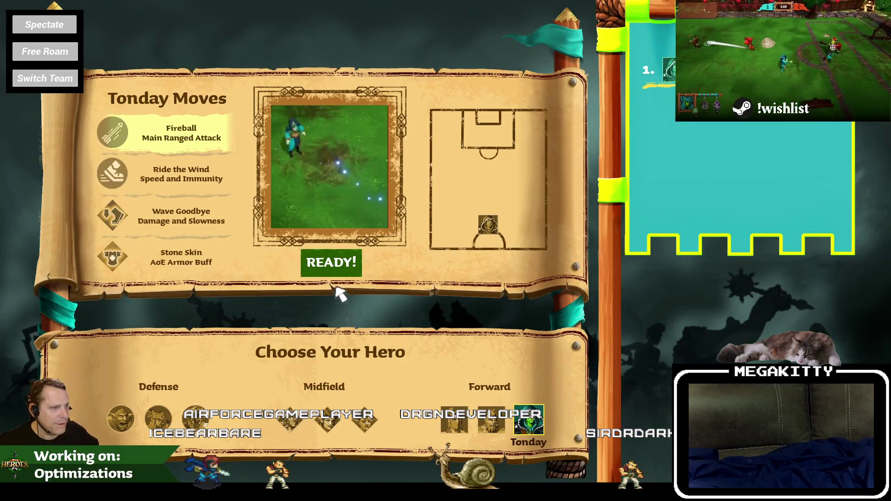
pyautogui.click(338, 268)
# Step: Walk the hero left along the teal switch strip to check the panel, then stop play
pyautogui.press('a')
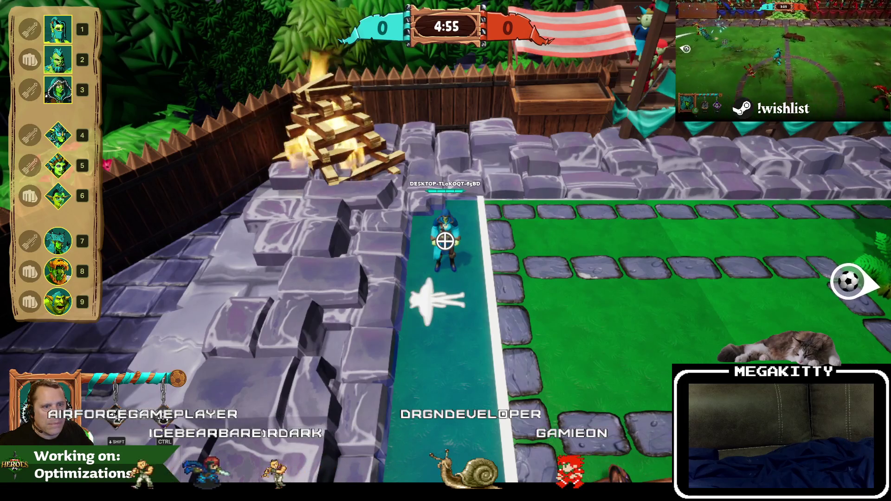
pyautogui.press('a')
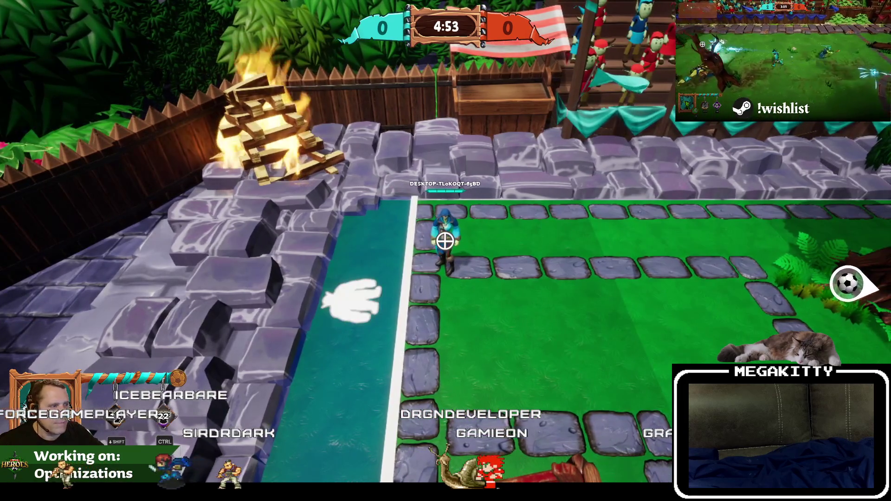
pyautogui.press('a')
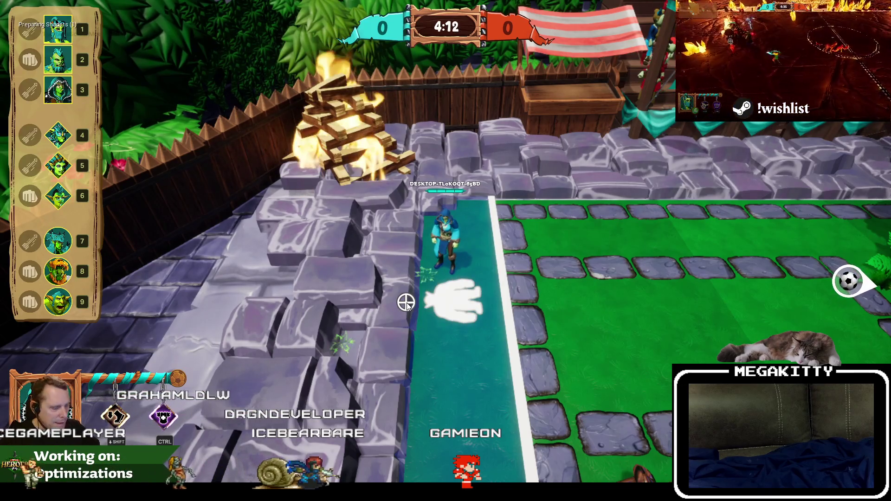
pyautogui.press('Escape')
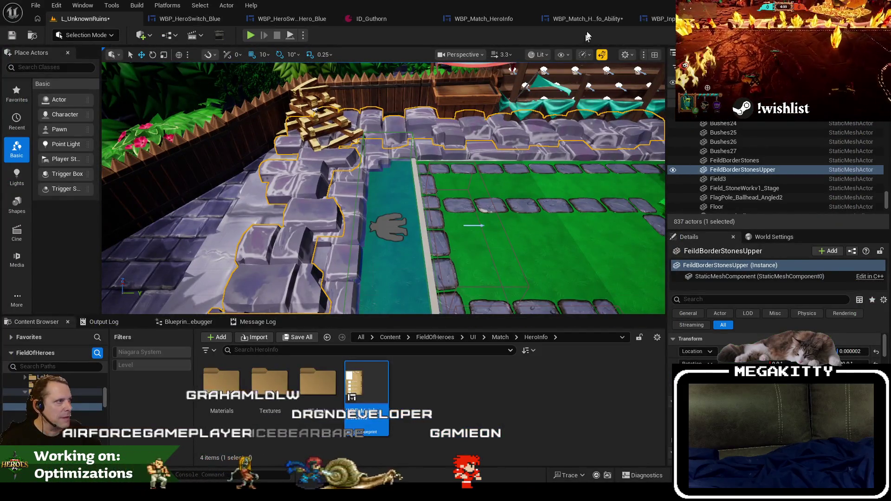
# Step: Close the WBP_InputBinding, hero-info ability and WBP_Match_HeroInfo editor tabs
pyautogui.click(591, 21)
pyautogui.click(670, 18)
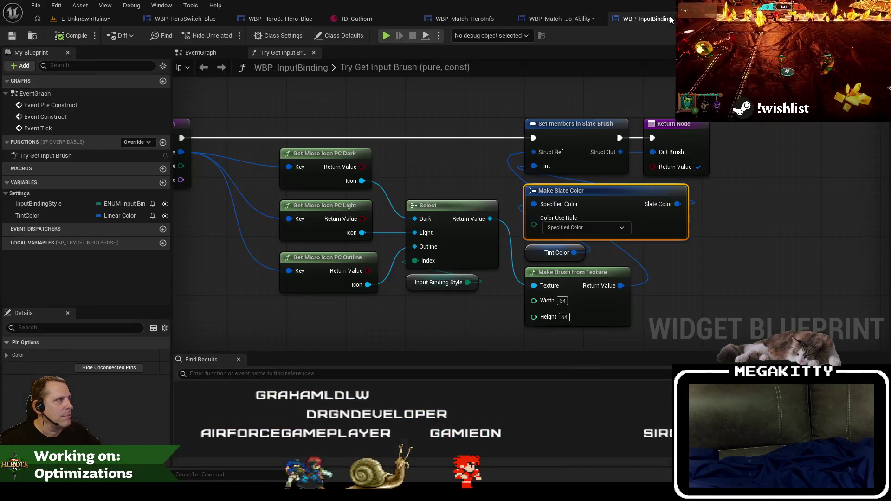
pyautogui.click(676, 18)
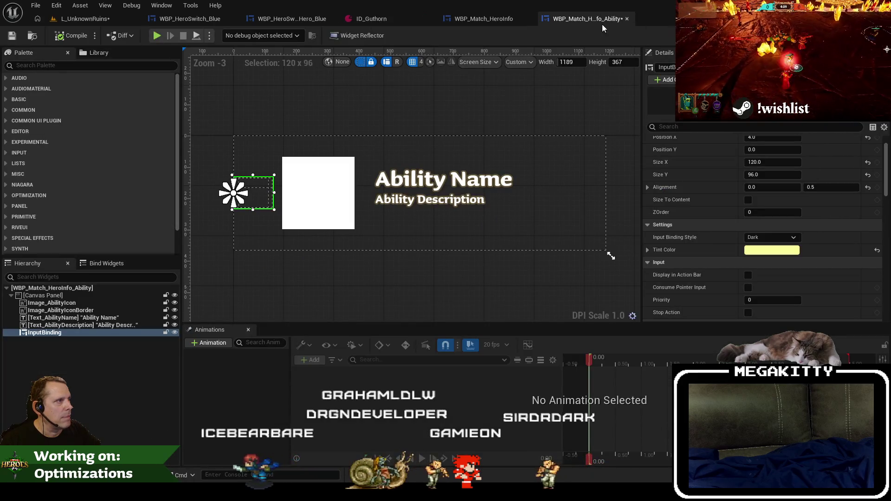
pyautogui.click(627, 19)
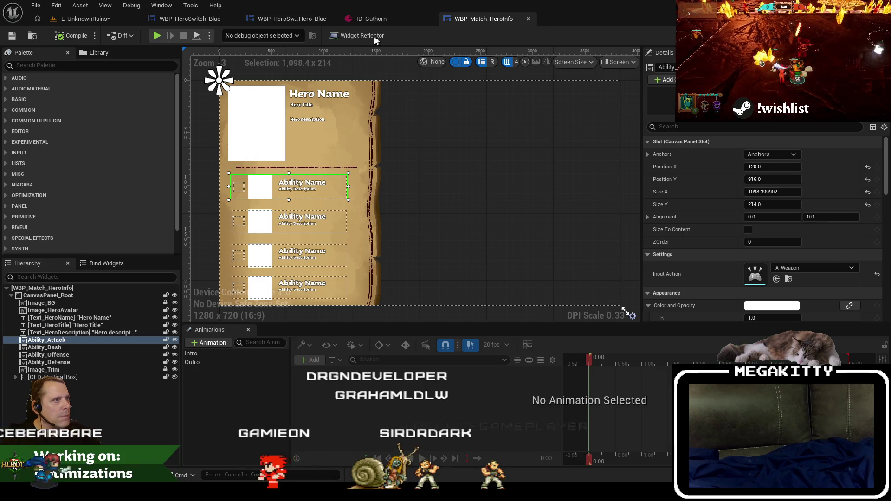
pyautogui.click(528, 19)
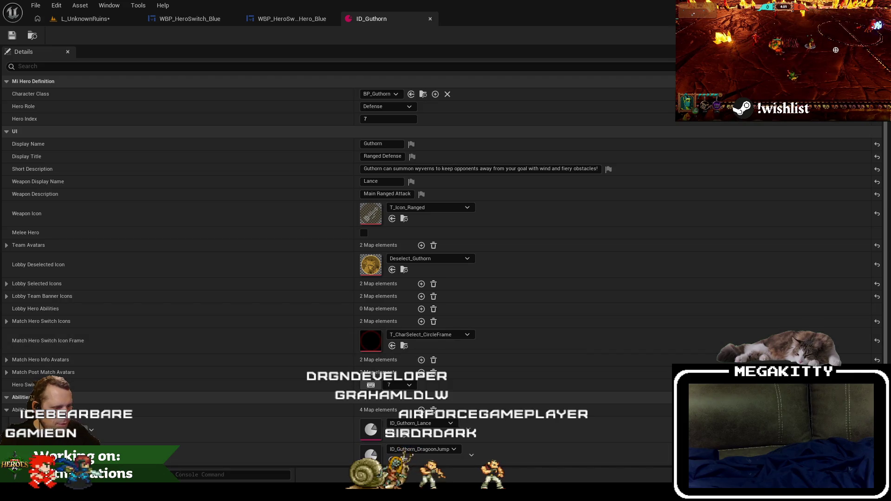
# Step: Undo the newly added Match_HeroSwitchIconFrame UPROPERTY in Visual Studio
pyautogui.hotkey('alt', 'Tab')
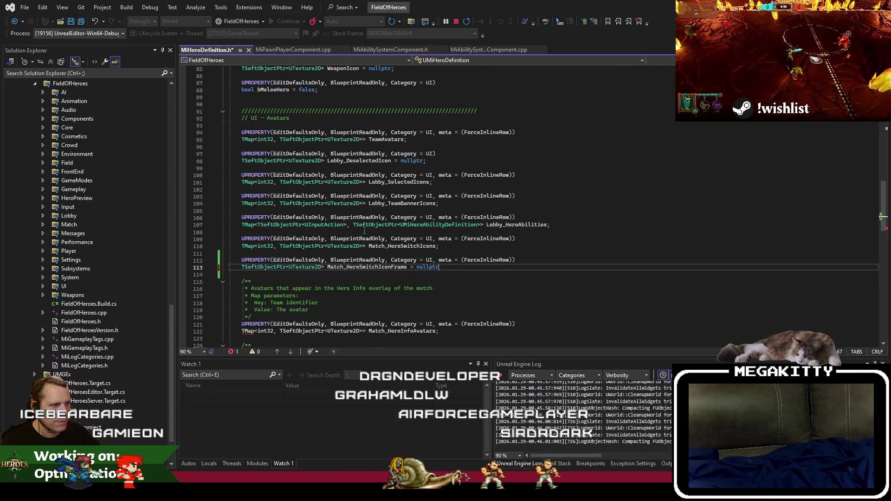
pyautogui.hotkey('ctrl', 'z')
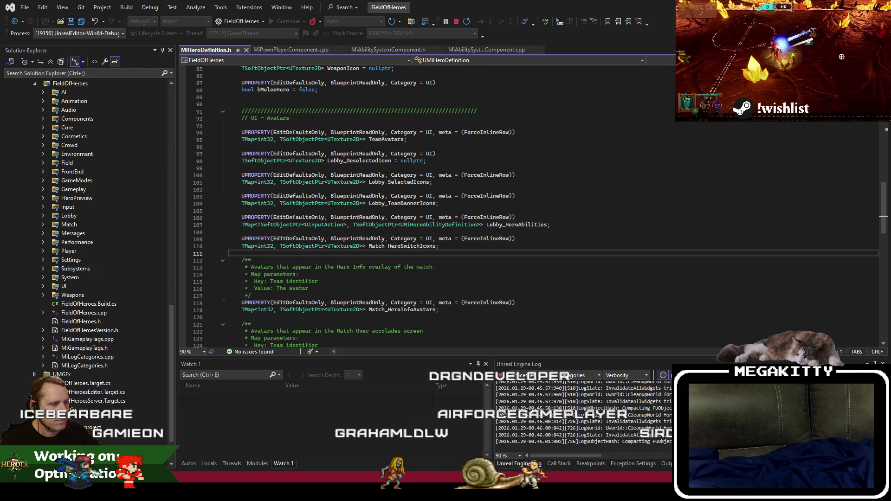
pyautogui.hotkey('alt', 'Tab')
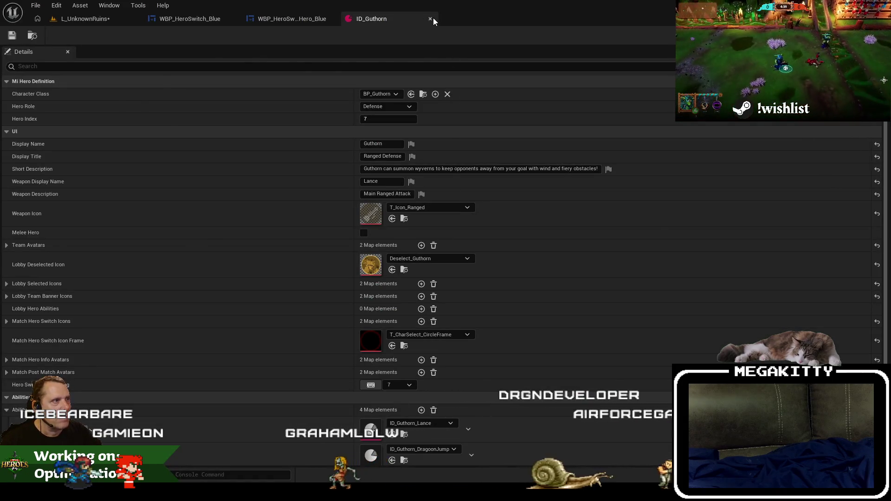
# Step: Close ID_Guthorn and check Image_Weapon in the Designer, cancelling its deletion
pyautogui.click(433, 18)
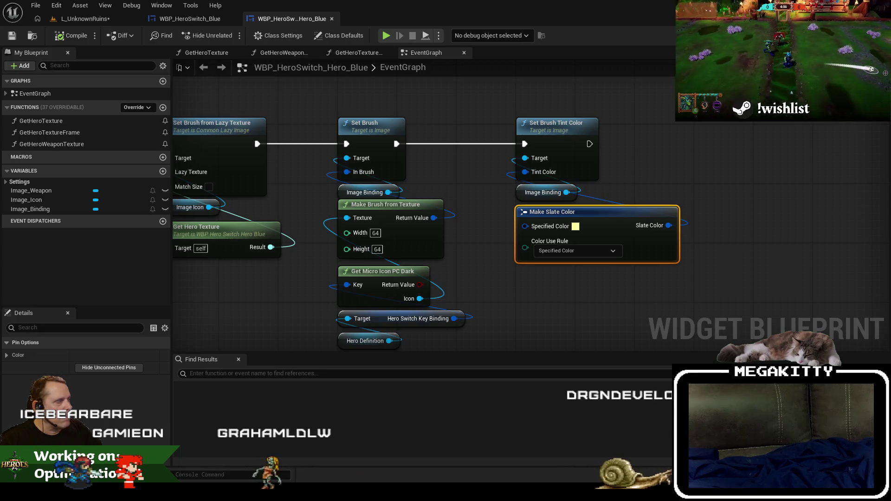
pyautogui.click(859, 36)
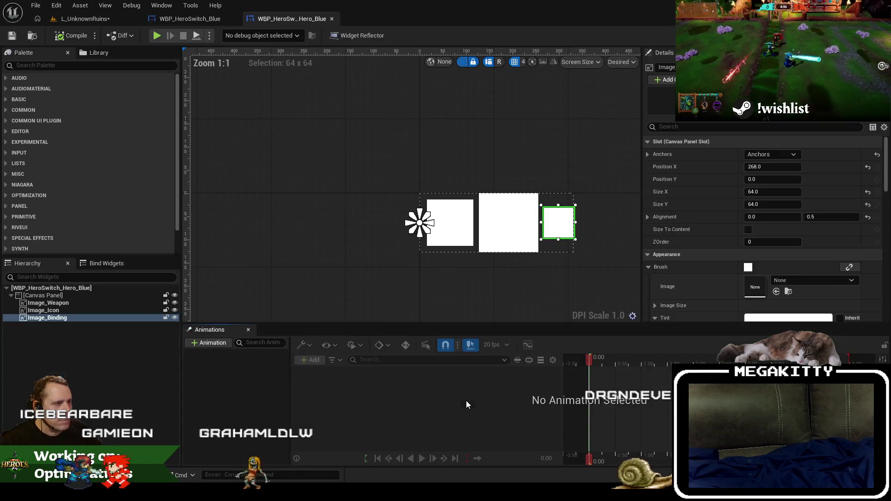
pyautogui.click(457, 233)
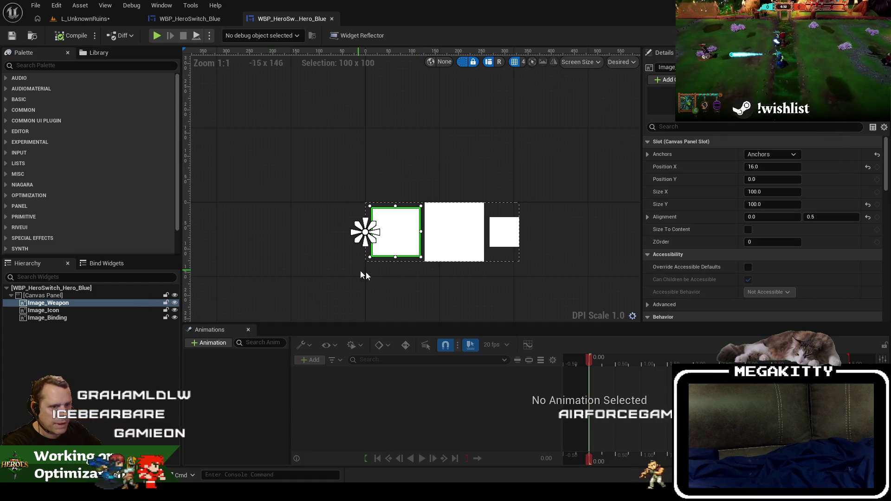
pyautogui.press('Delete')
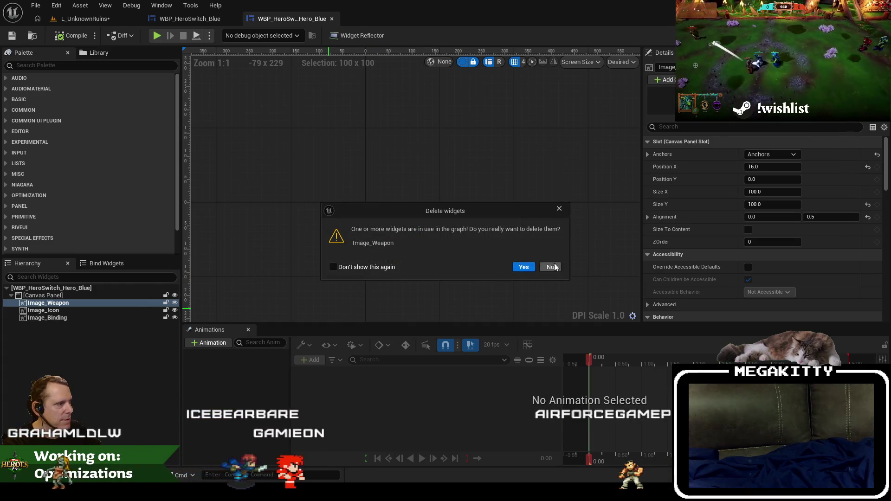
pyautogui.click(552, 267)
pyautogui.click(874, 36)
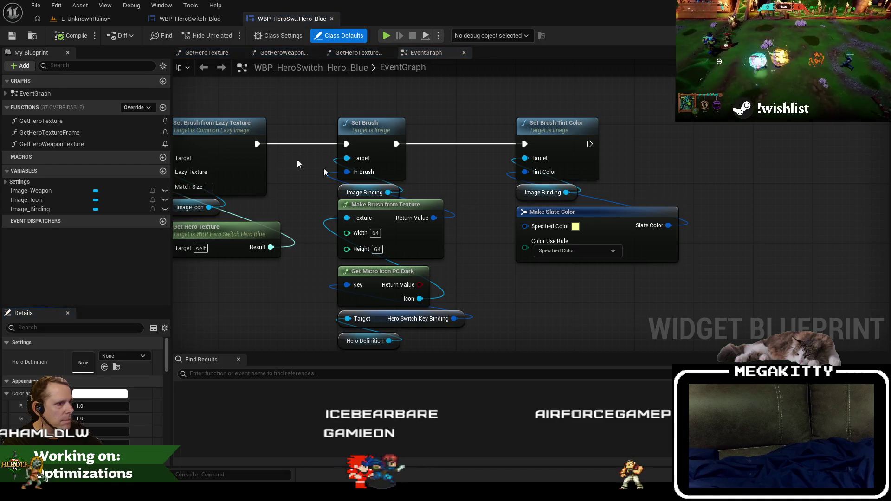
# Step: Delete the weapon texture nodes and wire Is Valid straight to the hero icon brush node
pyautogui.moveTo(297, 159); pyautogui.dragTo(416, 147)
pyautogui.scroll(-2, 284, 253)
pyautogui.moveTo(293, 237); pyautogui.dragTo(199, 119)
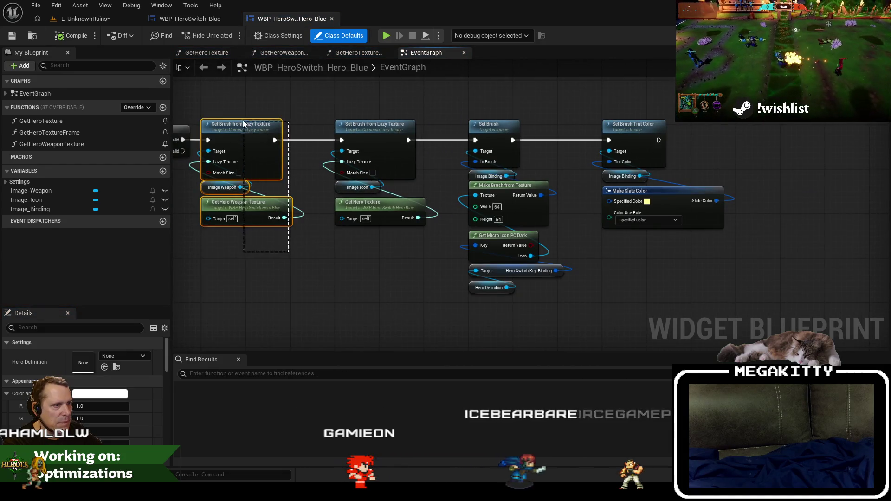
pyautogui.press('Delete')
pyautogui.moveTo(340, 137); pyautogui.dragTo(340, 137)
# Step: Rearrange the binding brush, colour and hero icon nodes into a tidy layout
pyautogui.moveTo(298, 105); pyautogui.dragTo(712, 245)
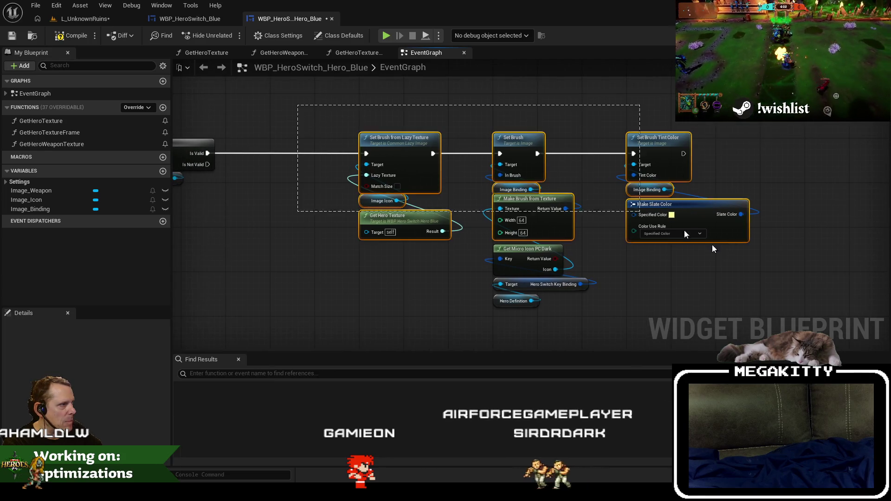
pyautogui.moveTo(399, 146); pyautogui.dragTo(306, 141)
pyautogui.moveTo(375, 109); pyautogui.dragTo(687, 318)
pyautogui.moveTo(434, 147); pyautogui.dragTo(524, 136)
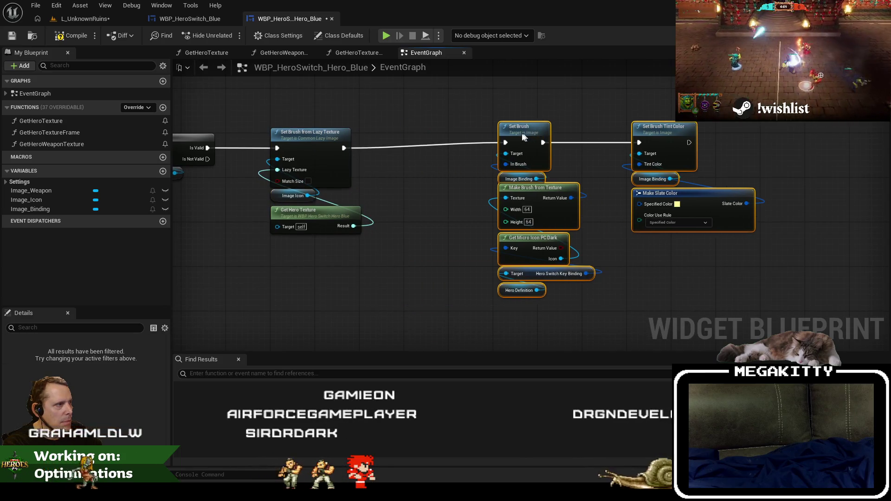
pyautogui.press('Home')
pyautogui.moveTo(370, 109); pyautogui.dragTo(539, 297)
# Step: Comment the icon nodes as 'Hero Icon' and the binding nodes as 'Switch Hero Key Binding'
pyautogui.write('c')
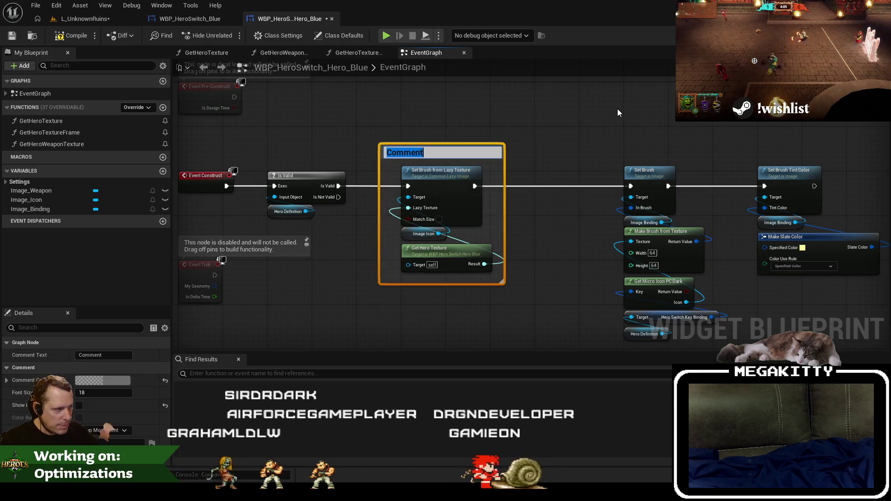
pyautogui.write('Hero Icon')
pyautogui.press('Return')
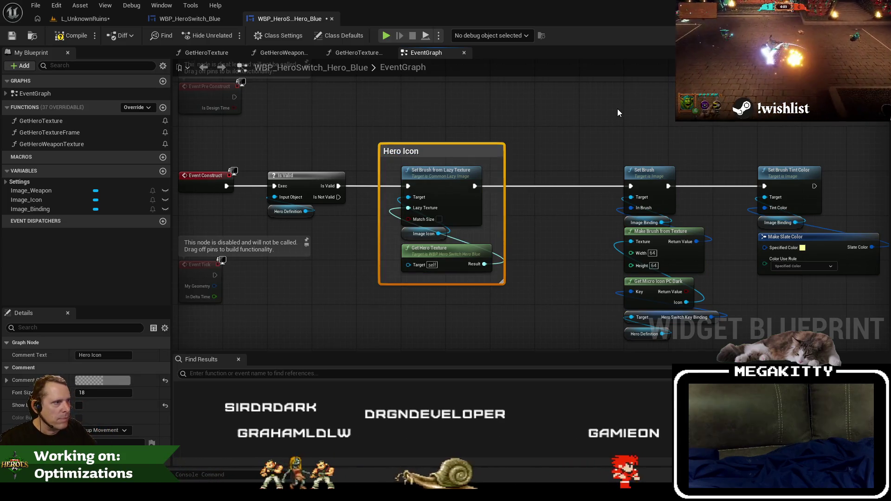
pyautogui.moveTo(665, 120)
pyautogui.mouseDown()
pyautogui.moveTo(444, 119)
pyautogui.moveTo(673, 265)
pyautogui.moveTo(671, 300)
pyautogui.mouseUp()
pyautogui.write('c')
pyautogui.write('S')
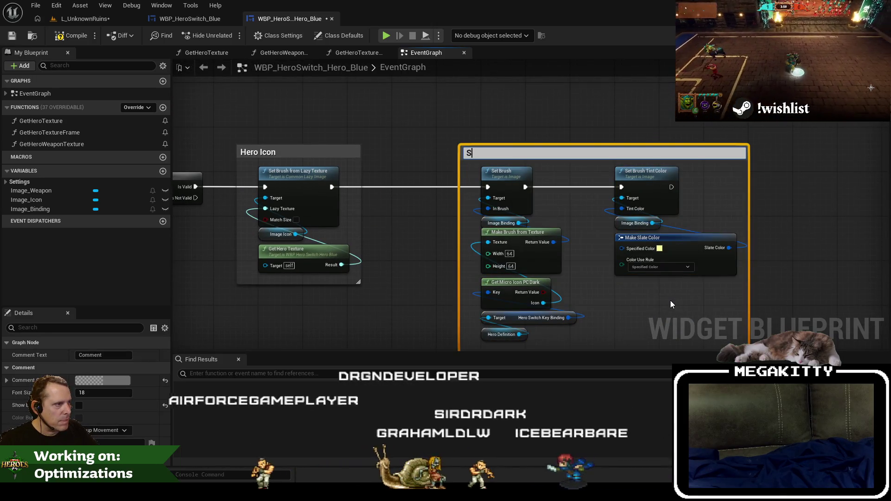
pyautogui.write('witch Hero Binding')
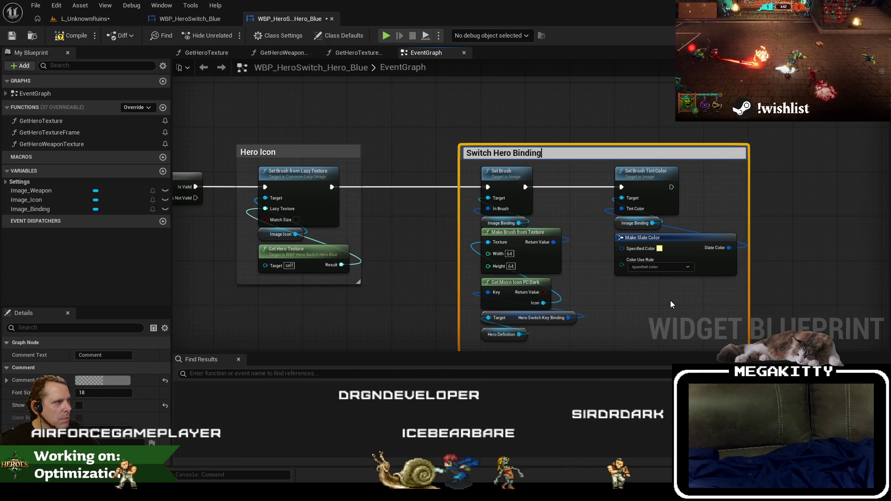
pyautogui.press('Return')
pyautogui.doubleClick(503, 153)
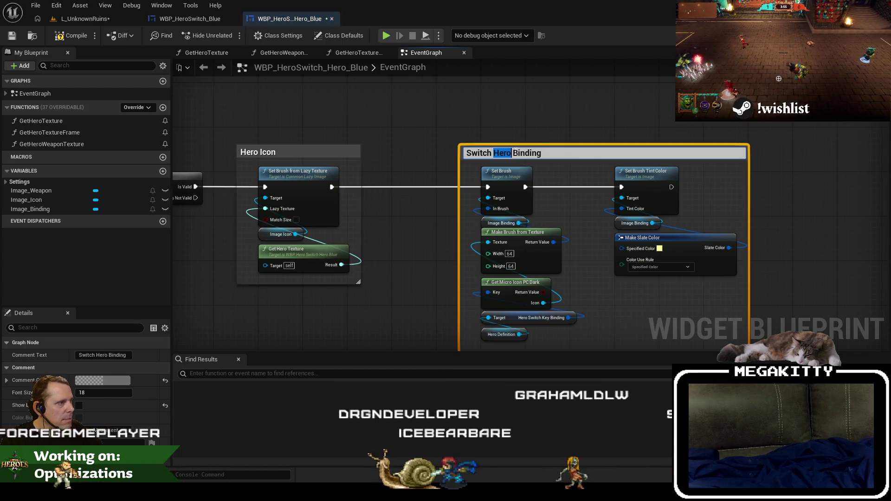
pyautogui.write('Hero Ke ')
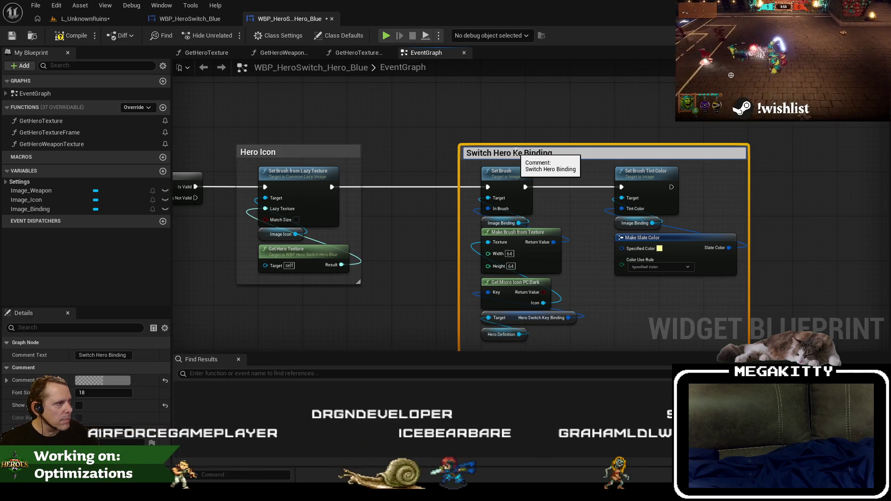
pyautogui.write('y')
# Step: Move the Switch Hero Key Binding group beside Hero Icon and save the Hero_Blue widget
pyautogui.scroll(-2, 418, 123)
pyautogui.moveTo(413, 119); pyautogui.dragTo(647, 292)
pyautogui.scroll(3, 471, 173)
pyautogui.moveTo(471, 173); pyautogui.dragTo(363, 171)
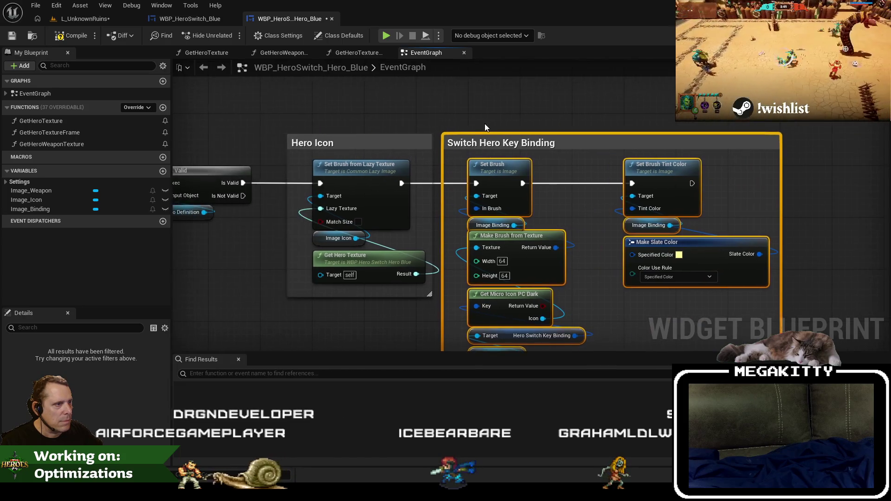
pyautogui.click(484, 126)
pyautogui.scroll(-3, 401, 114)
pyautogui.hotkey('ctrl', 's')
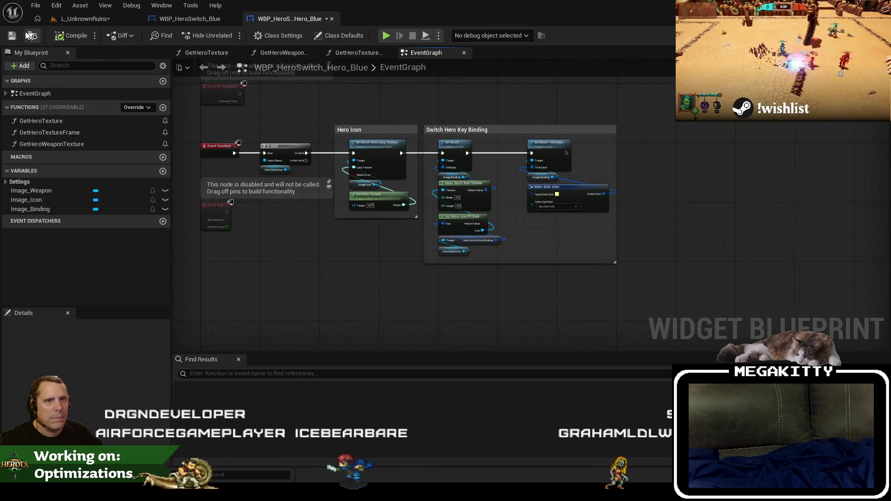
pyautogui.click(189, 19)
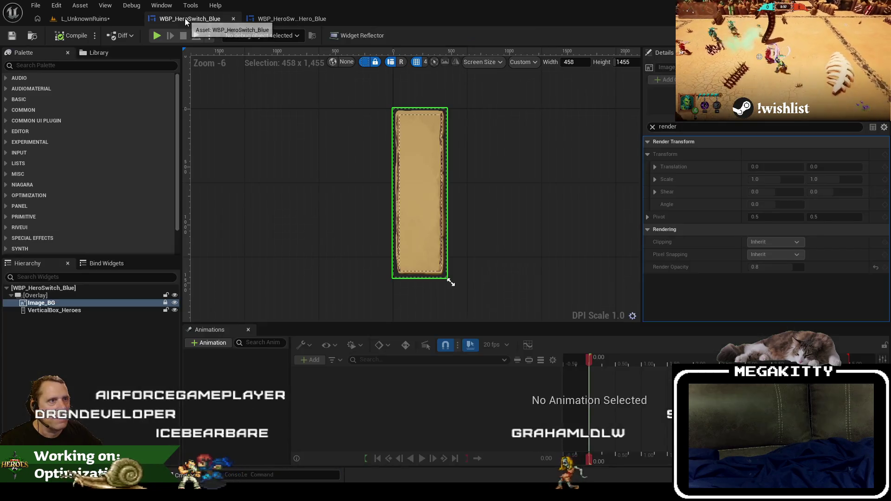
# Step: Close the editor from L_UnknownRuins, choosing Don't Save for the pending level and textures
pyautogui.click(85, 18)
pyautogui.hotkey('ctrl', 'shift', 's')
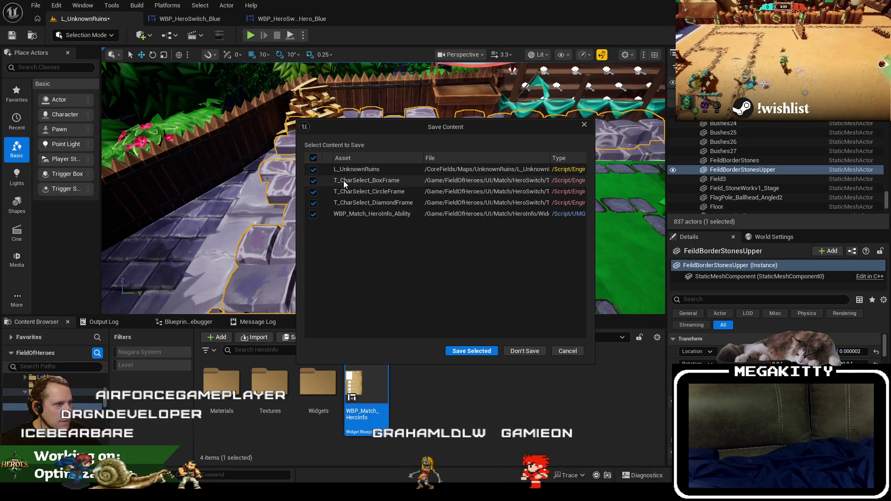
pyautogui.click(568, 351)
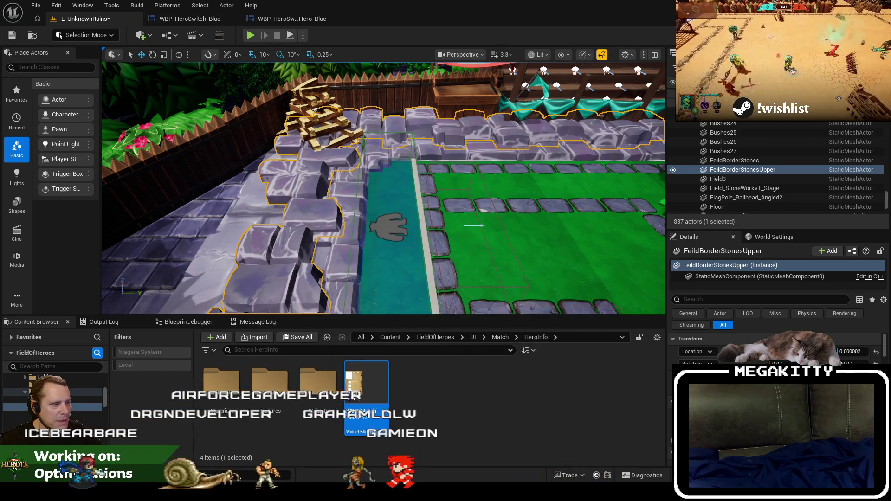
pyautogui.hotkey('ctrl', 'shift', 's')
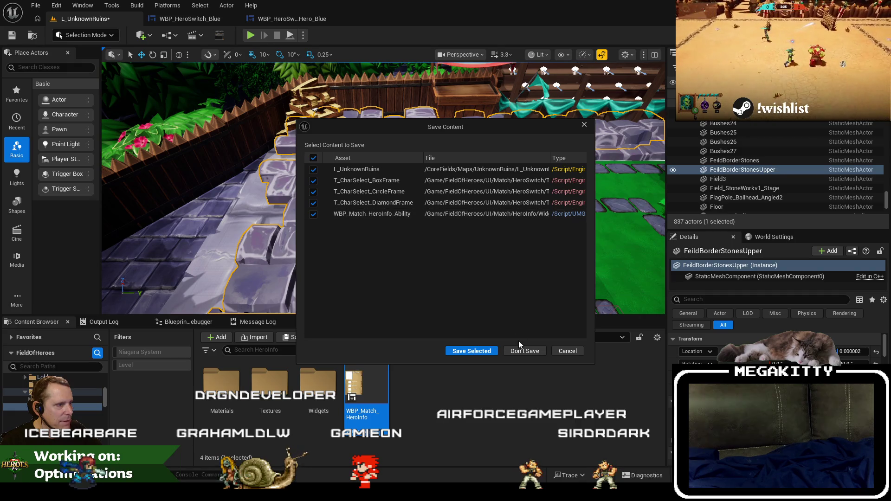
pyautogui.click(524, 352)
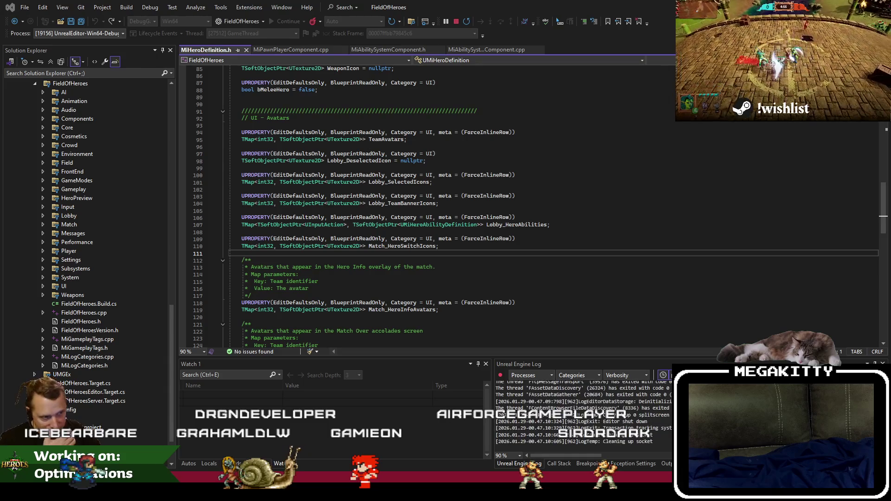
pyautogui.hotkey('alt', 'Tab')
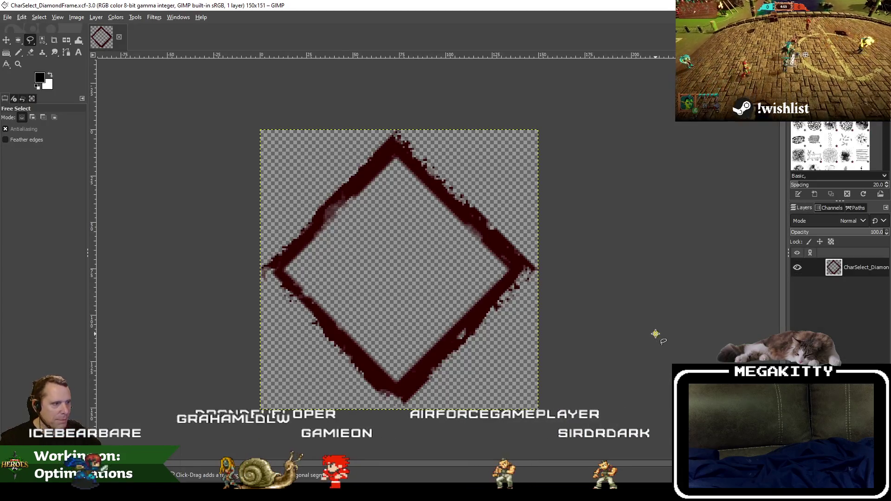
pyautogui.hotkey('alt', 'Tab')
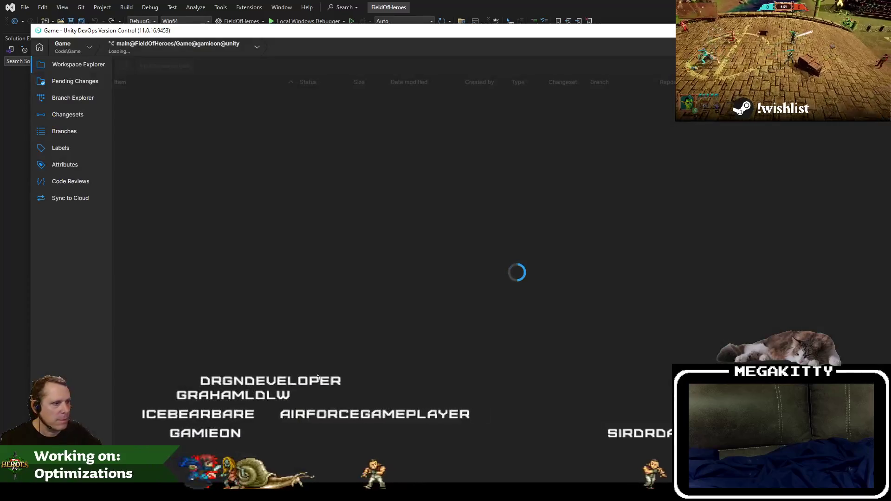
pyautogui.press('super+Down')
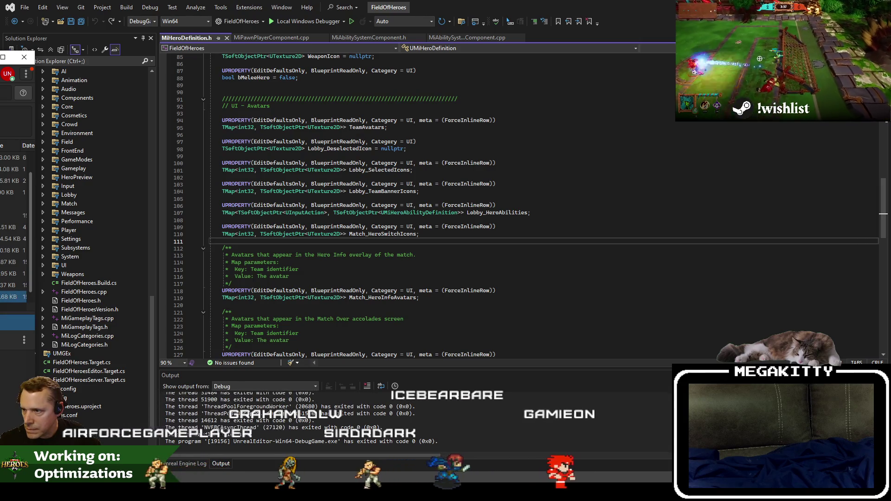
# Step: Build the FieldOfHeroes editor project in Visual Studio with Ctrl+Shift+B
pyautogui.click(325, 191)
pyautogui.hotkey('ctrl', 'shift', 'b')
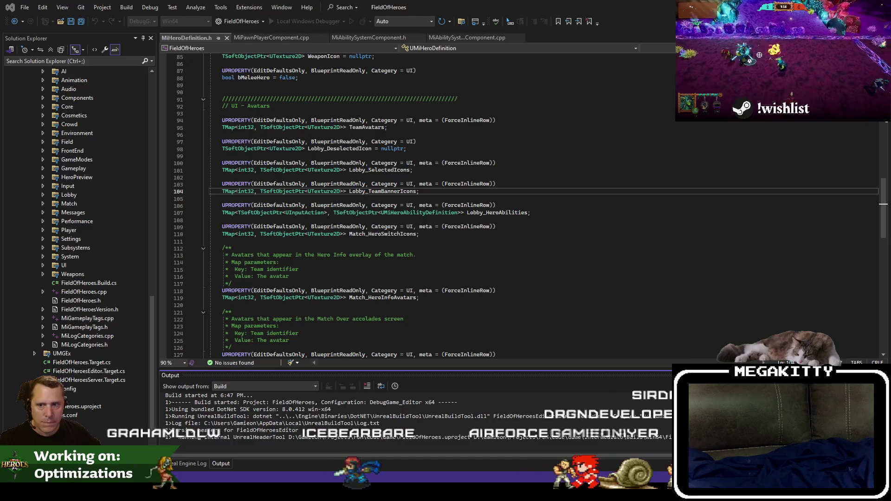
pyautogui.click(360, 256)
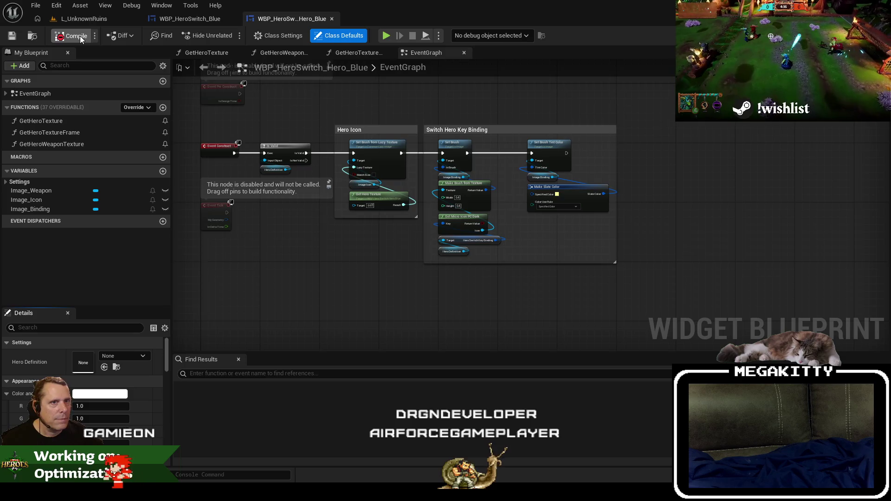
# Step: Compile, delete the broken GetHeroTextureFrame function, and remove the Image_Weapon image
pyautogui.click(79, 35)
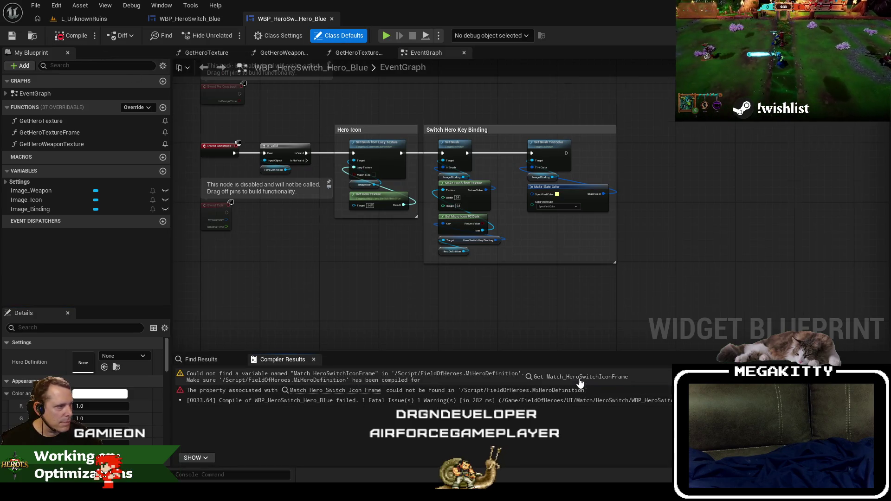
pyautogui.click(580, 378)
pyautogui.click(88, 133)
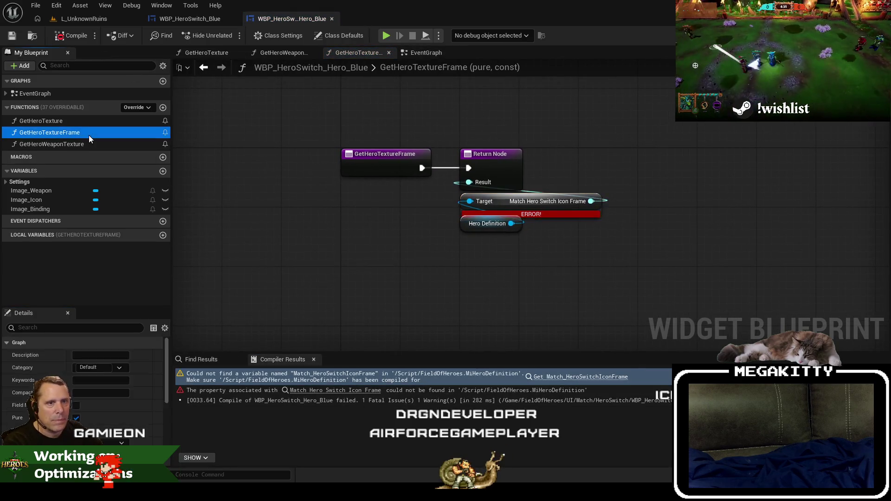
pyautogui.press('Delete')
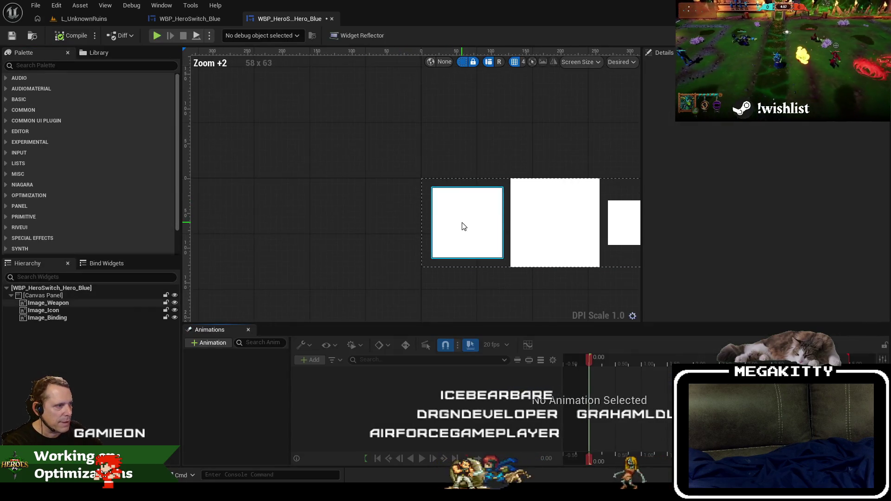
pyautogui.click(464, 225)
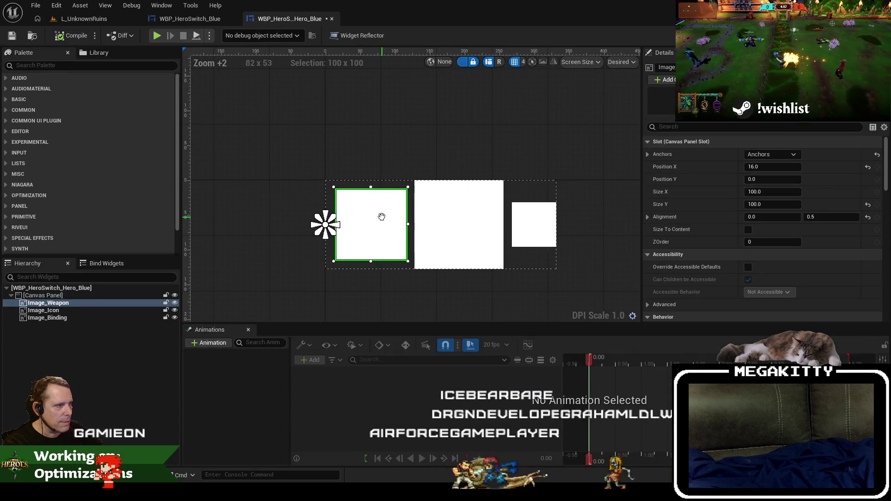
pyautogui.press('Delete')
# Step: Shift Image_Icon and Image_Binding flush to the panel's left edge, then compile and save
pyautogui.click(456, 258)
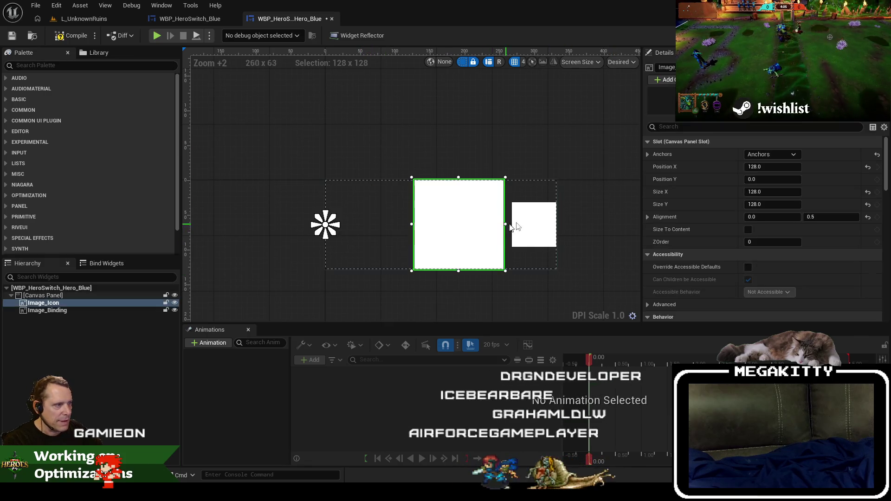
pyautogui.keyDown('ctrl'); pyautogui.click(533, 225); pyautogui.keyUp('ctrl')
pyautogui.moveTo(453, 227); pyautogui.dragTo(375, 224)
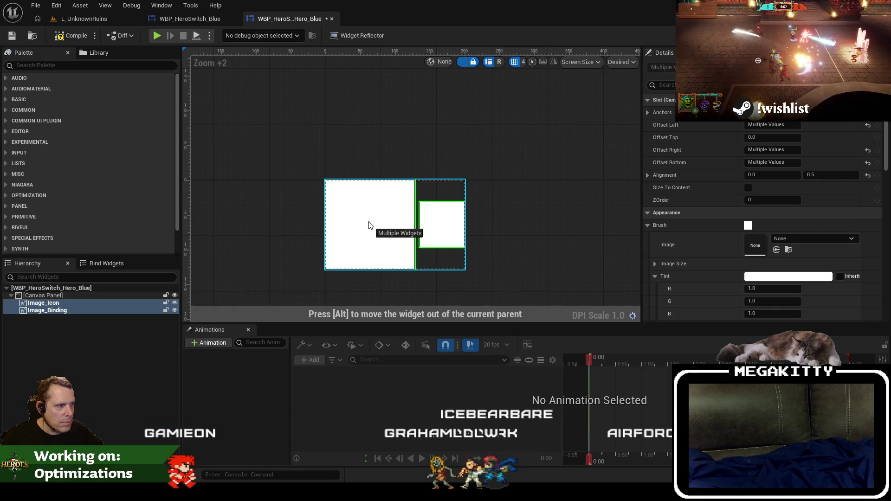
pyautogui.moveTo(369, 225); pyautogui.dragTo(371, 226)
pyautogui.click(365, 234)
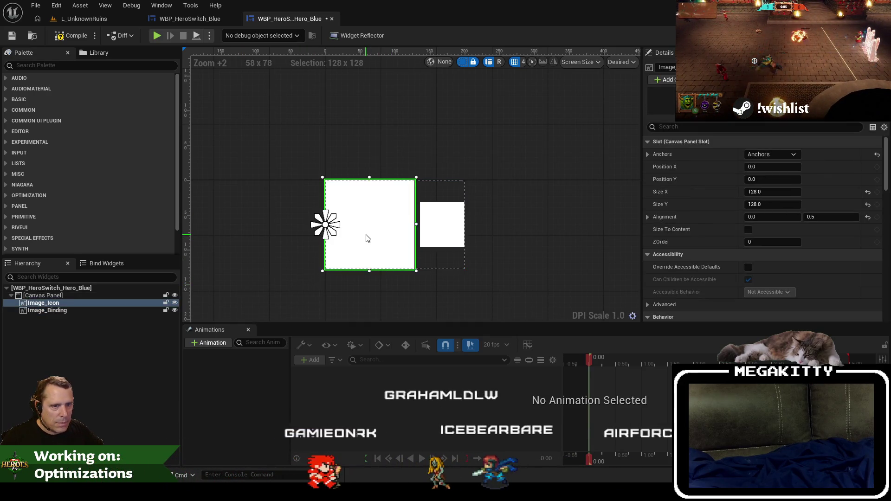
pyautogui.click(458, 225)
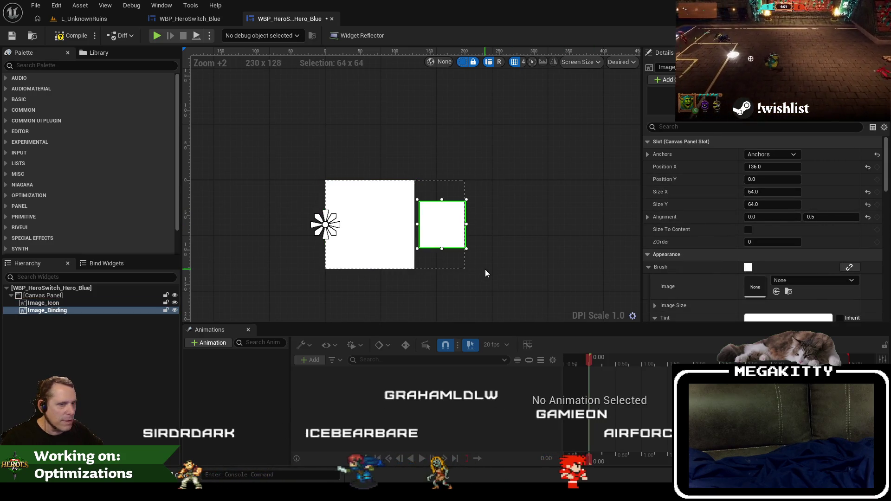
pyautogui.click(454, 108)
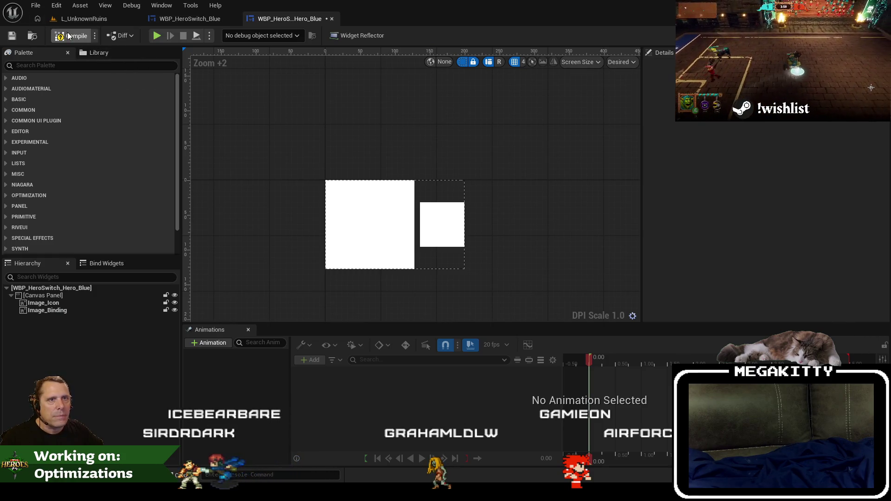
pyautogui.click(69, 36)
pyautogui.click(12, 35)
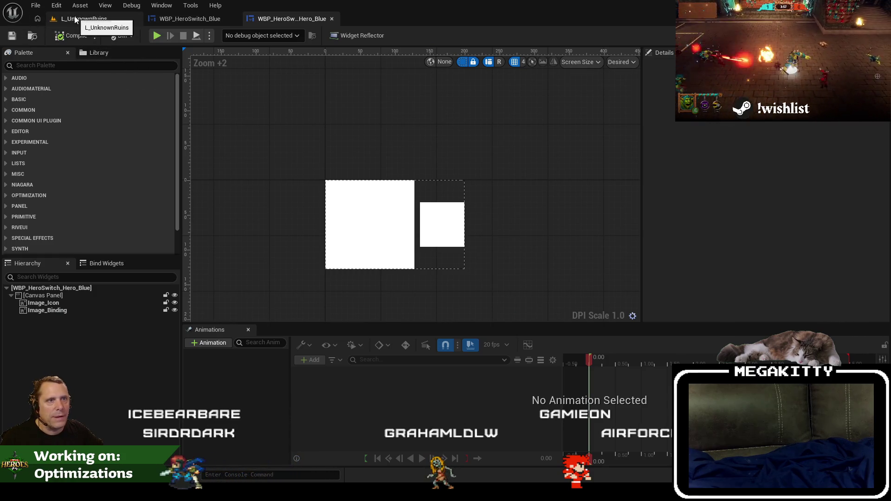
# Step: Playtest the L_UnknownRuins level, then select the left hero-switch trigger box
pyautogui.click(75, 19)
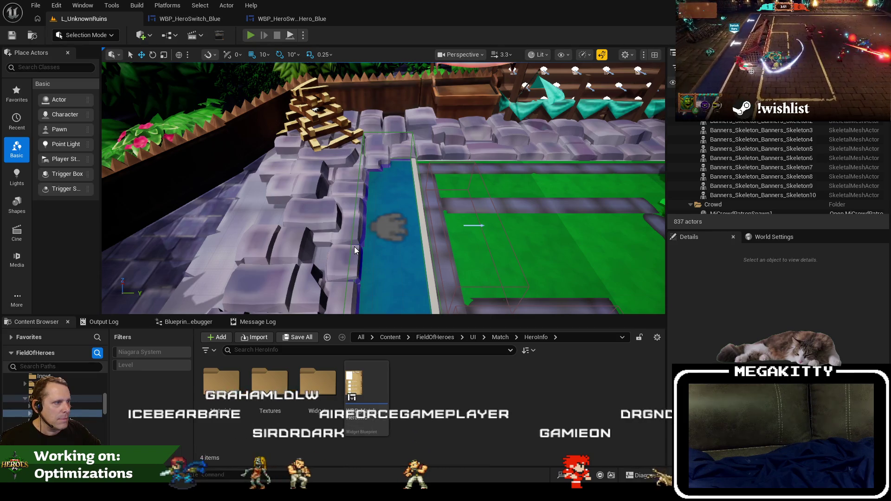
pyautogui.hotkey('alt', 'p')
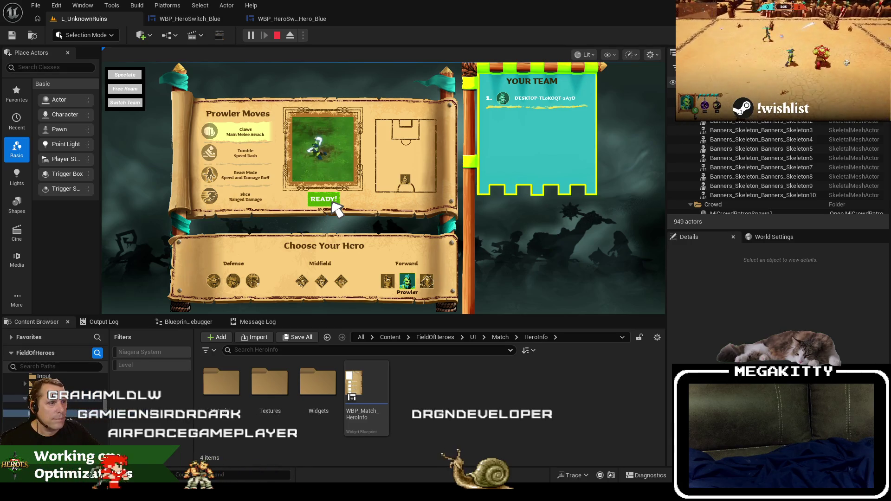
pyautogui.click(332, 203)
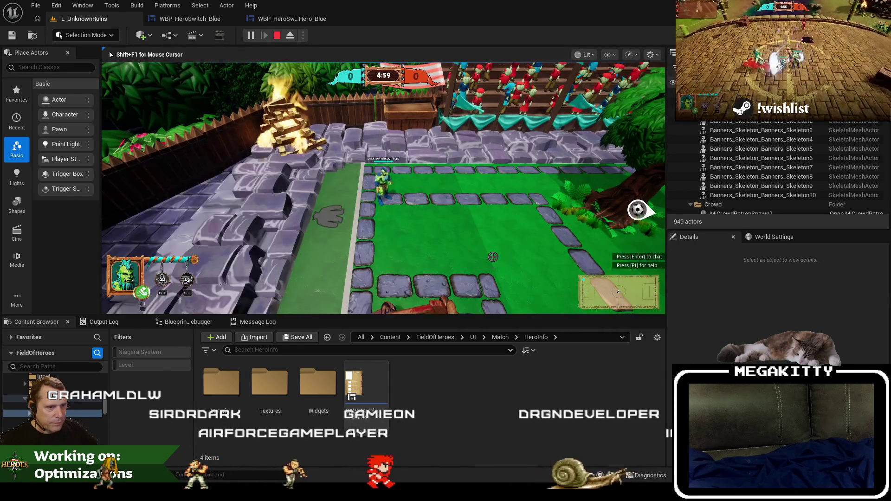
pyautogui.press('Escape')
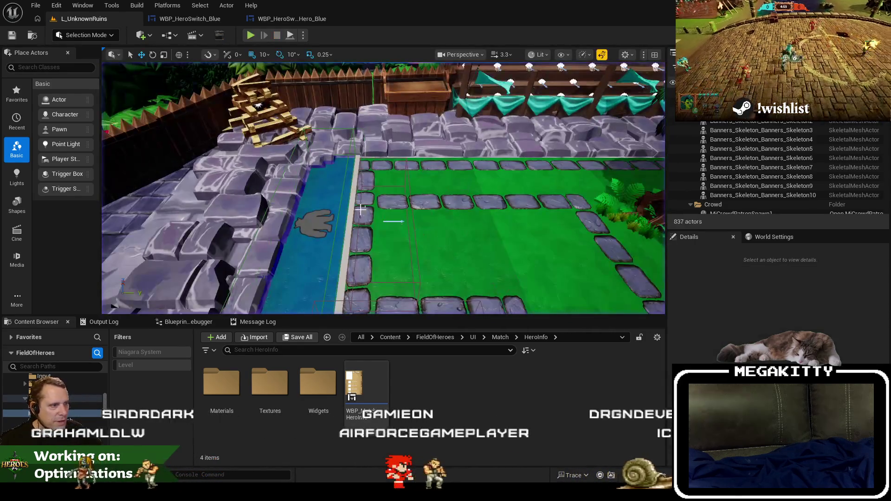
pyautogui.click(361, 210)
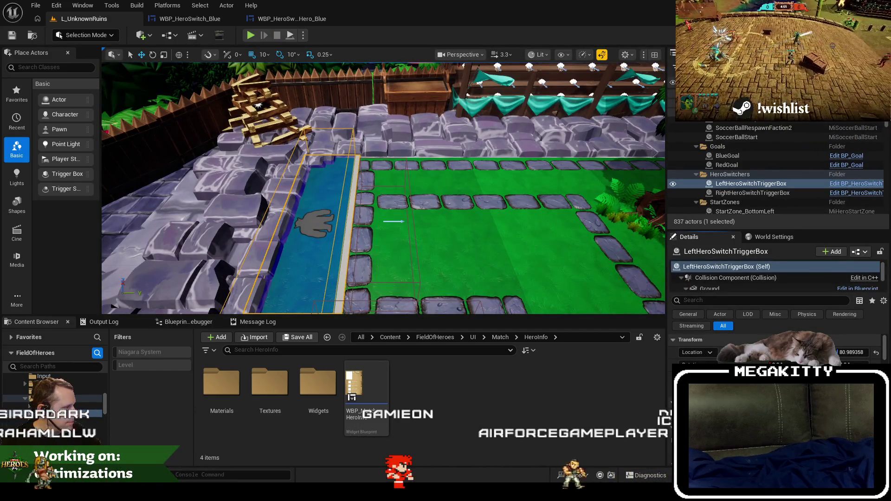
# Step: Playtest again full-screen after removing bot heroes with the DestroyBotHeroes console command
pyautogui.click(250, 35)
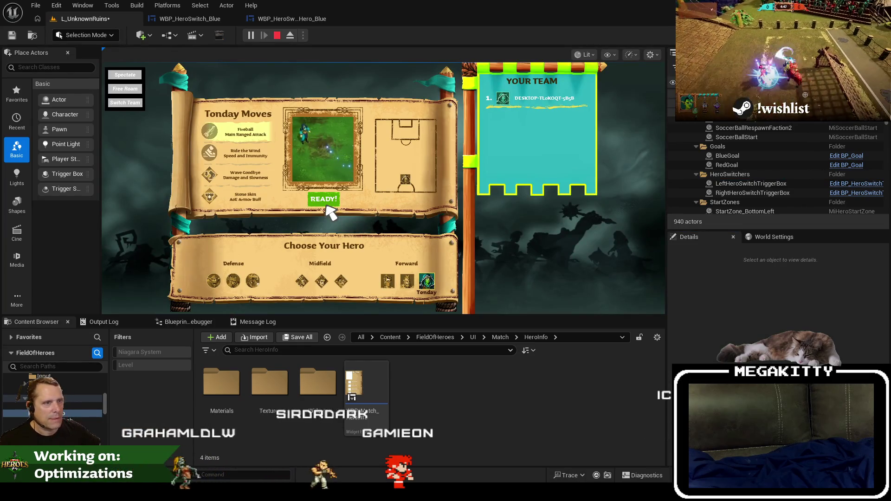
pyautogui.click(325, 204)
pyautogui.press('`')
pyautogui.press('Up')
pyautogui.press('Return')
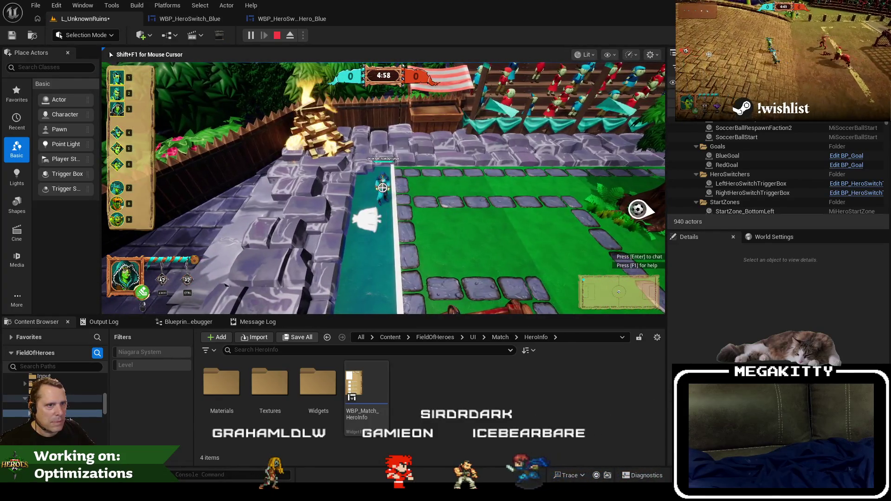
pyautogui.press('F11')
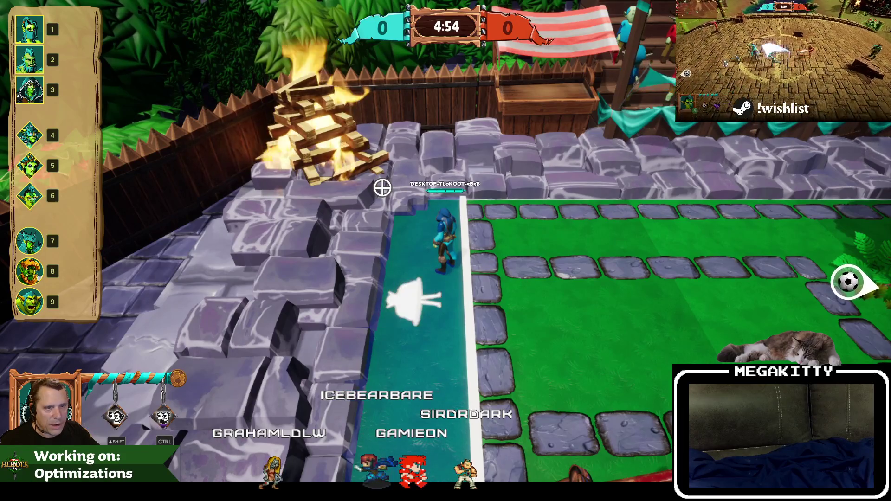
pyautogui.press('Escape')
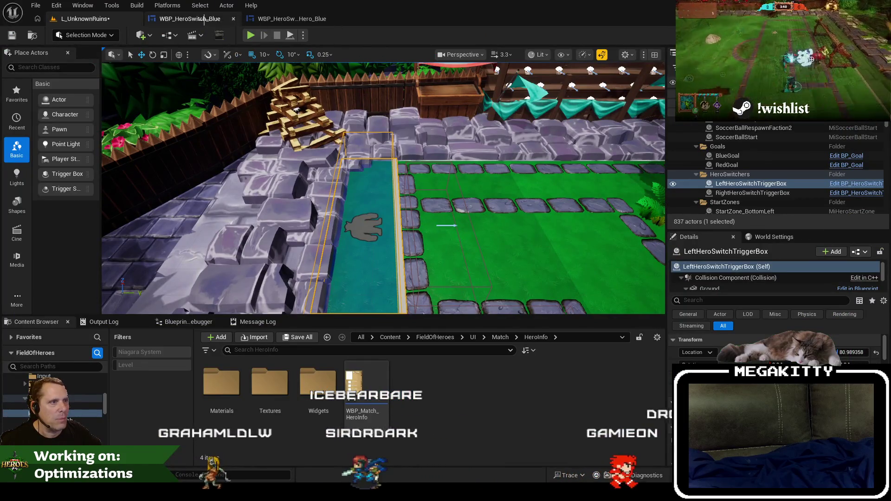
pyautogui.click(205, 19)
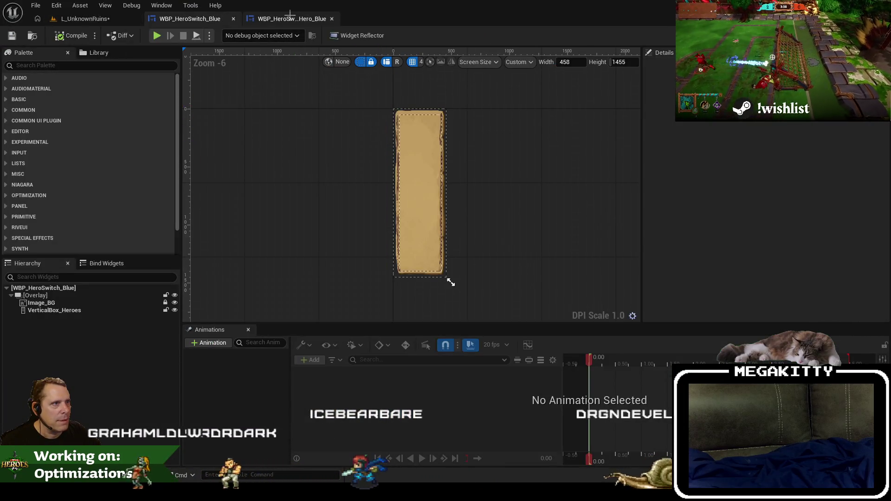
# Step: Review the Hero_Blue icon widget and the Blue hero-switch parchment panel
pyautogui.click(292, 19)
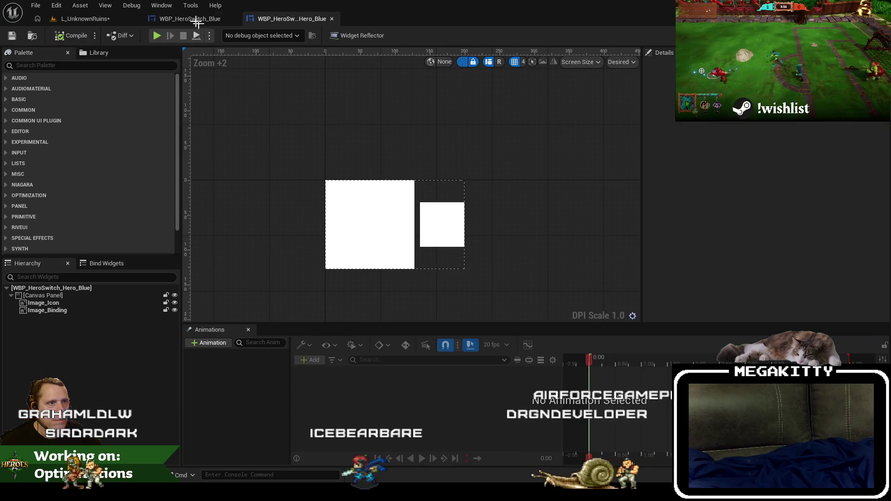
pyautogui.click(190, 19)
pyautogui.click(79, 18)
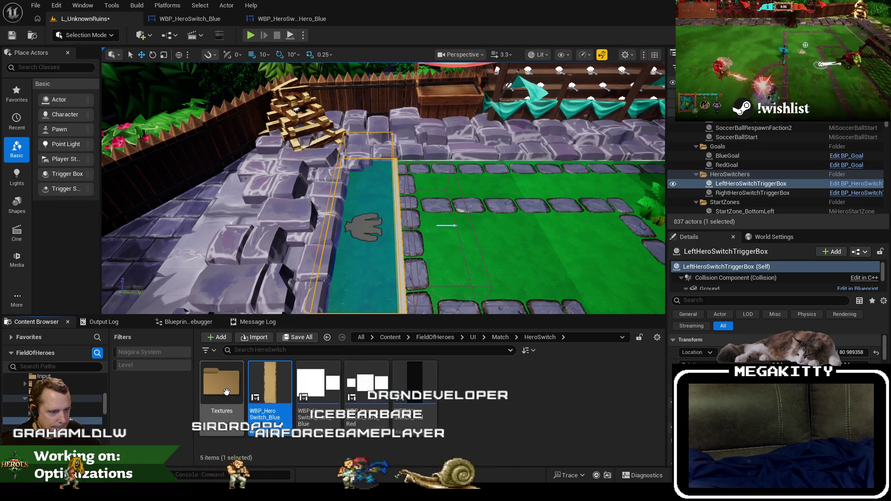
pyautogui.doubleClick(250, 420)
pyautogui.scroll(4, 419, 152)
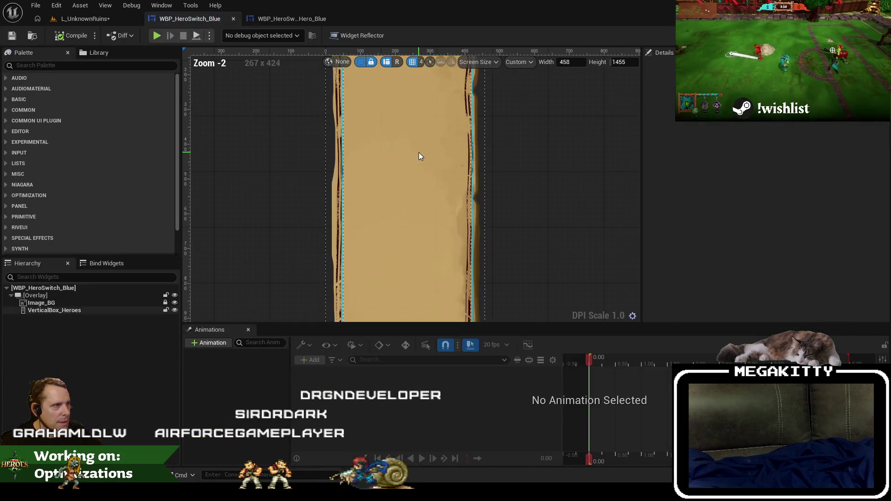
pyautogui.scroll(-3, 419, 160)
pyautogui.moveTo(508, 225)
pyautogui.mouseDown()
pyautogui.moveTo(498, 183)
pyautogui.moveTo(490, 240)
pyautogui.moveTo(484, 206)
pyautogui.mouseUp()
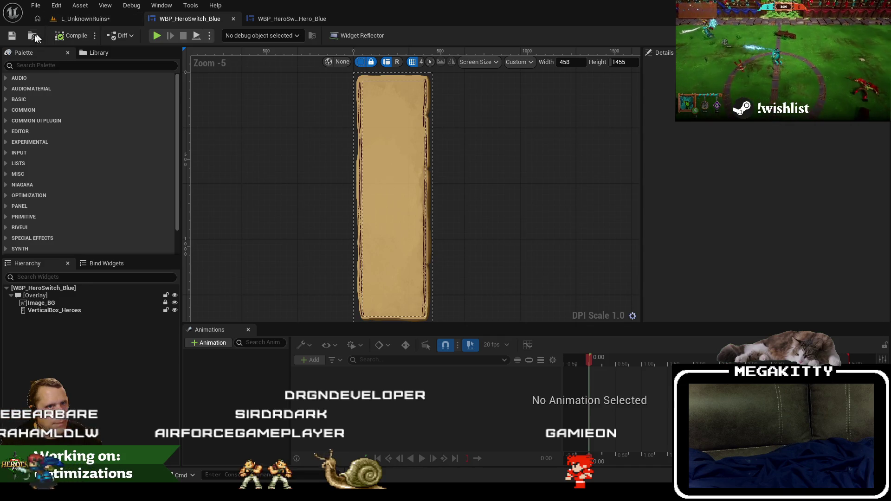
# Step: Browse to the Match UI folder and pick the WBP_Match_Layout widget
pyautogui.click(33, 36)
pyautogui.click(500, 337)
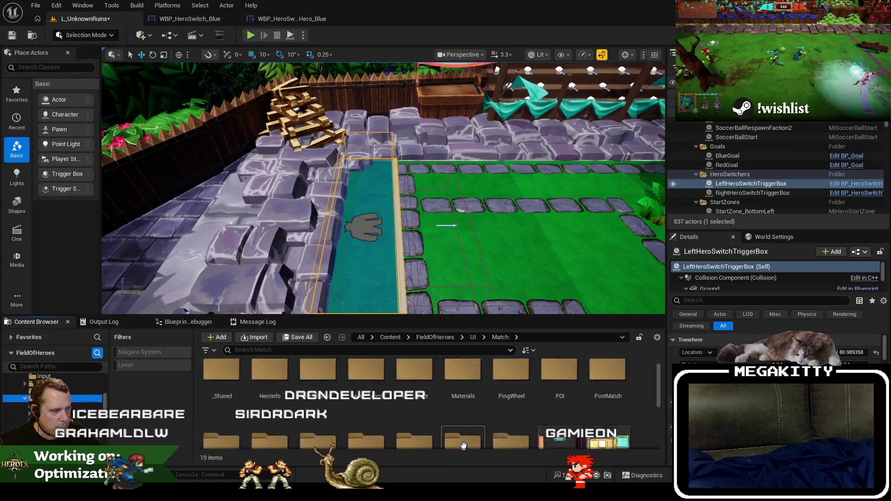
pyautogui.click(571, 402)
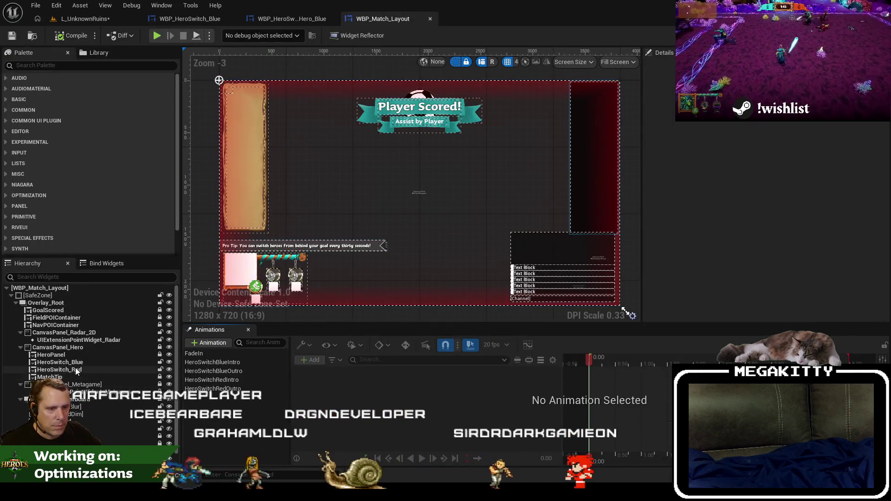
# Step: Set the HeroSwitch_Blue panel's Size X to 350 in WBP_Match_Layout
pyautogui.click(65, 363)
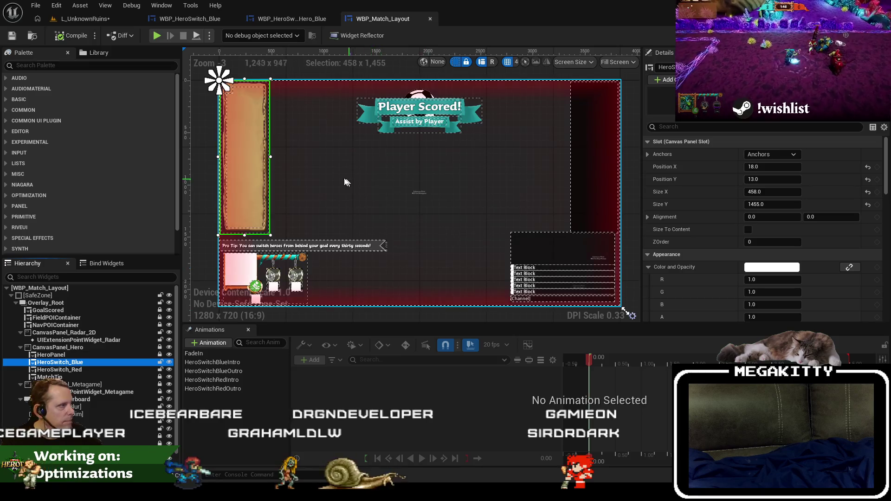
pyautogui.scroll(2, 345, 182)
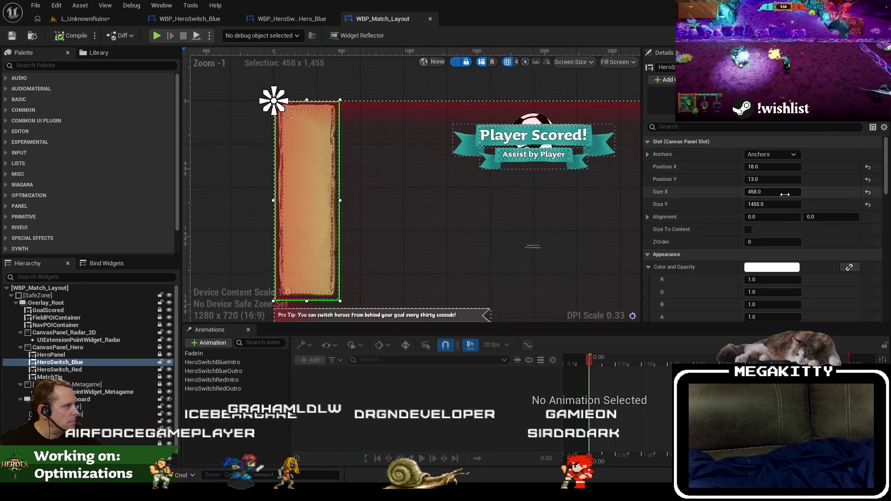
pyautogui.click(784, 192)
pyautogui.write('350')
pyautogui.press('Return')
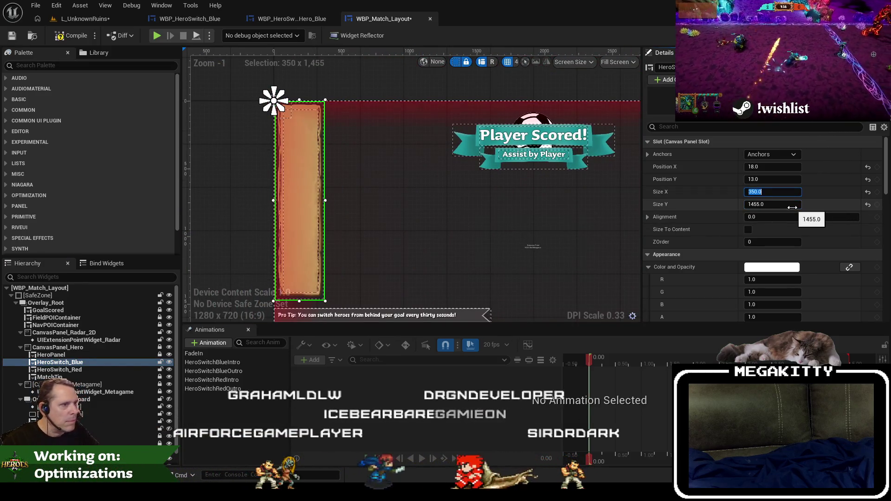
pyautogui.scroll(4, 293, 136)
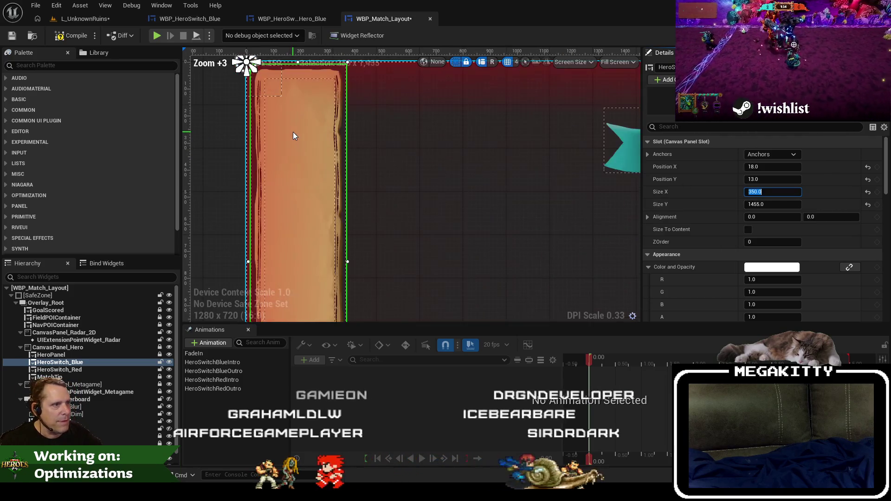
pyautogui.scroll(-4, 294, 132)
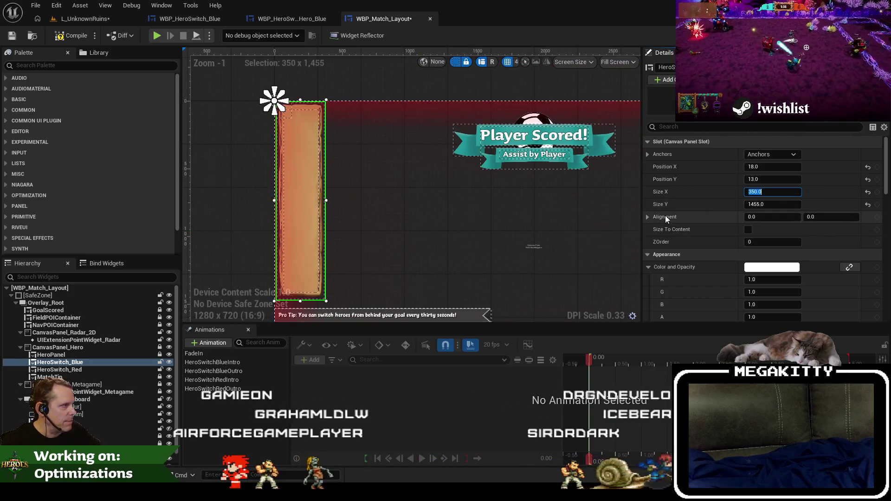
# Step: Give HeroSwitch_Red the same 350 width, save the layout and launch a playtest
pyautogui.click(106, 367)
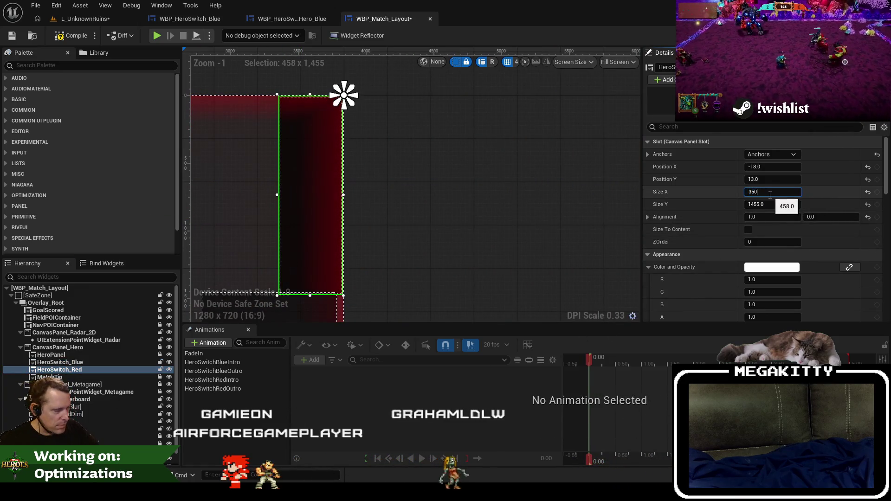
pyautogui.press('Return')
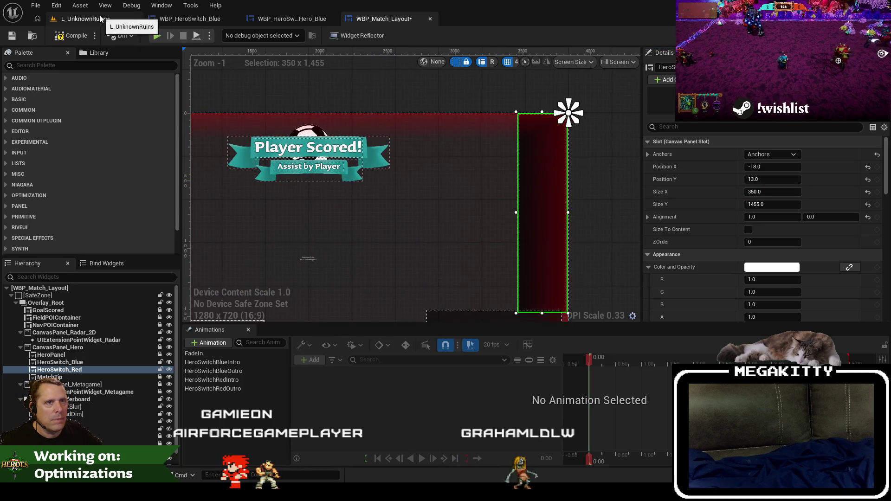
pyautogui.click(12, 36)
pyautogui.click(74, 21)
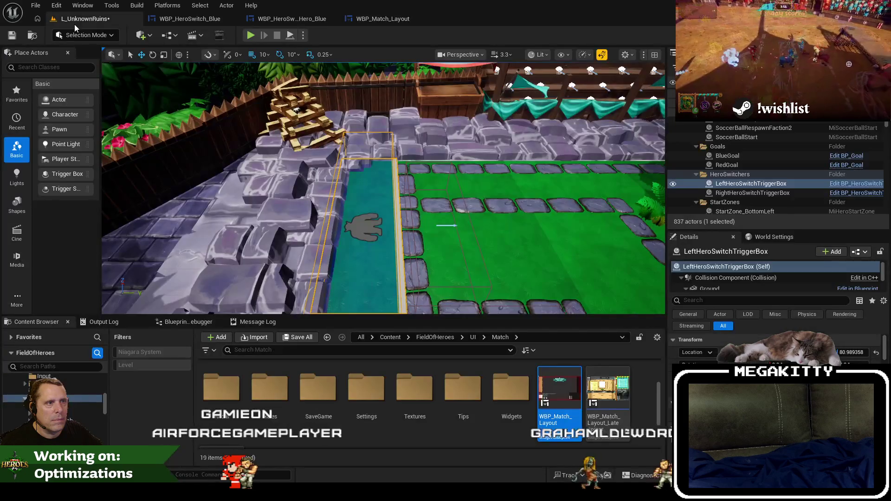
pyautogui.hotkey('alt', 'p')
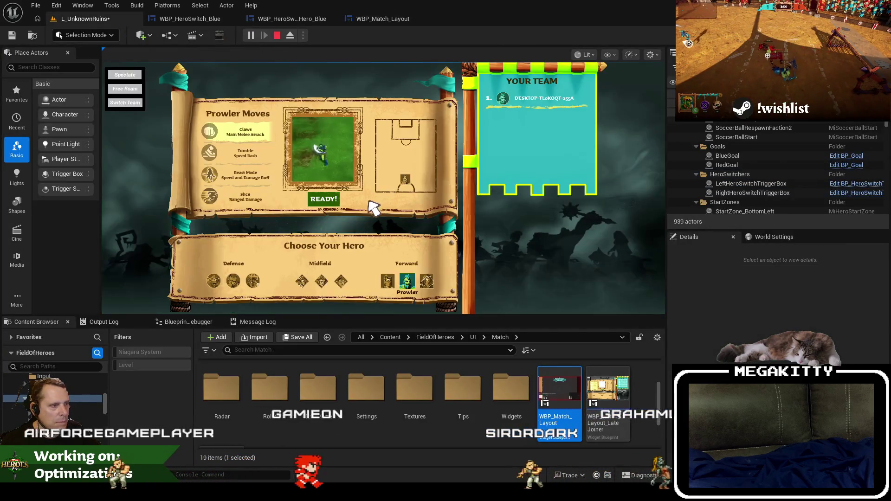
# Step: Playtest full-screen with bots removed via DestroyBotHeroes, then return to the Hero_Blue widget
pyautogui.click(330, 201)
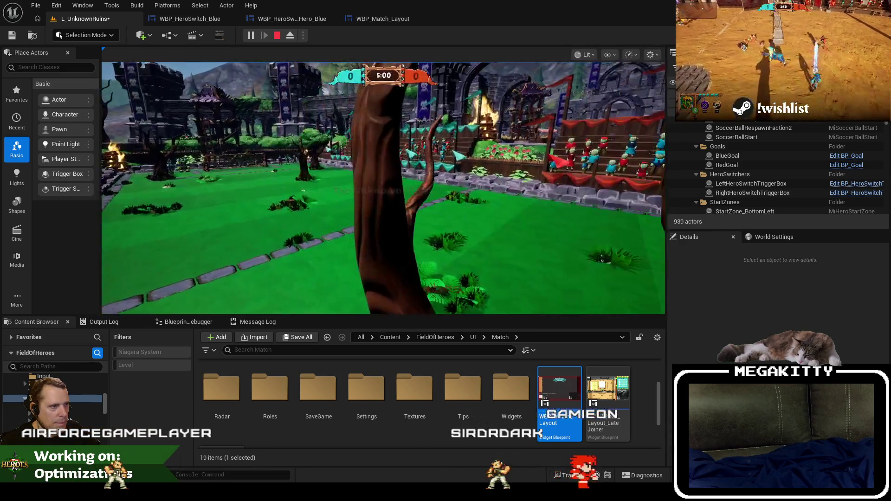
pyautogui.press('`')
pyautogui.press('Up')
pyautogui.press('Return')
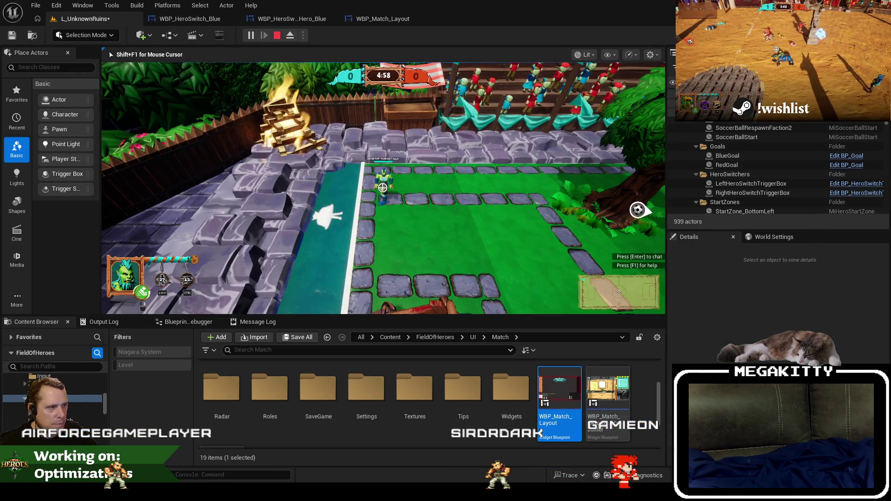
pyautogui.press('F11')
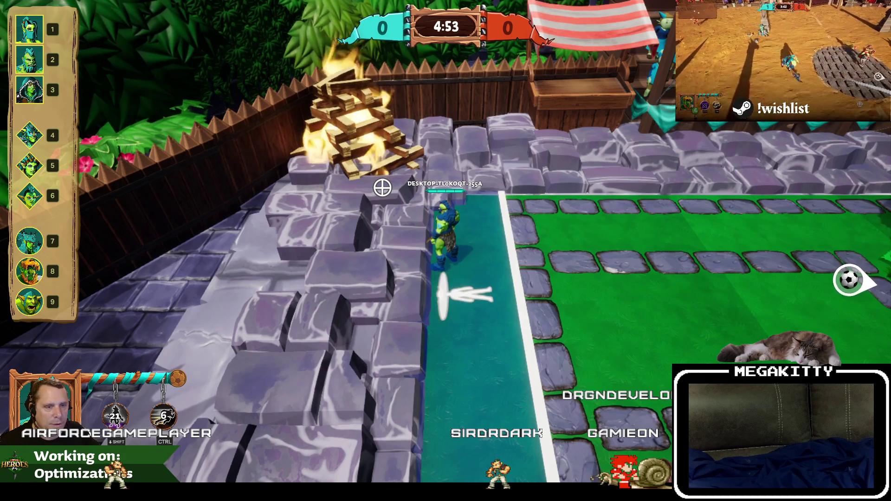
pyautogui.press('Escape')
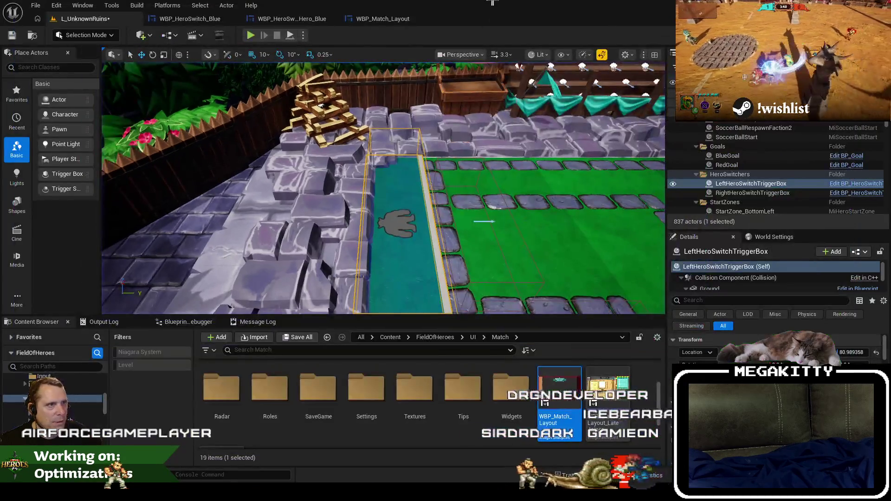
pyautogui.click(200, 18)
pyautogui.click(325, 18)
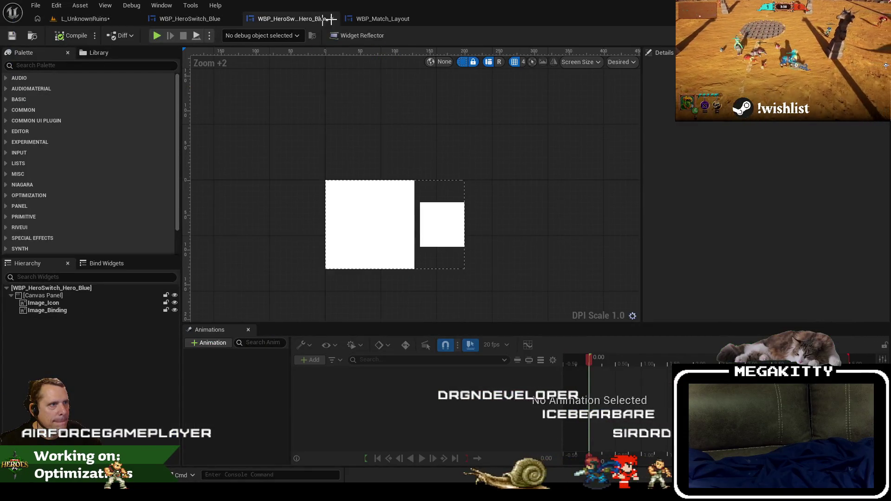
# Step: In HeroSwitch_Blue, select the hero vertical box and edit its left padding
pyautogui.click(384, 17)
pyautogui.click(218, 19)
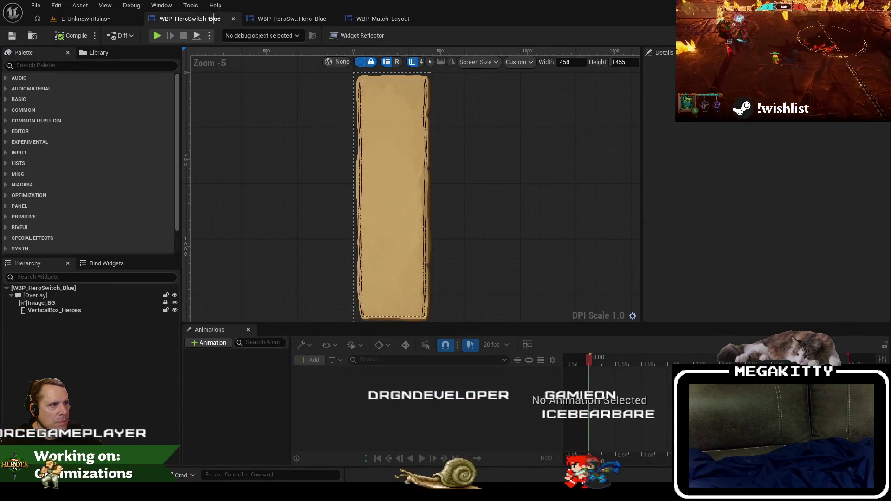
pyautogui.click(74, 304)
pyautogui.click(74, 310)
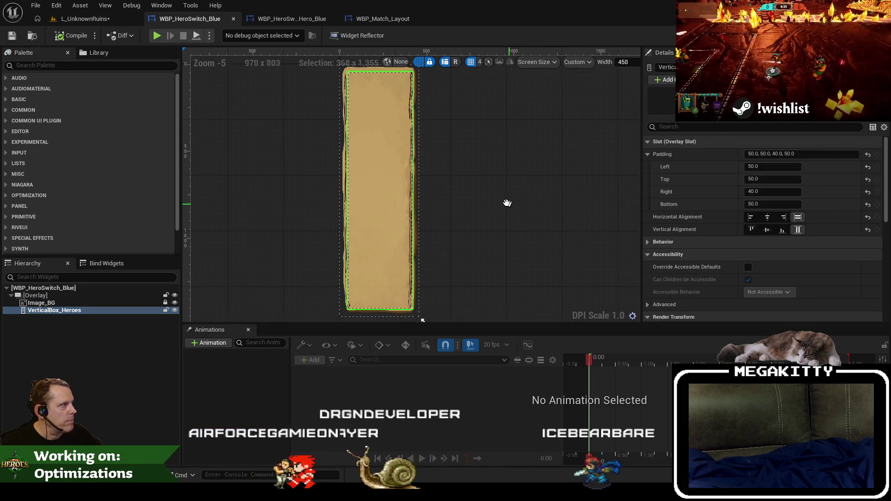
pyautogui.moveTo(507, 203); pyautogui.dragTo(503, 202)
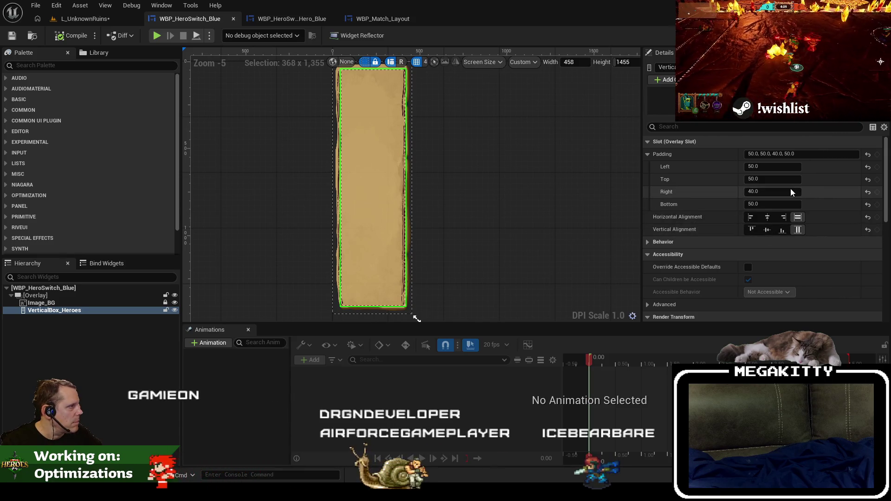
pyautogui.click(769, 168)
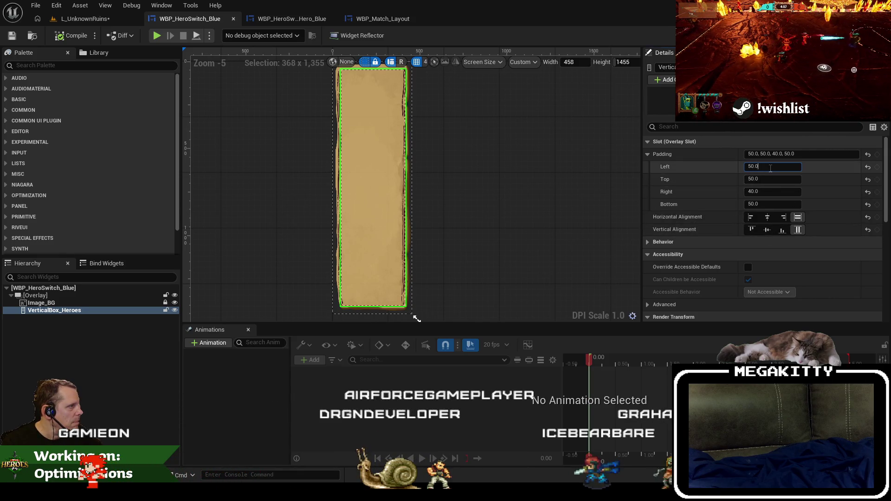
# Step: Playtest walking into the switch lane, then edit the vertical box's right padding
pyautogui.click(106, 20)
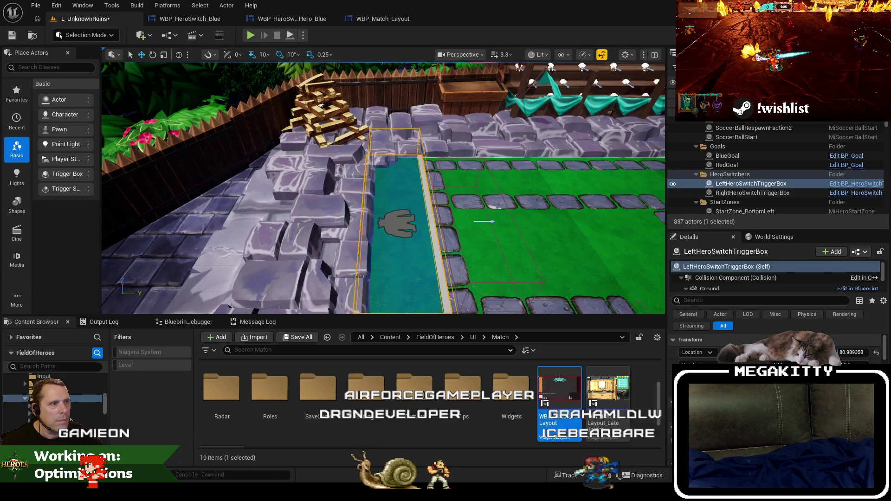
pyautogui.hotkey('alt', 'p')
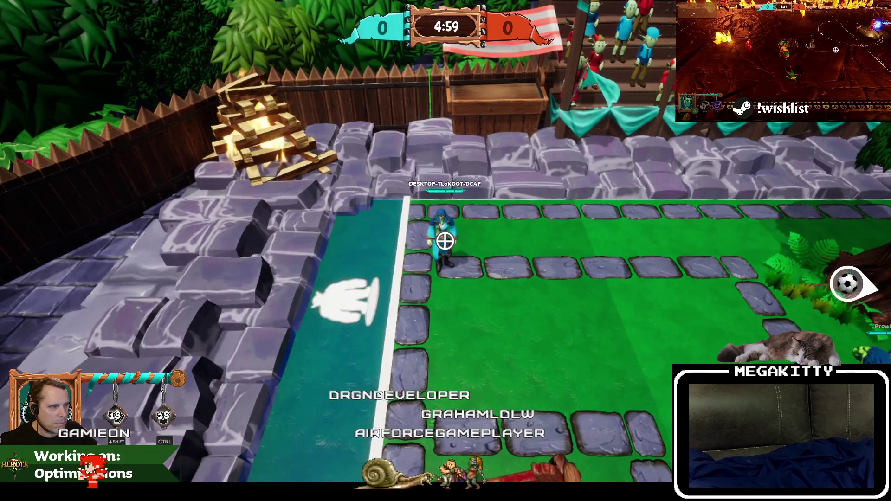
pyautogui.press('a')
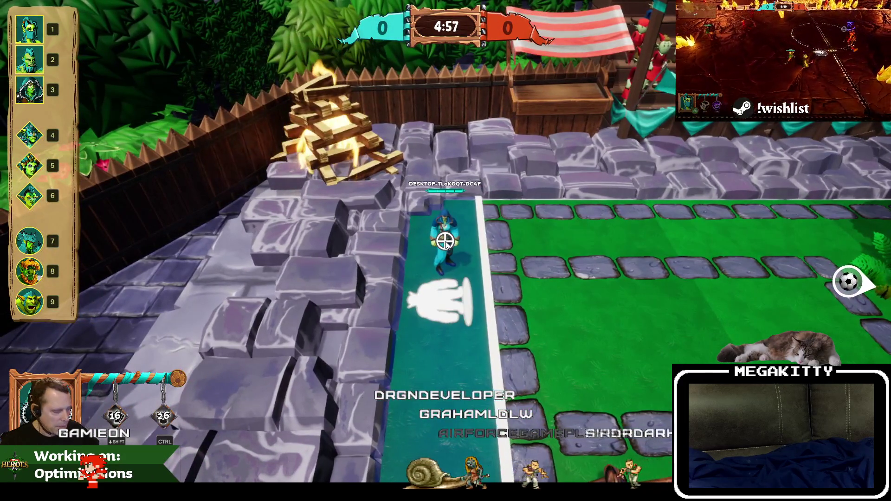
pyautogui.press('Escape')
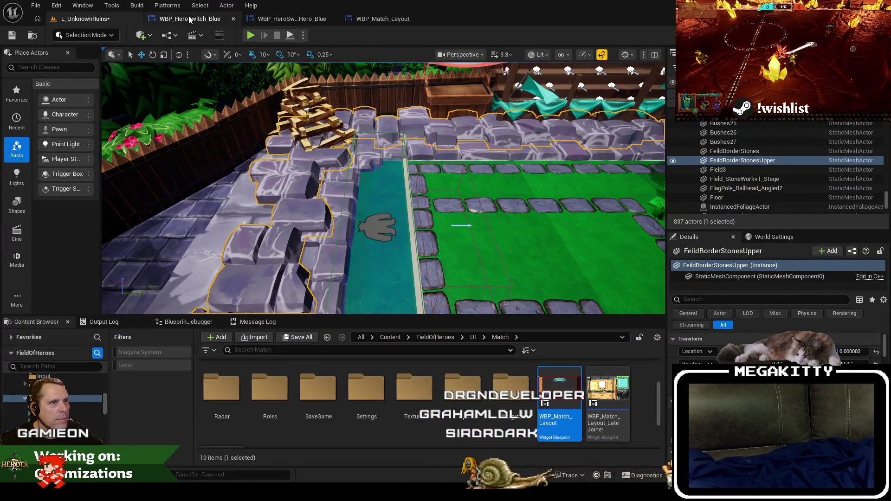
pyautogui.click(232, 20)
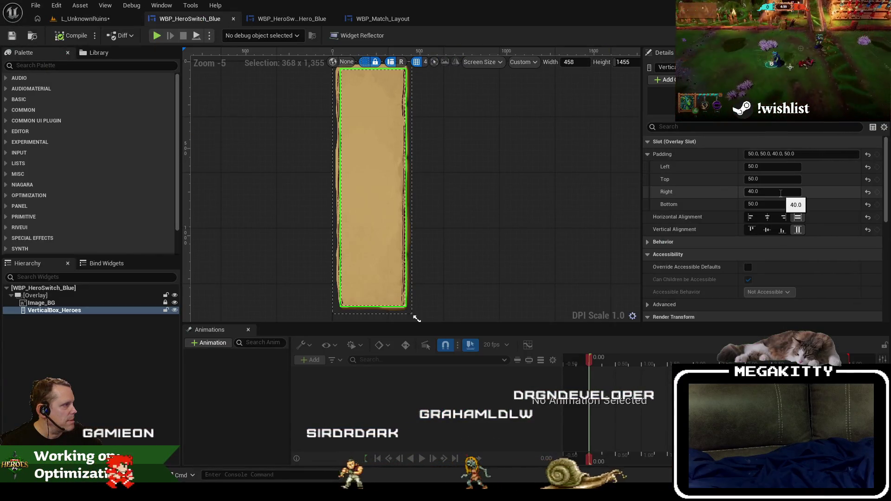
pyautogui.click(764, 190)
pyautogui.write('0')
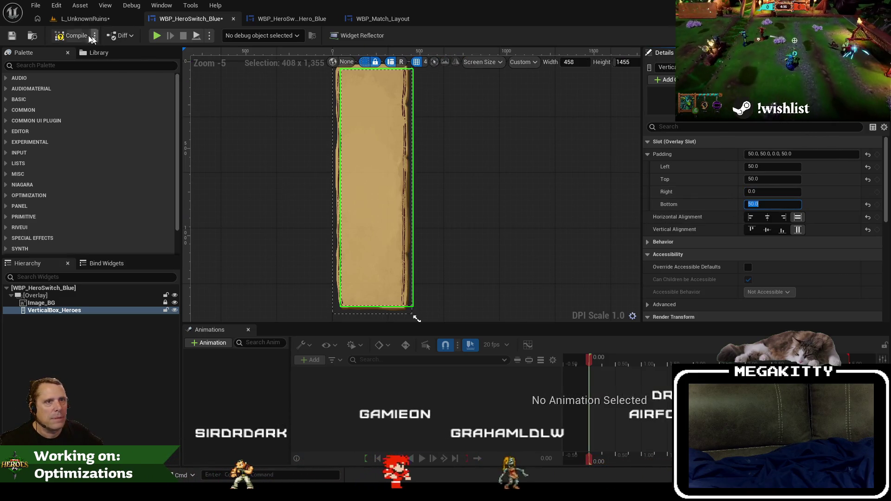
# Step: Run a full-screen playtest to check the panel in the match
pyautogui.click(83, 19)
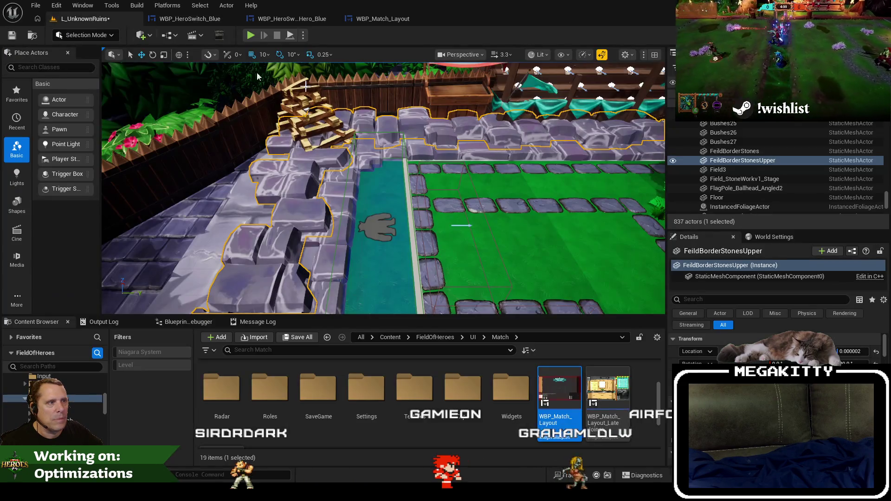
pyautogui.press('F11')
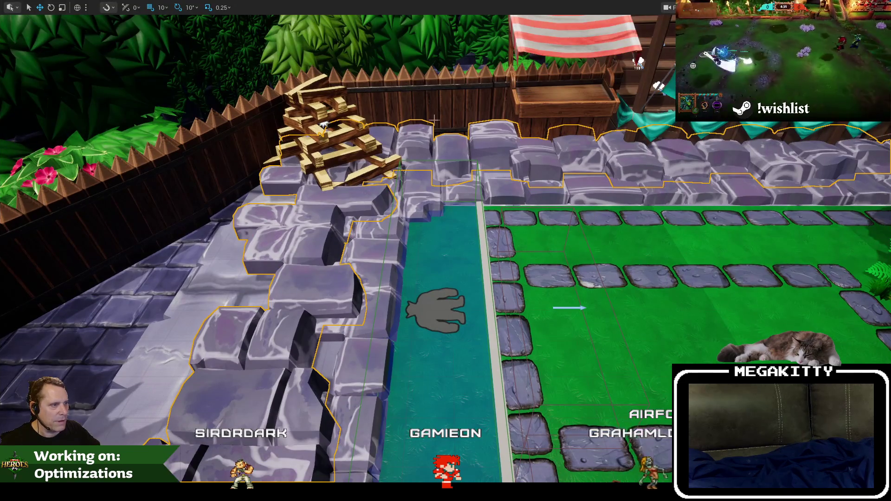
pyautogui.hotkey('alt', 'p')
pyautogui.click(343, 274)
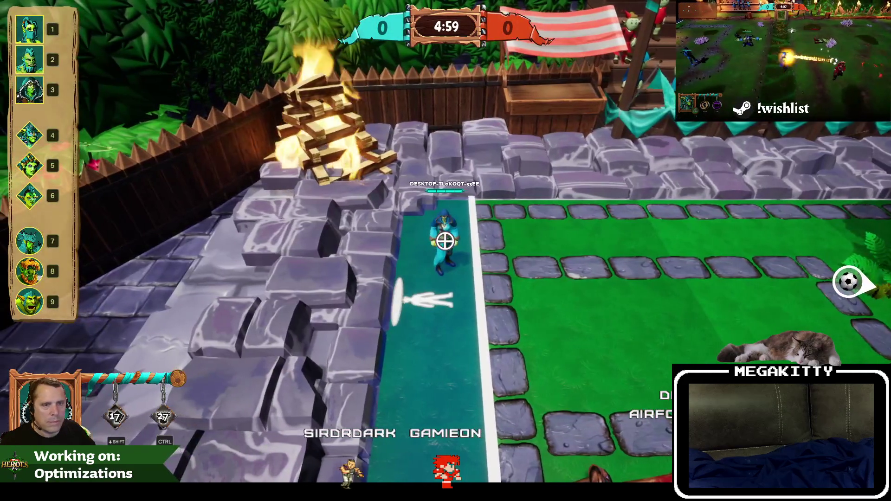
pyautogui.press('Escape')
pyautogui.press('F11')
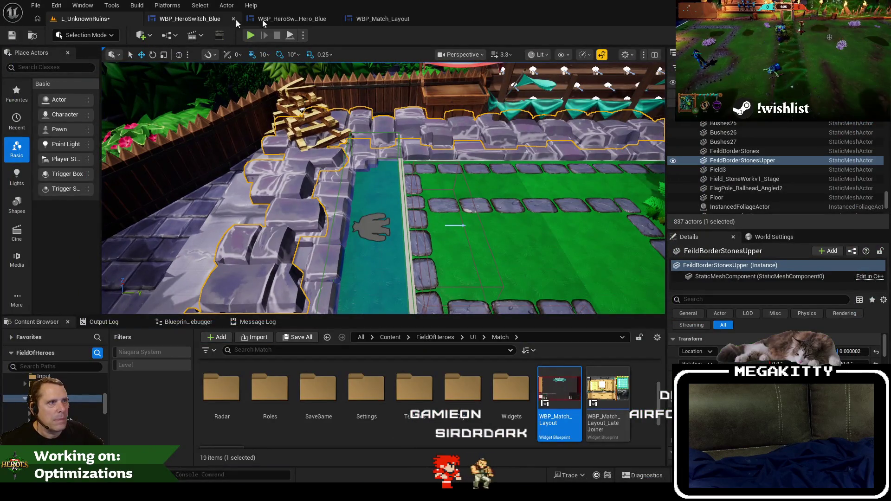
# Step: Close the Hero_Blue entry tab and check the switch panel's slot width
pyautogui.click(382, 18)
pyautogui.click(190, 19)
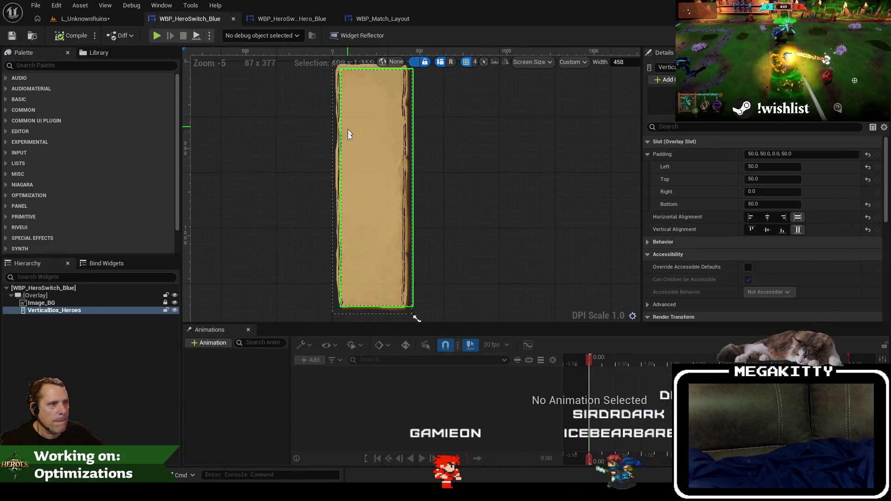
pyautogui.click(311, 19)
pyautogui.click(331, 19)
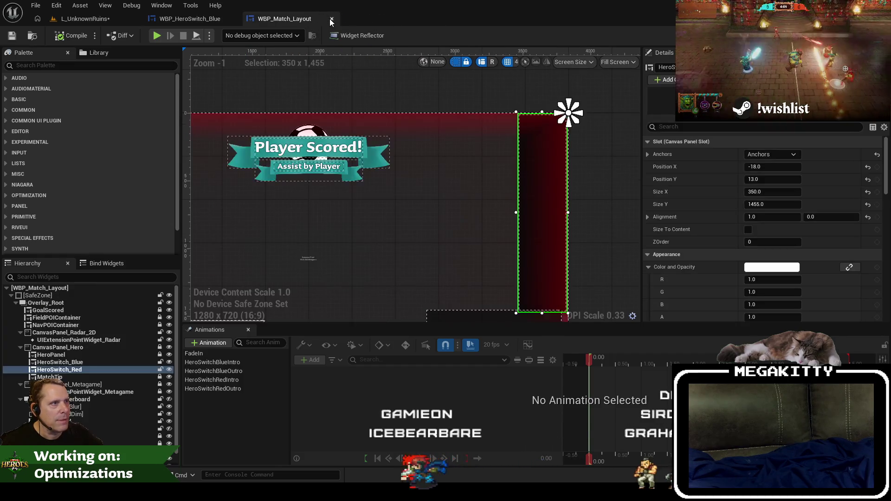
pyautogui.click(762, 191)
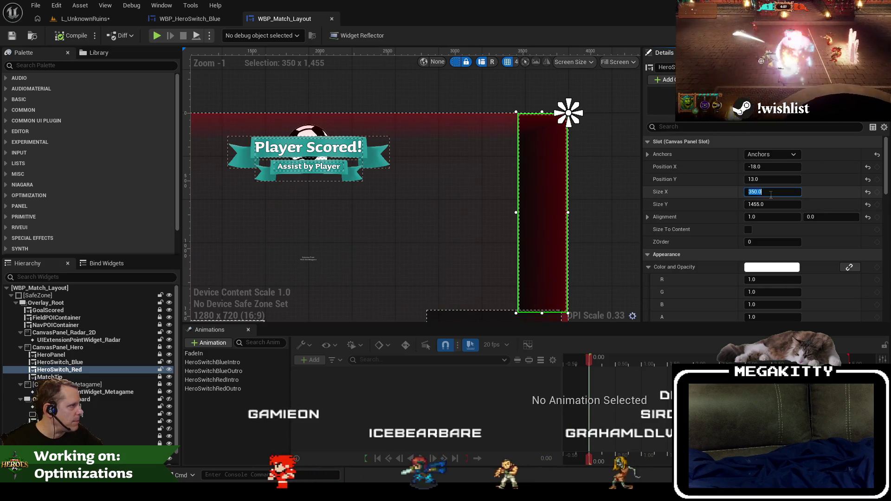
pyautogui.click(192, 20)
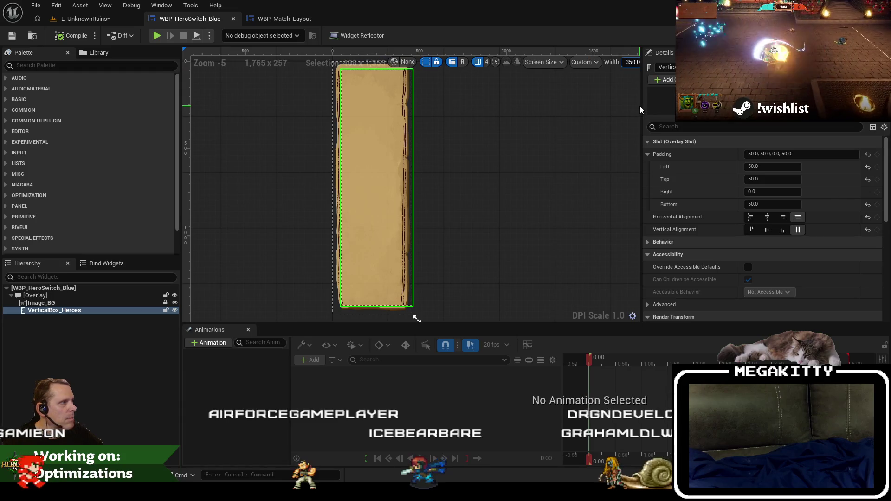
# Step: Set the design width to 350 and the hero list's left and right padding to 80, then save
pyautogui.write('350')
pyautogui.press('Tab')
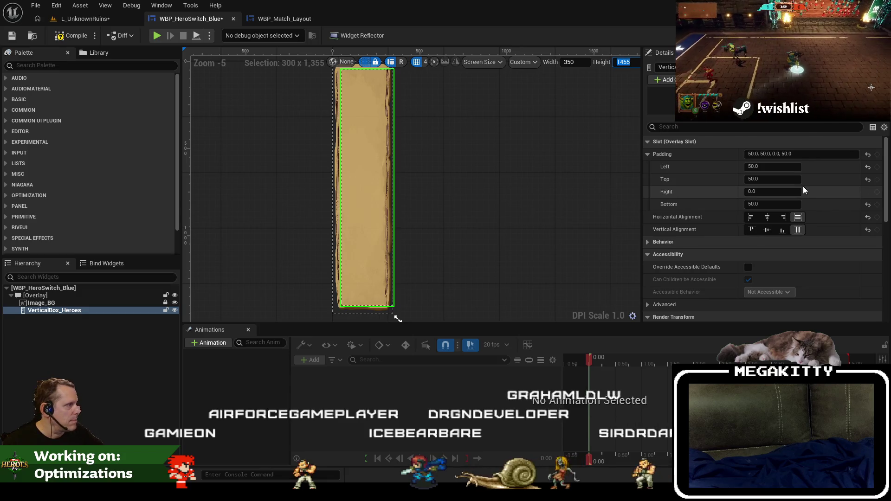
pyautogui.click(780, 191)
pyautogui.write('50')
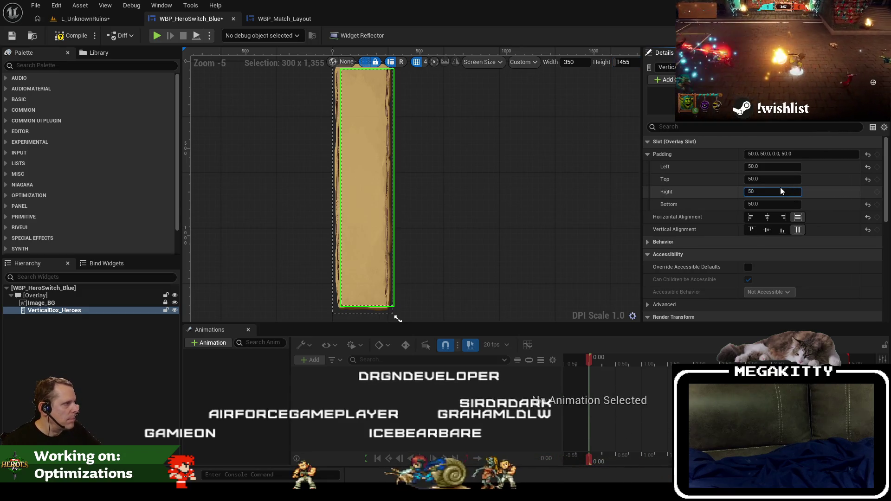
pyautogui.press('Return')
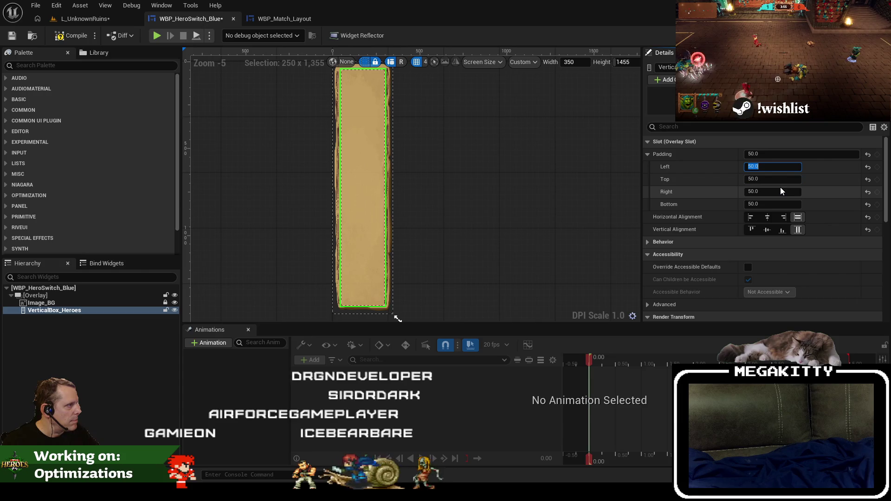
pyautogui.write('70')
pyautogui.hotkey('shift', 'Tab')
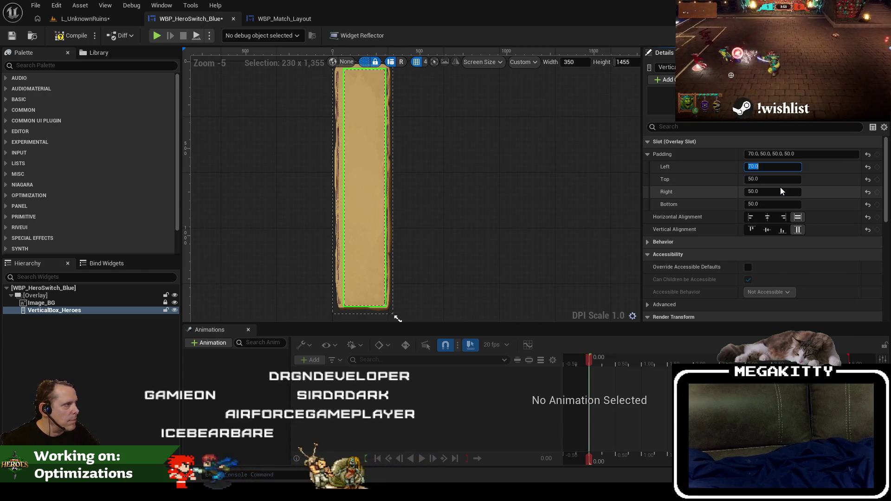
pyautogui.write('80')
pyautogui.press('Tab')
pyautogui.press('Tab')
pyautogui.write('80')
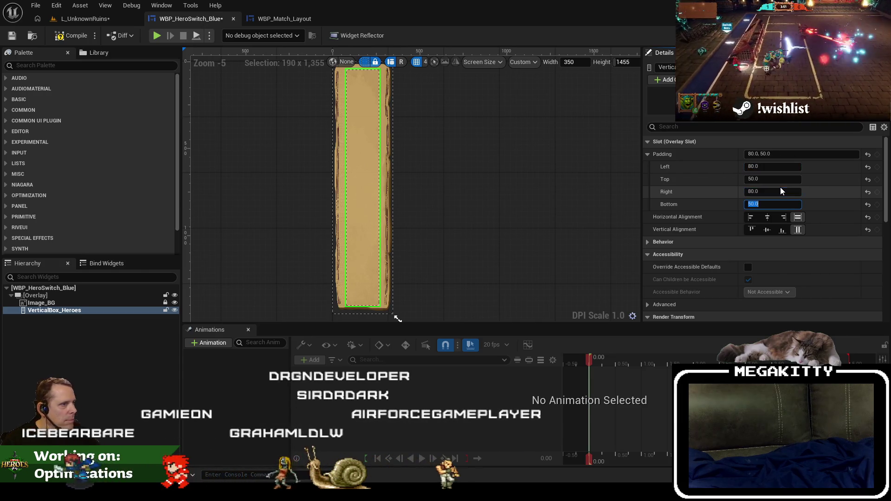
pyautogui.press('Tab')
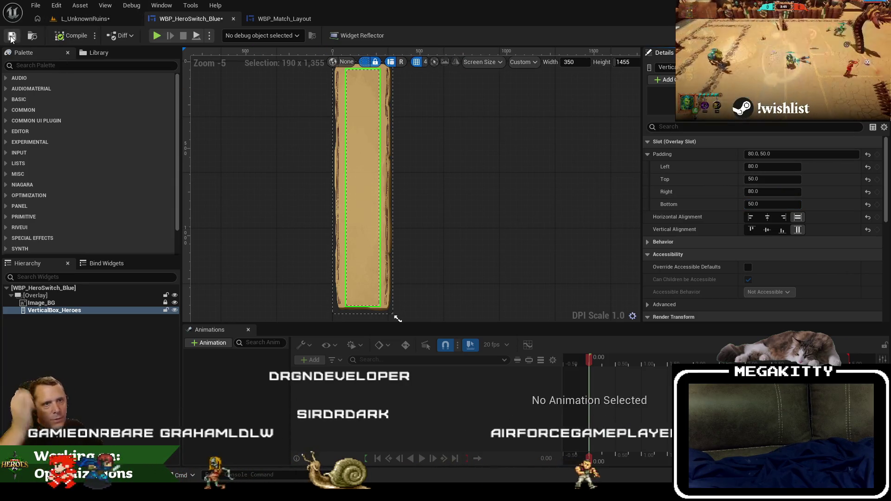
pyautogui.click(12, 37)
# Step: Play-test the level by walking the hero into the switch zone
pyautogui.click(87, 19)
pyautogui.hotkey('alt', 'p')
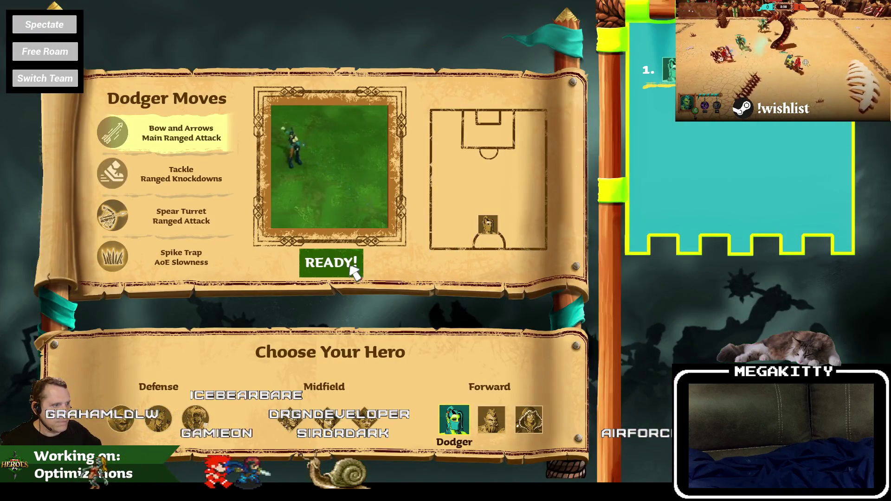
pyautogui.click(352, 269)
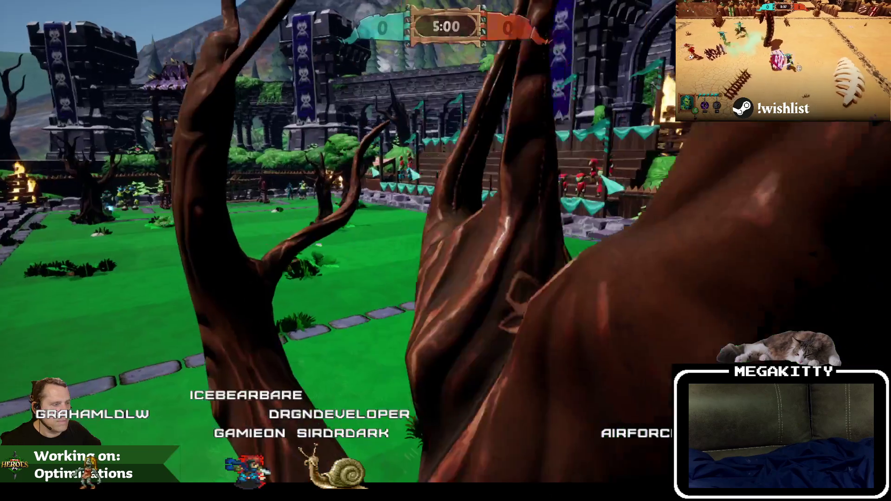
pyautogui.press('a')
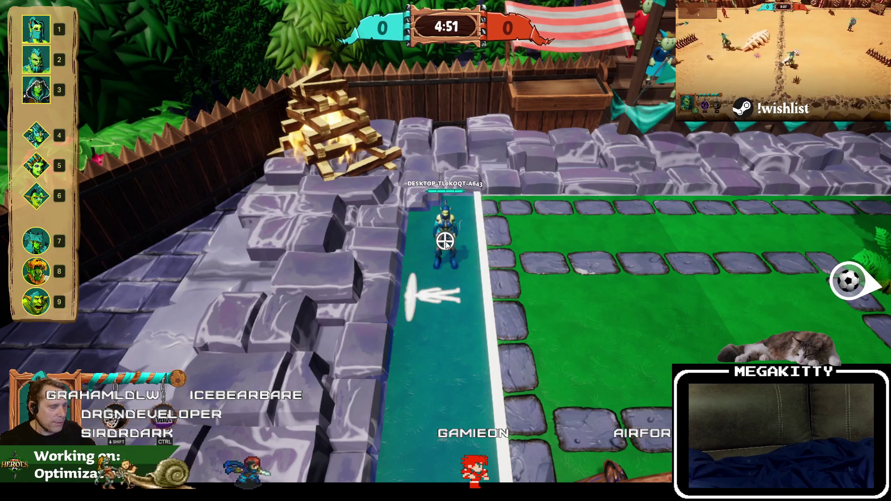
pyautogui.press('Escape')
# Step: Change the hero list's left and right padding to 70, compile, save, and bring up WBP_Match_Layout
pyautogui.click(203, 20)
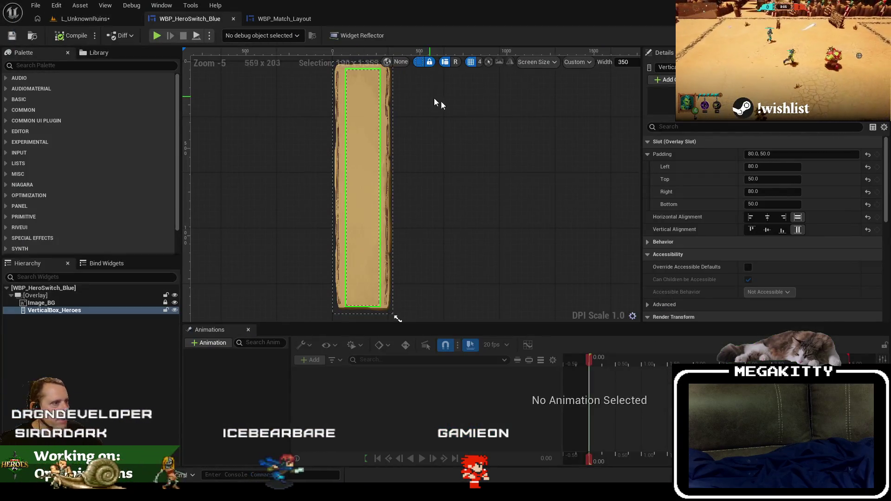
pyautogui.click(789, 168)
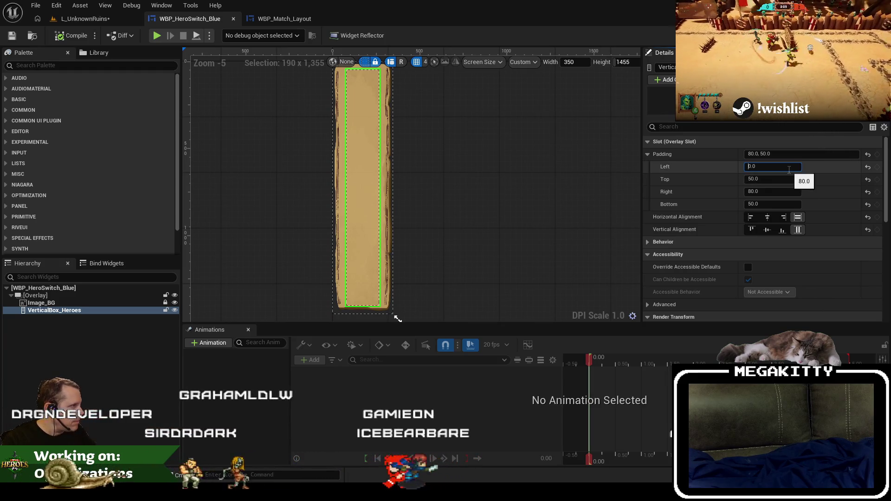
pyautogui.write('70')
pyautogui.press('Tab')
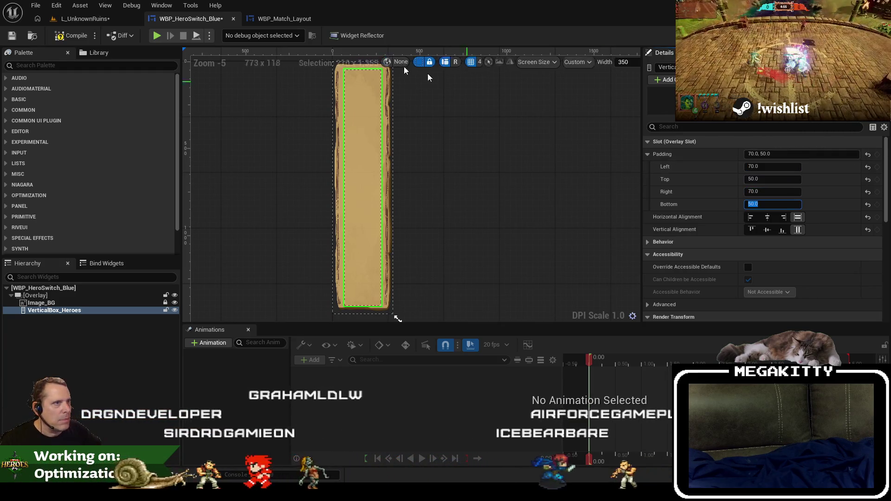
pyautogui.click(86, 36)
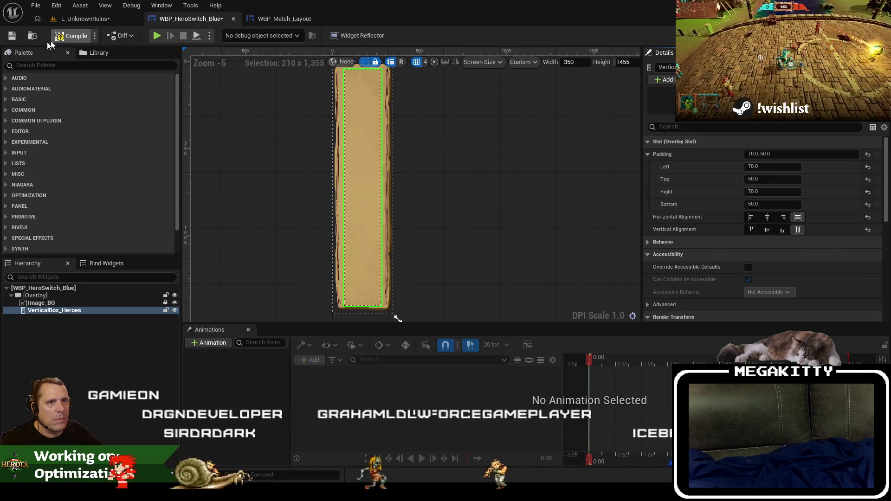
pyautogui.click(15, 38)
pyautogui.click(273, 21)
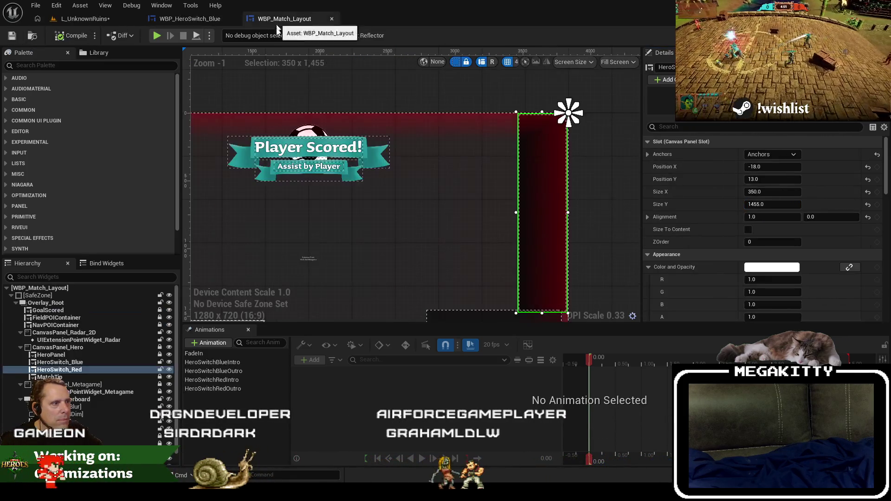
# Step: Nudge Image_Binding to the right in the WBP_HeroSwitch_Hero_Blue entry widget
pyautogui.click(184, 19)
pyautogui.click(32, 36)
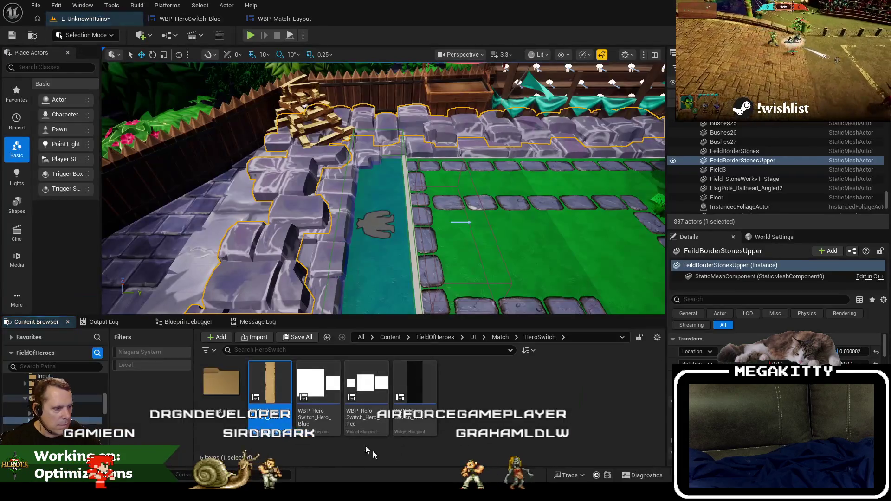
pyautogui.doubleClick(330, 405)
pyautogui.click(500, 215)
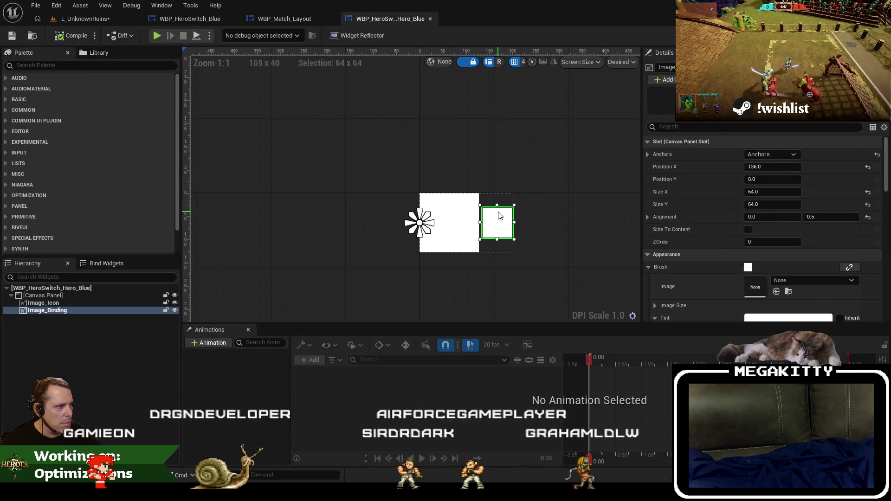
pyautogui.press('Right')
pyautogui.press('Right')
pyautogui.press('Right')
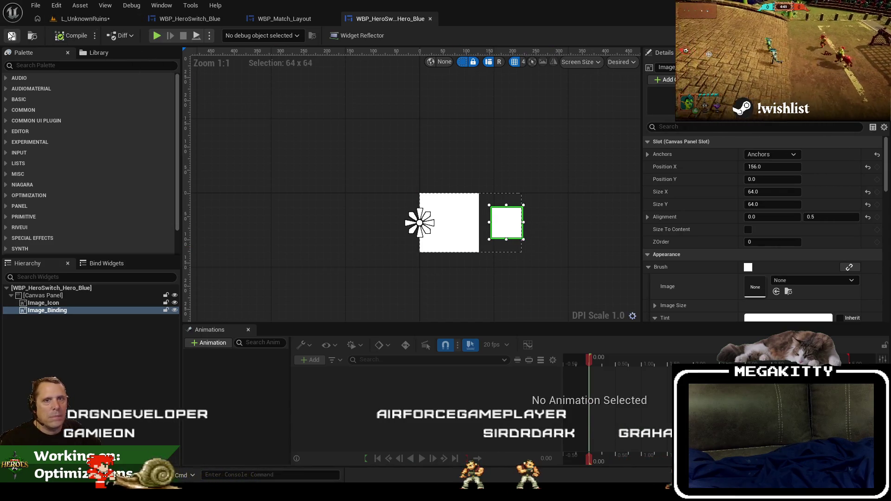
# Step: Play-test the level to check the moved binding image
pyautogui.click(88, 20)
pyautogui.click(348, 136)
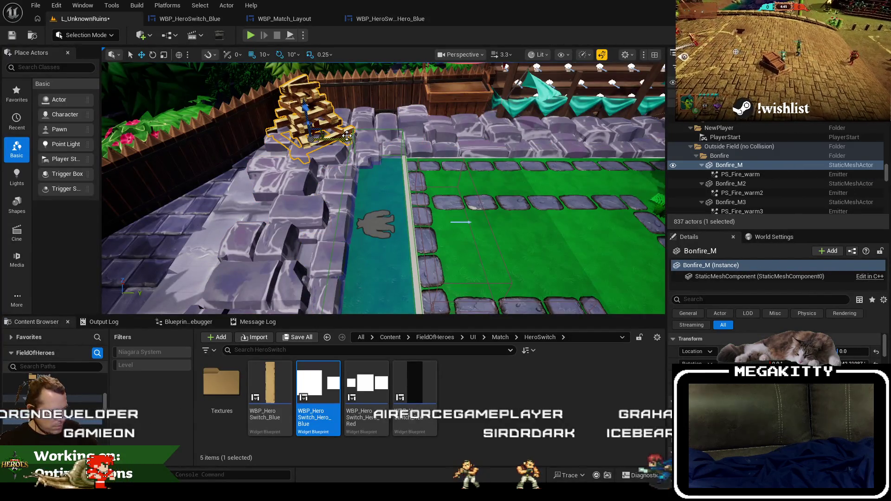
pyautogui.hotkey('alt', 'p')
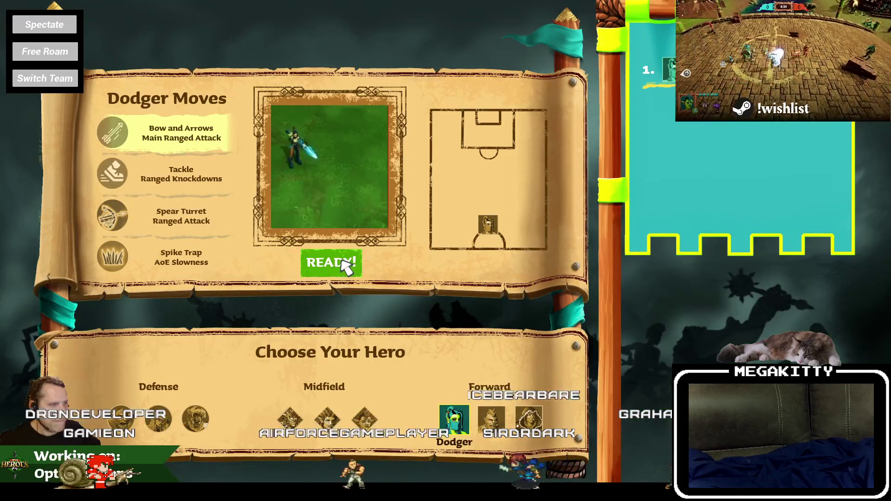
pyautogui.click(343, 263)
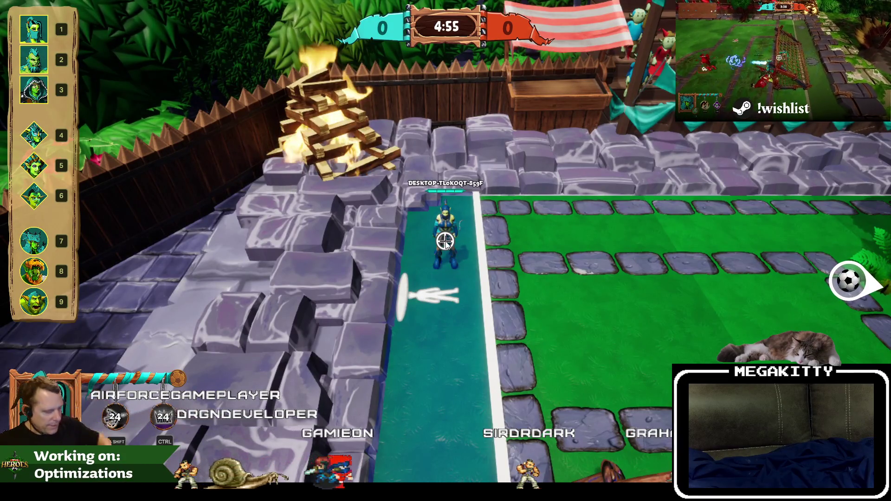
pyautogui.press('Escape')
# Step: Revisit the HeroSwitch_Blue panel, then play-test again with the level view full screen
pyautogui.click(234, 21)
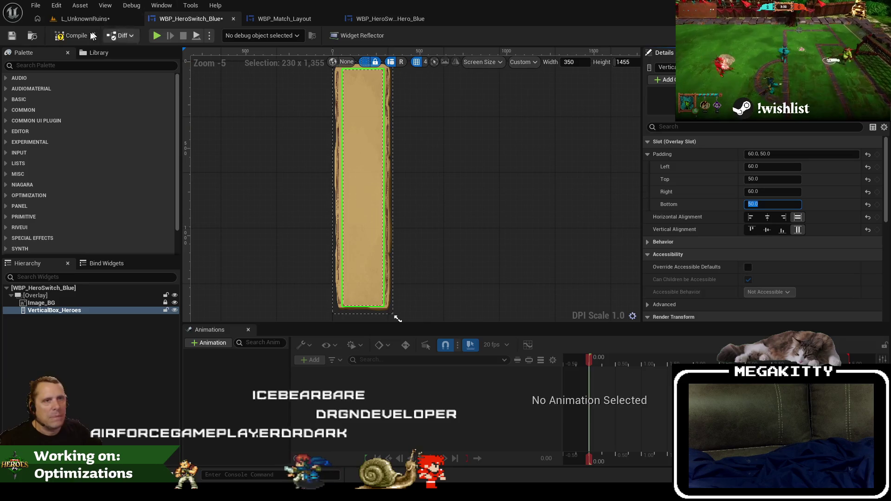
pyautogui.click(75, 23)
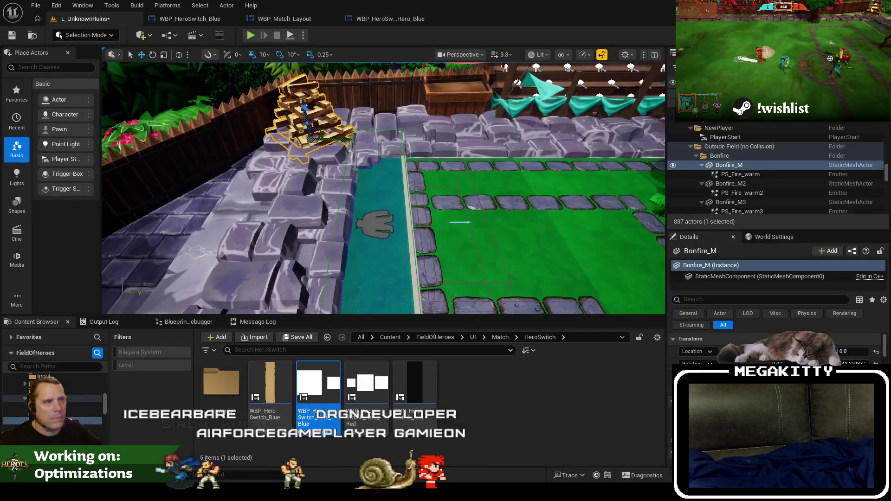
pyautogui.press('F11')
pyautogui.hotkey('alt', 'p')
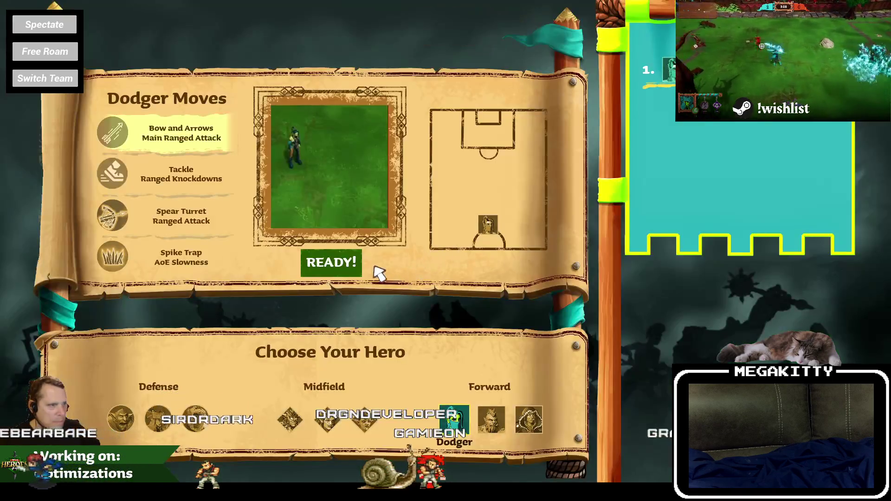
pyautogui.click(371, 279)
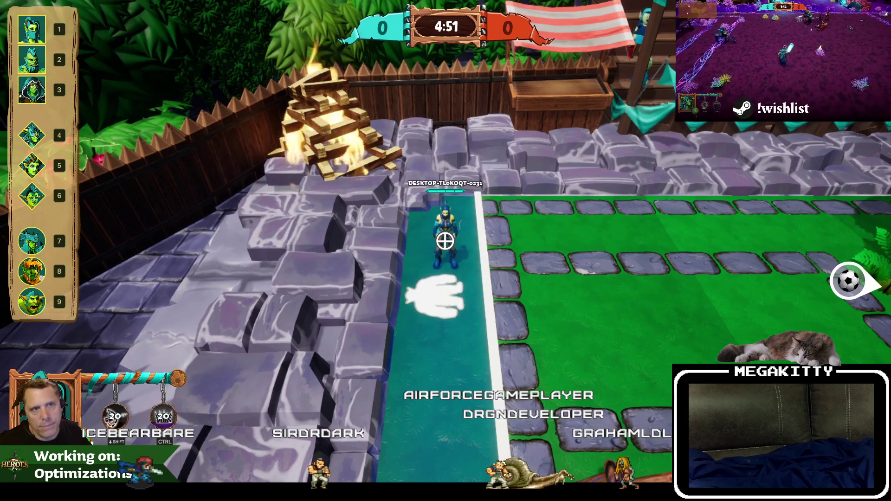
pyautogui.press('Escape')
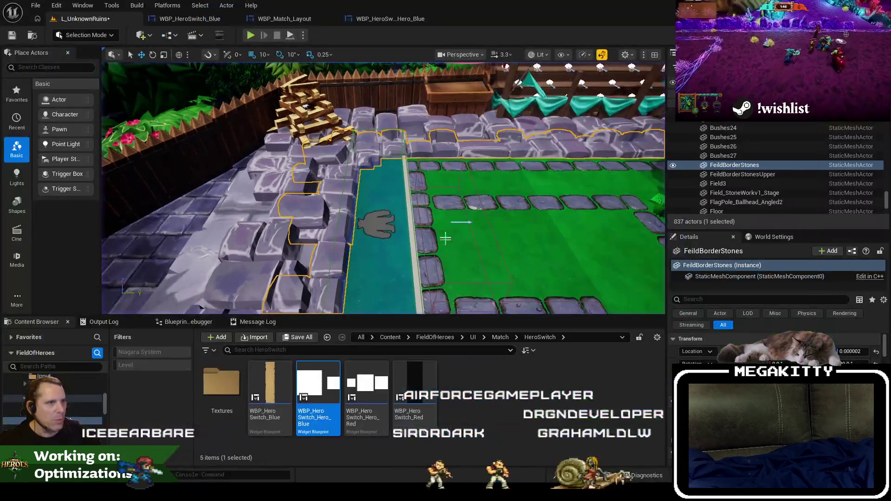
# Step: Set VerticalBox_Heroes' left and right padding to 70 in WBP_HeroSwitch_Blue
pyautogui.click(218, 19)
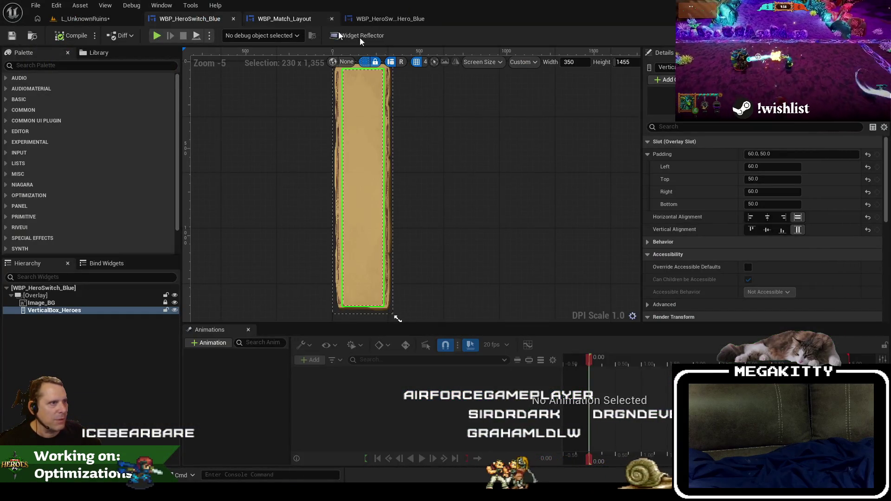
pyautogui.click(777, 165)
pyautogui.write('65')
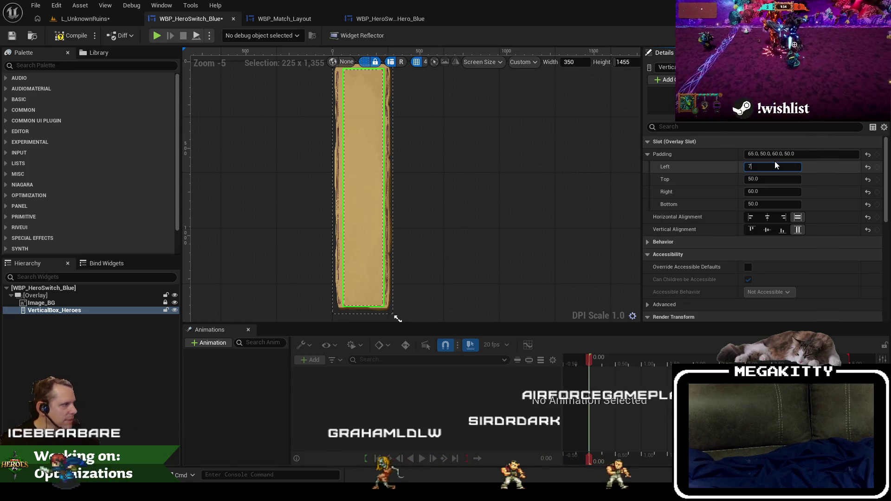
pyautogui.write('0')
pyautogui.press('Tab')
pyautogui.press('Tab')
pyautogui.write('70')
pyautogui.press('Tab')
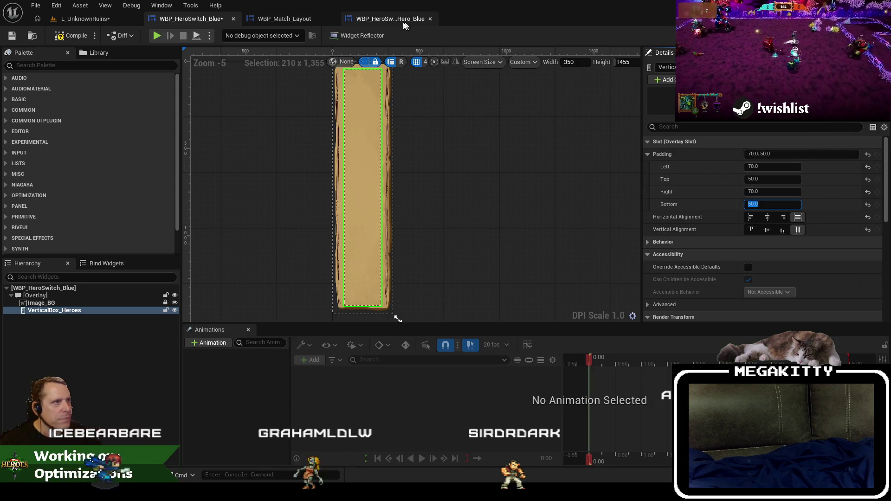
# Step: Compile WBP_HeroSwitch_Hero_Blue and start a full-screen test match past READY
pyautogui.click(359, 19)
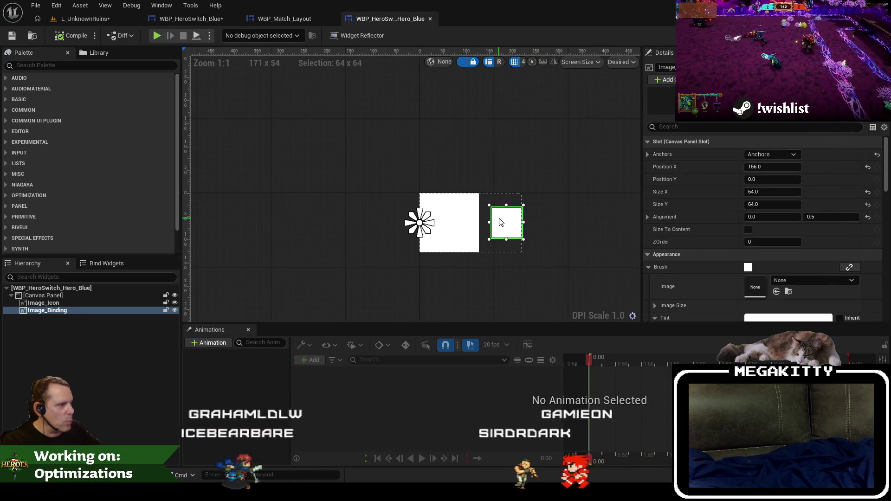
pyautogui.click(80, 37)
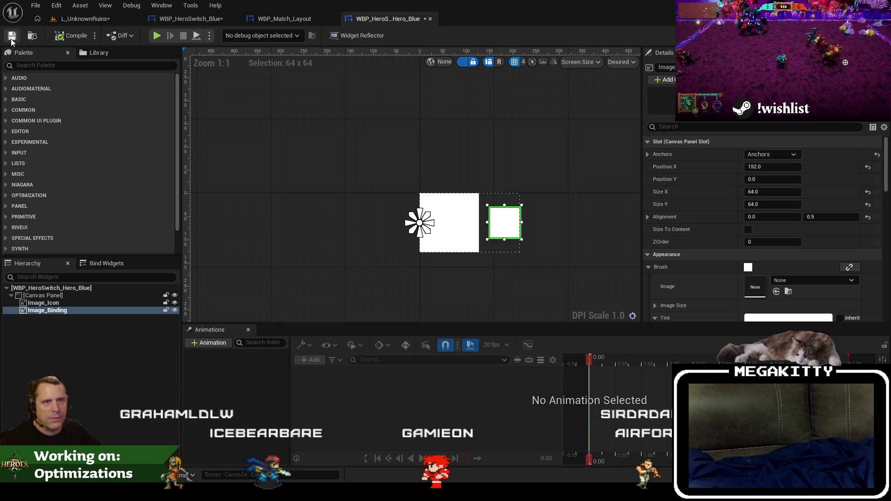
pyautogui.click(86, 20)
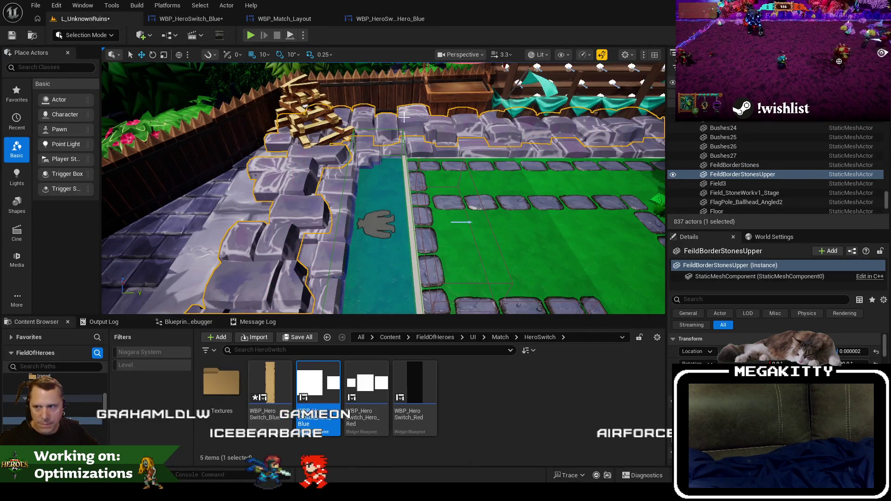
pyautogui.press('F11')
pyautogui.hotkey('alt', 'p')
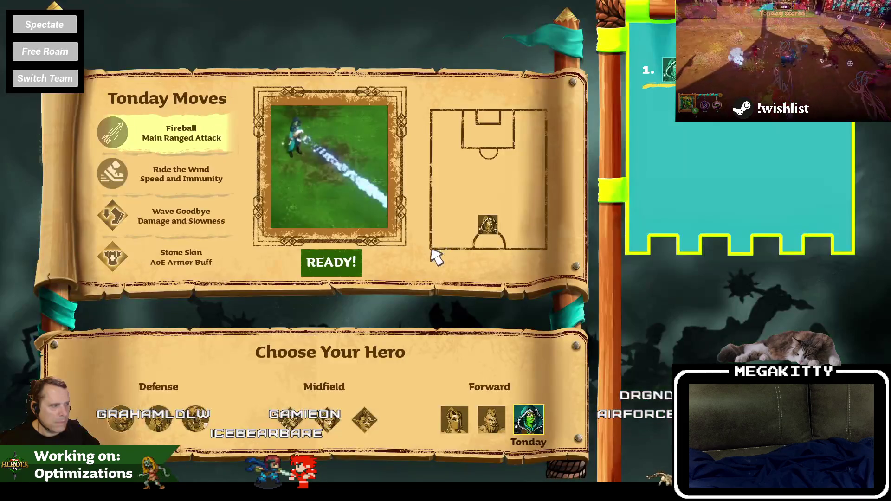
pyautogui.click(351, 265)
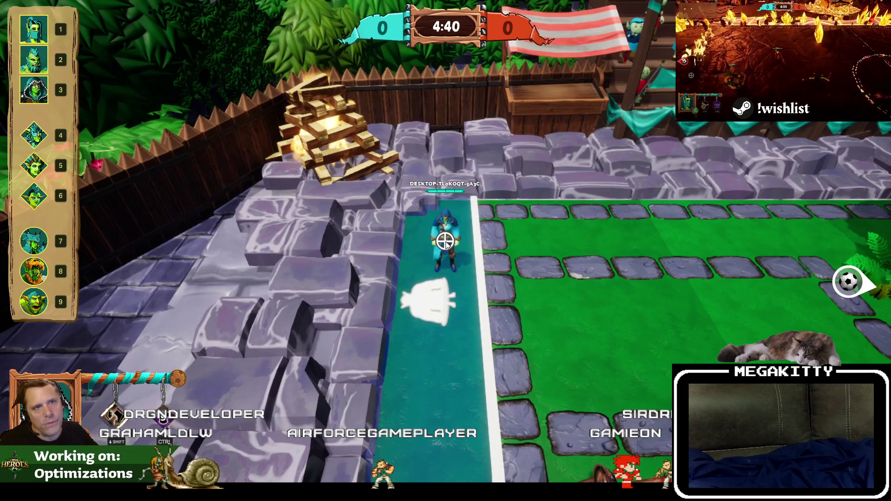
# Step: Stop the playtest and set the Blue hero list's left and right padding to 65
pyautogui.press('Escape')
pyautogui.click(186, 19)
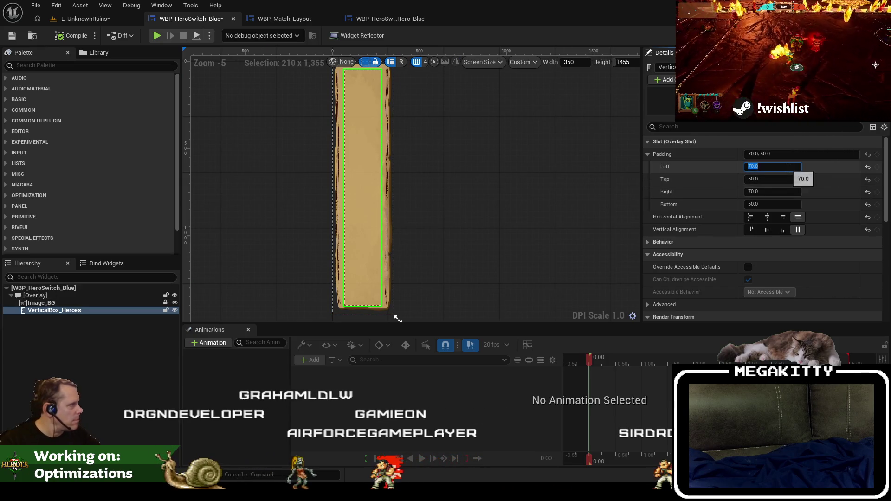
pyautogui.hotkey('ctrl', 'a')
pyautogui.write('65')
pyautogui.press('Tab')
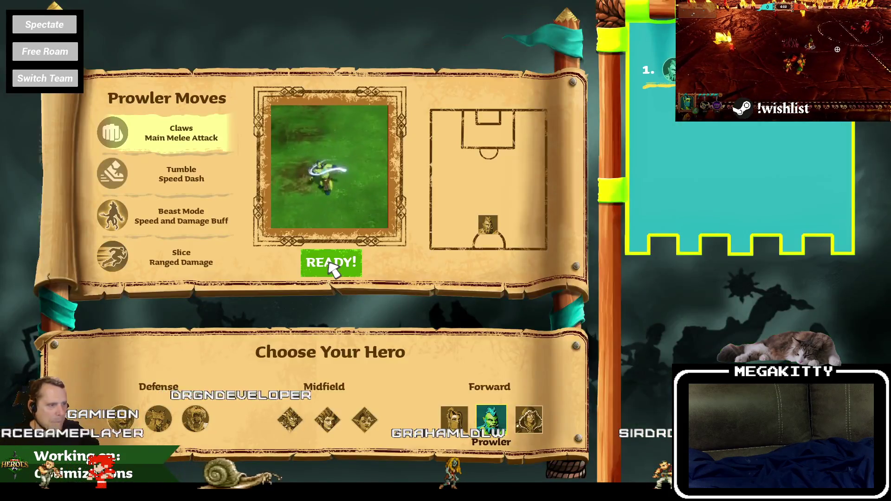
# Step: Test switching heroes with keys 9 and 1 in play, then browse to the HeroSwitch assets
pyautogui.click(329, 263)
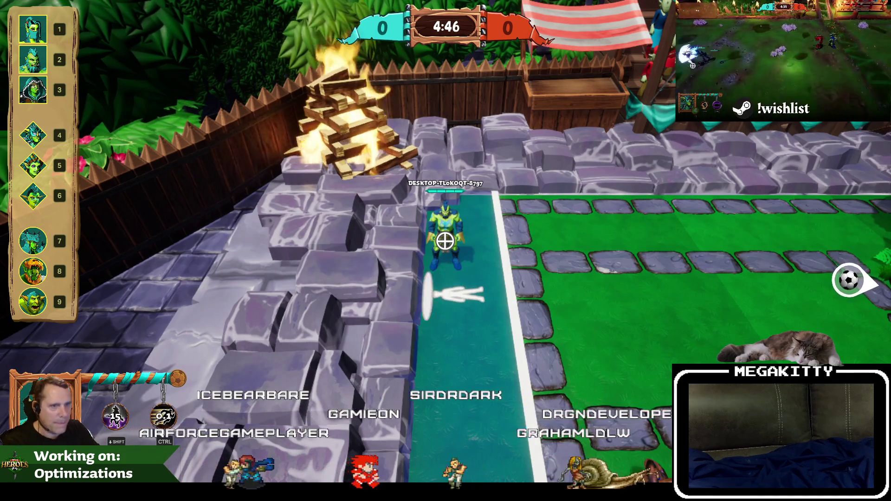
pyautogui.press('9')
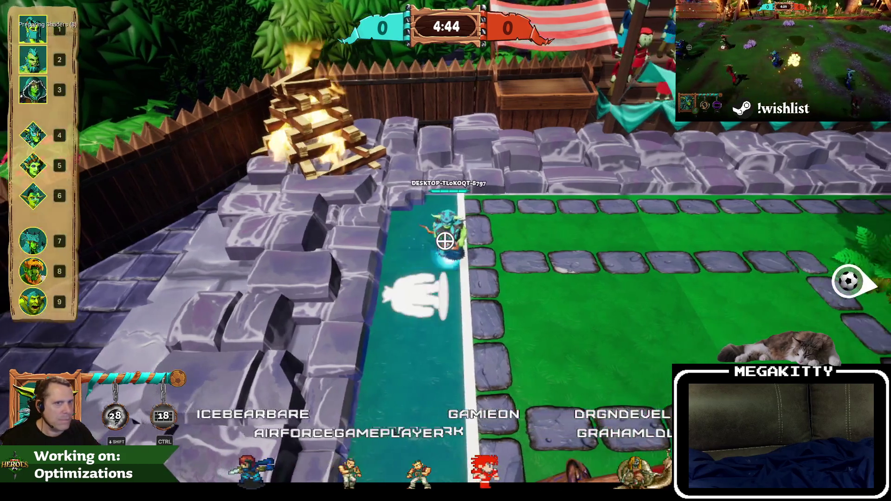
pyautogui.press('1')
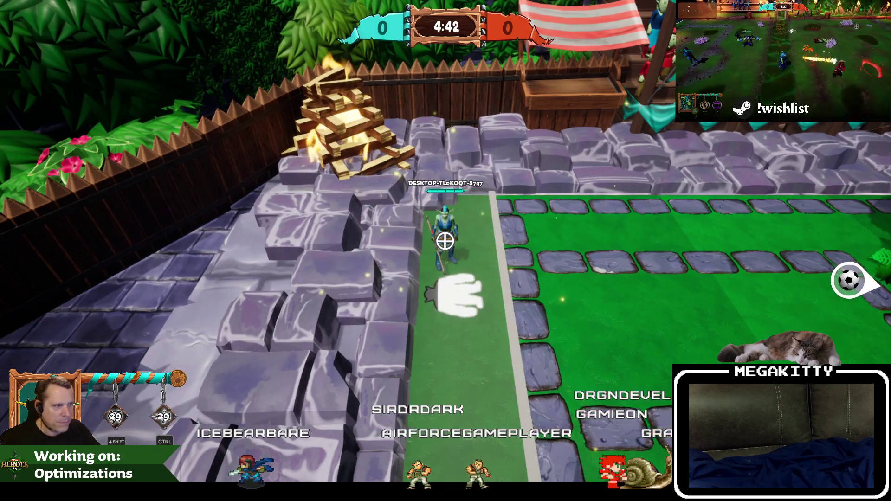
pyautogui.press('Escape')
pyautogui.click(202, 17)
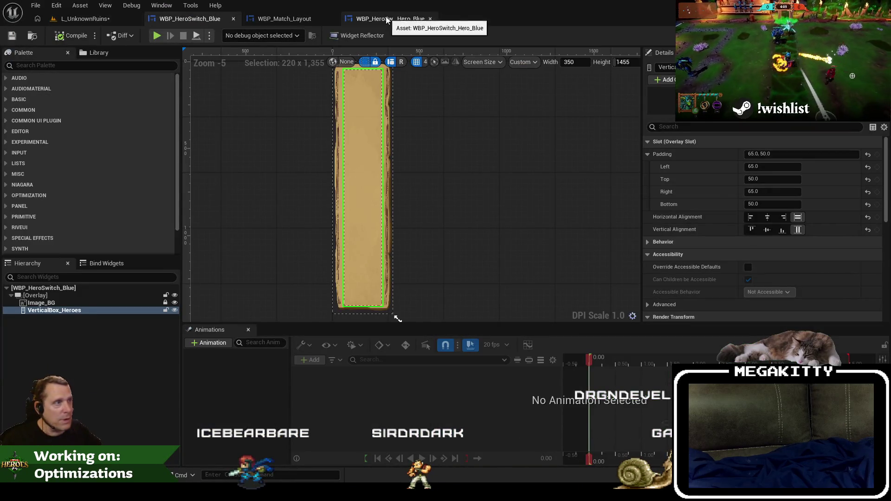
pyautogui.click(35, 37)
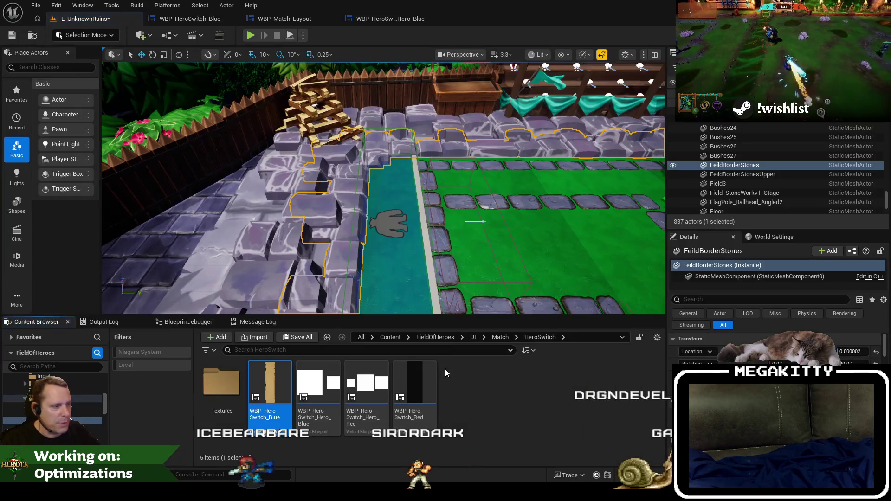
# Step: Copy the Blue panel's parchment Image_BG into WBP_HeroSwitch_Red, layering the hero list after it
pyautogui.doubleClick(419, 383)
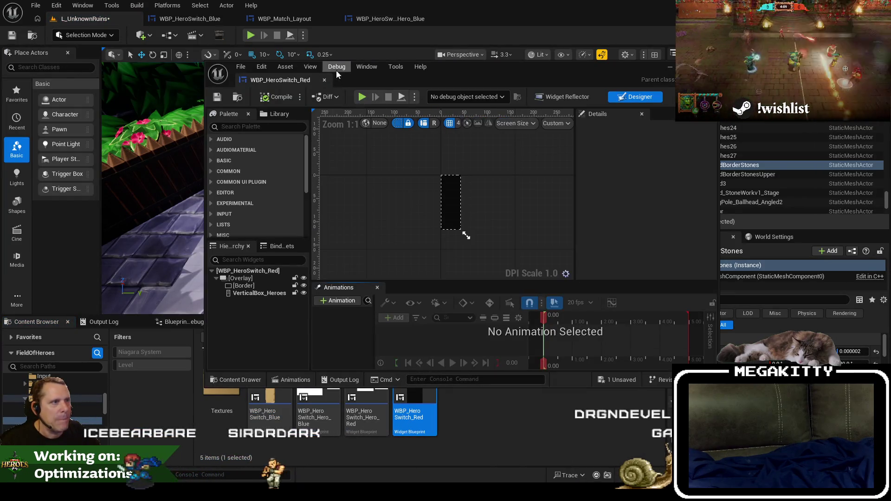
pyautogui.moveTo(336, 70)
pyautogui.mouseDown()
pyautogui.moveTo(291, 50)
pyautogui.moveTo(272, 21)
pyautogui.mouseUp()
pyautogui.click(214, 20)
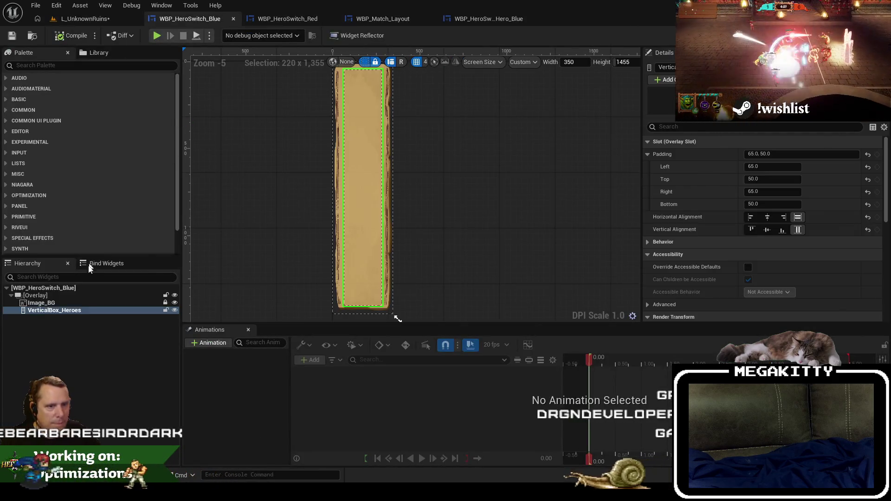
pyautogui.click(85, 305)
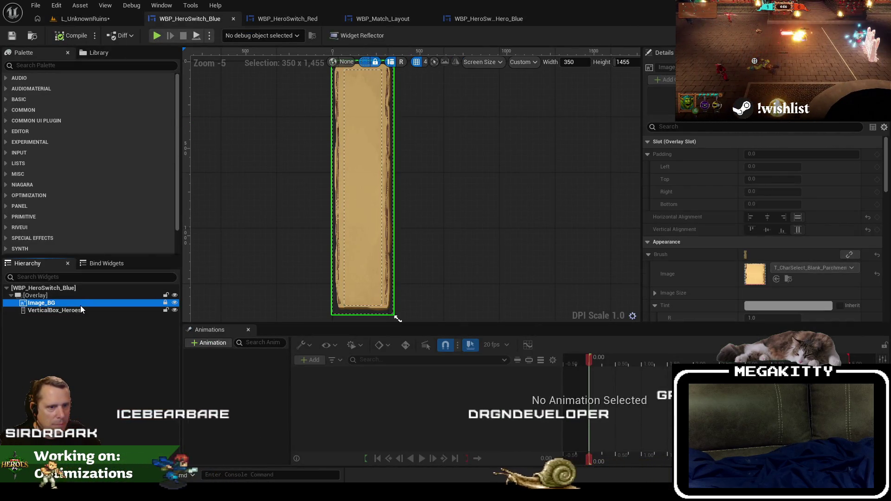
pyautogui.click(271, 19)
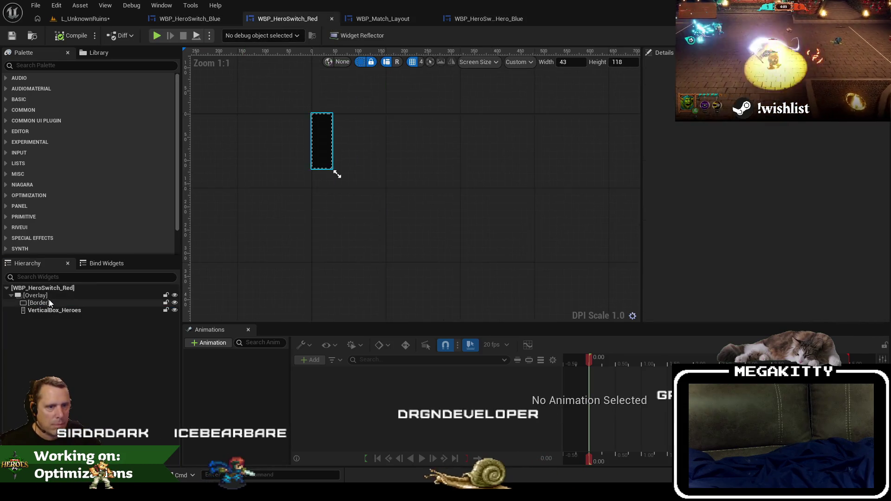
pyautogui.hotkey('ctrl', 'v')
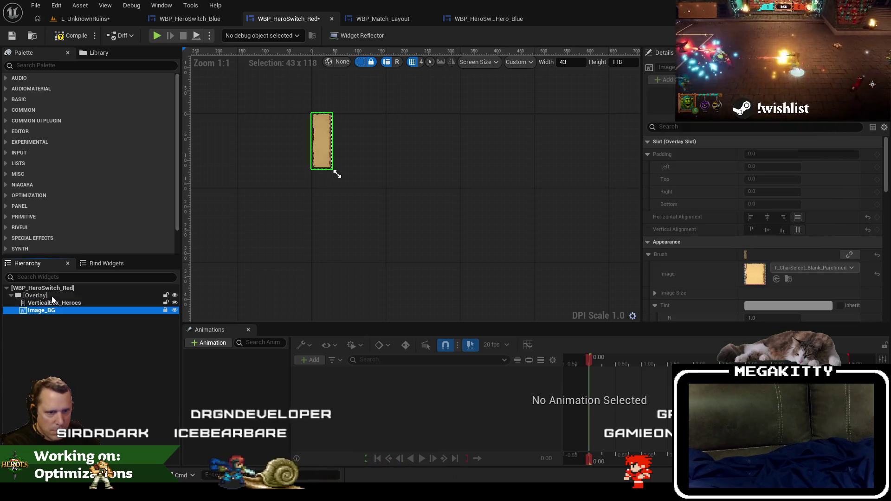
pyautogui.click(39, 303)
pyautogui.click(41, 310)
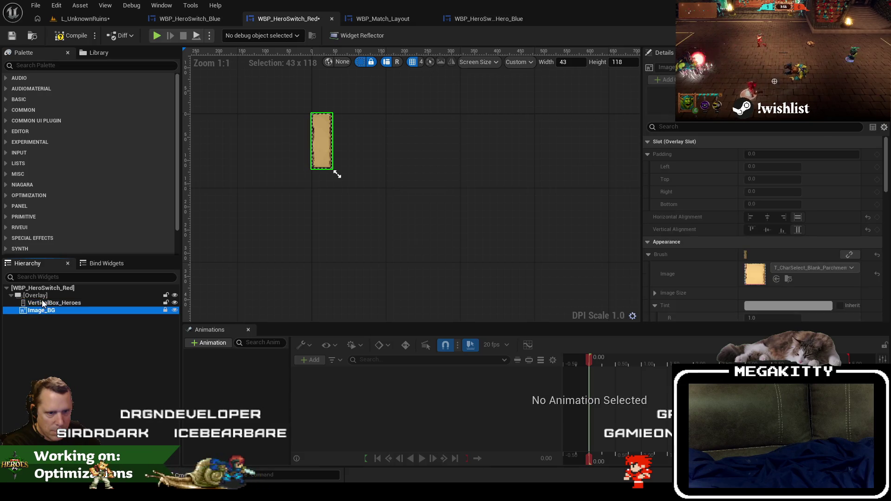
pyautogui.moveTo(40, 302); pyautogui.dragTo(36, 313)
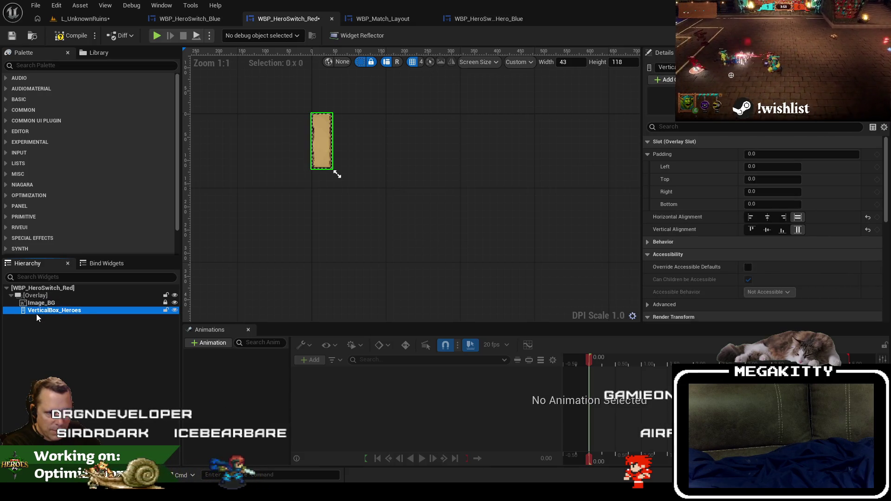
pyautogui.click(40, 304)
pyautogui.scroll(3, 313, 130)
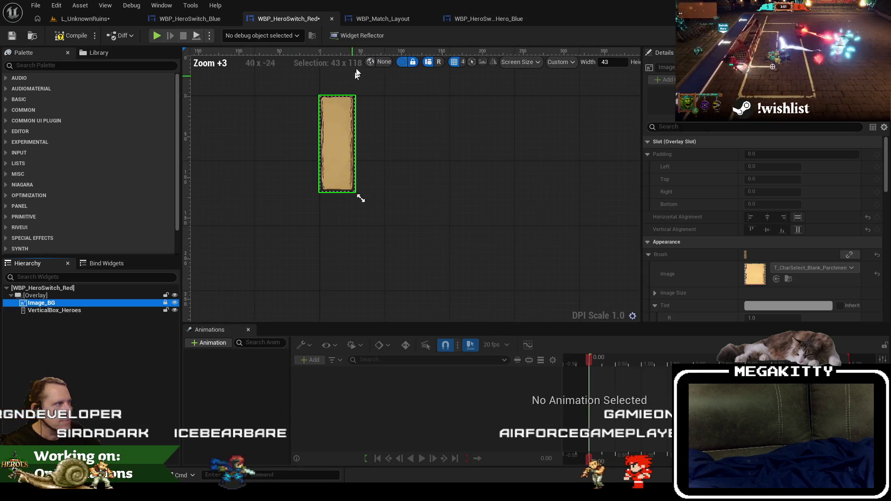
# Step: Size the Red panel to width 350 and height 1455
pyautogui.click(189, 19)
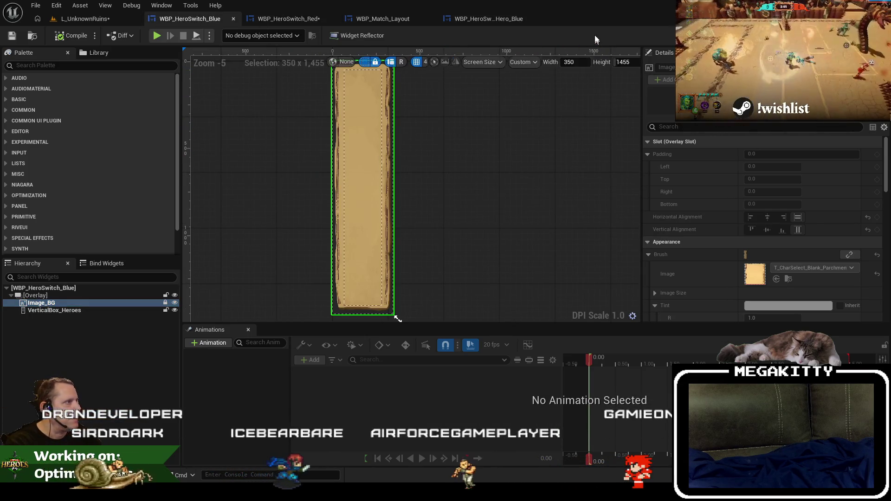
pyautogui.moveTo(643, 85); pyautogui.dragTo(658, 85)
pyautogui.click(305, 18)
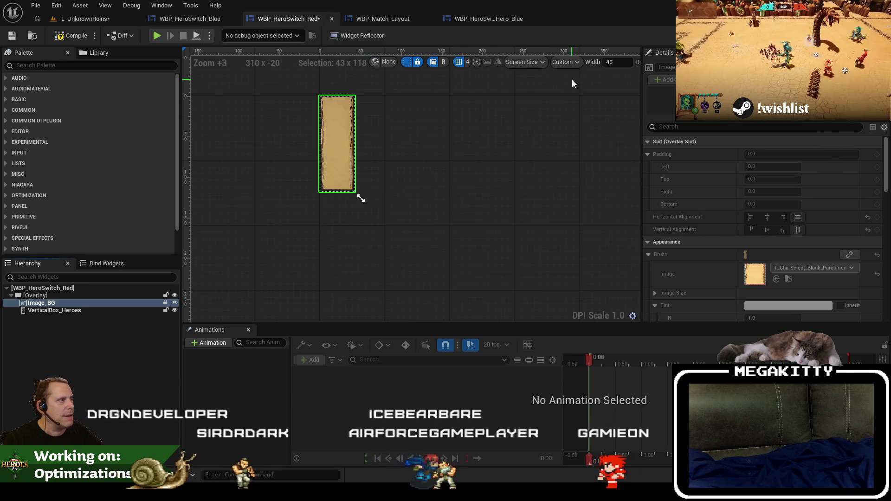
pyautogui.write('350')
pyautogui.press('Tab')
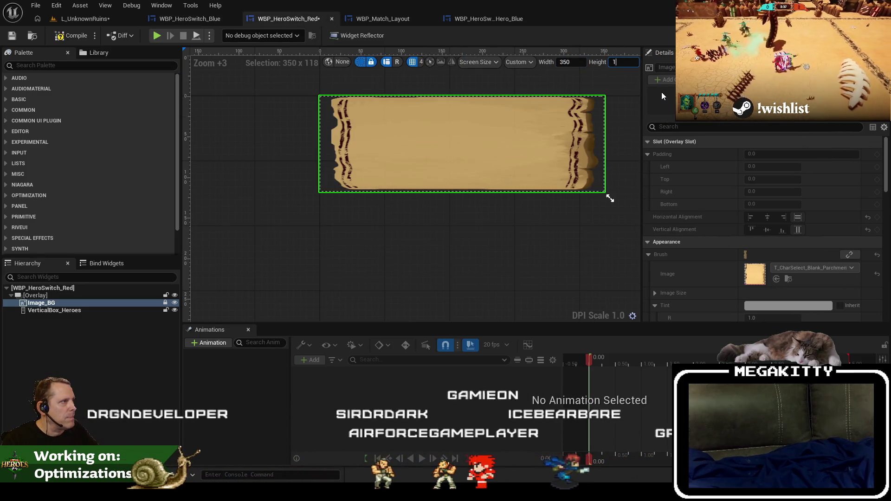
pyautogui.write('1455')
pyautogui.press('Return')
pyautogui.scroll(-2, 443, 170)
pyautogui.scroll(-5, 443, 170)
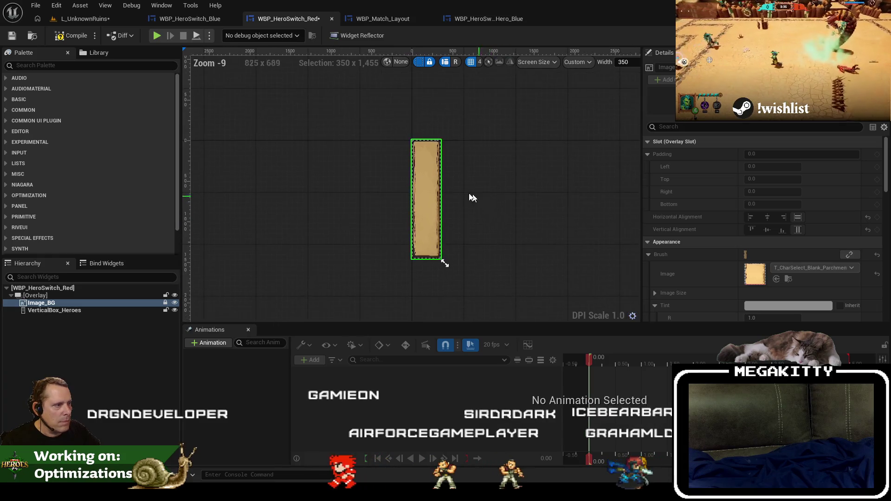
pyautogui.scroll(1, 414, 195)
pyautogui.click(176, 18)
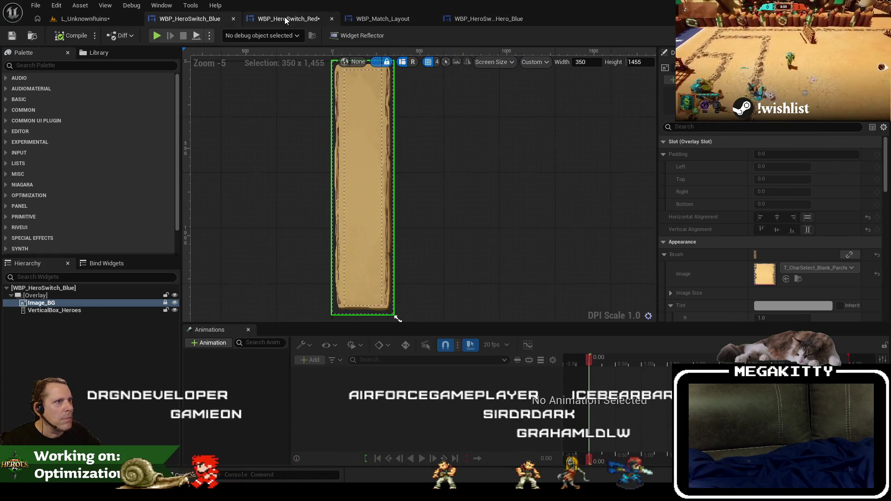
pyautogui.click(285, 18)
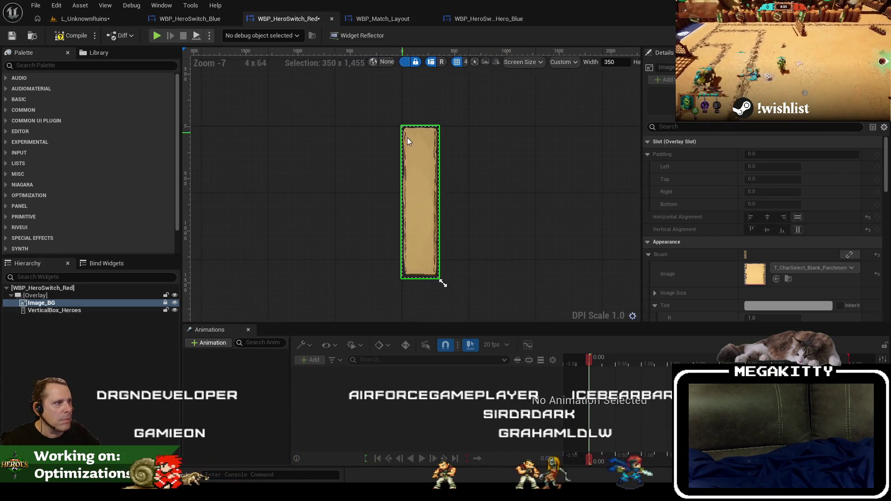
# Step: Give the Red hero list padding 65, 50 matching Blue, and save the panel
pyautogui.click(197, 21)
pyautogui.click(88, 311)
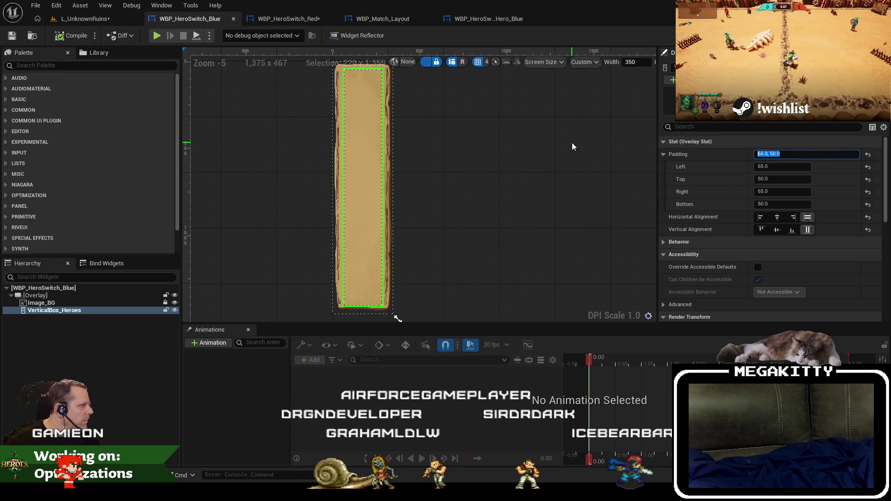
pyautogui.click(281, 19)
pyautogui.click(81, 308)
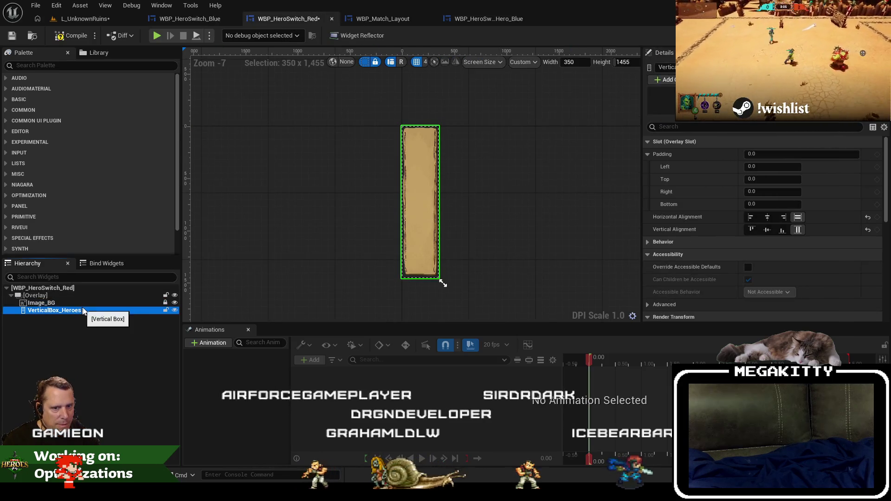
pyautogui.click(757, 153)
pyautogui.write('65,50')
pyautogui.press('Return')
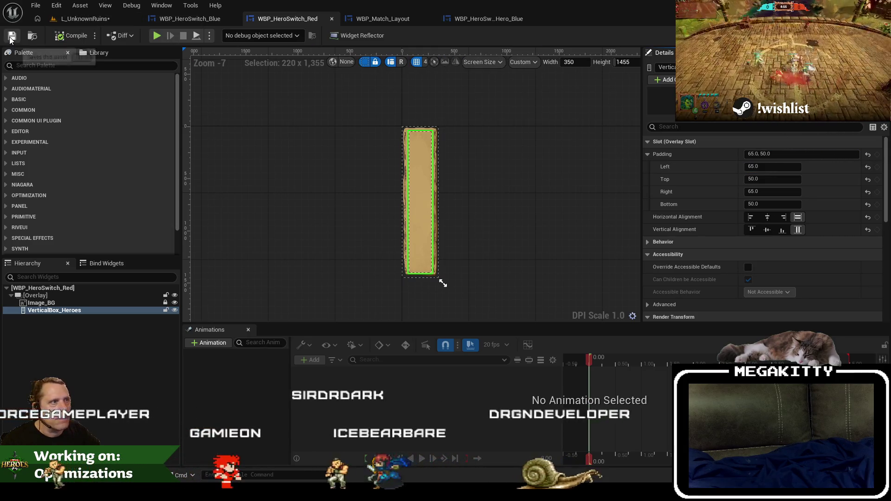
pyautogui.hotkey('ctrl', 's')
pyautogui.click(464, 19)
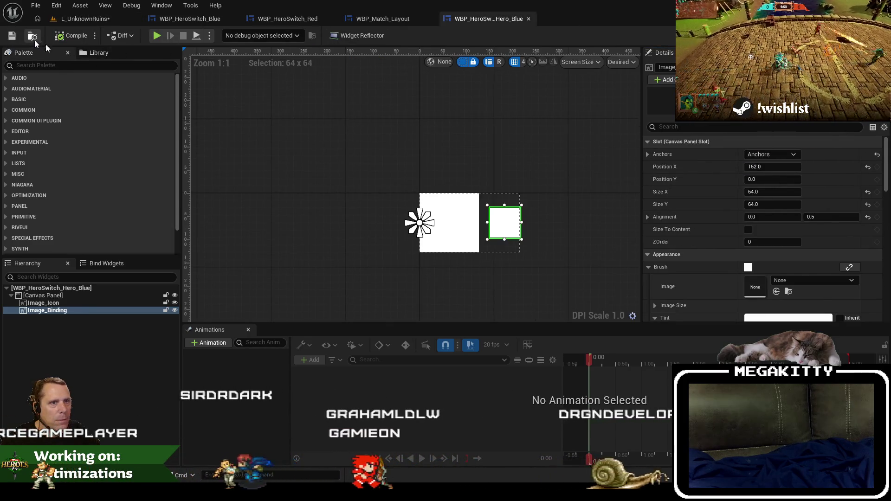
# Step: Delete the weapon Set Brush nodes and wire Is Valid to the icon brush node
pyautogui.click(34, 37)
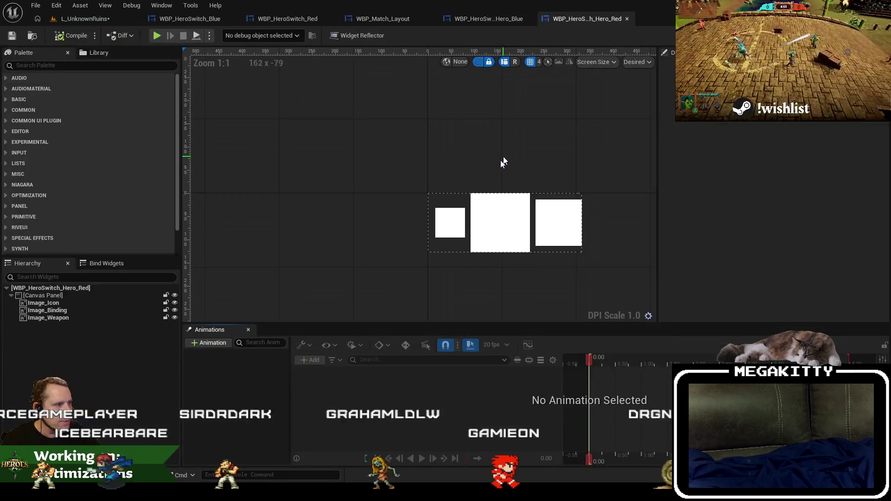
pyautogui.moveTo(470, 84); pyautogui.dragTo(343, 113)
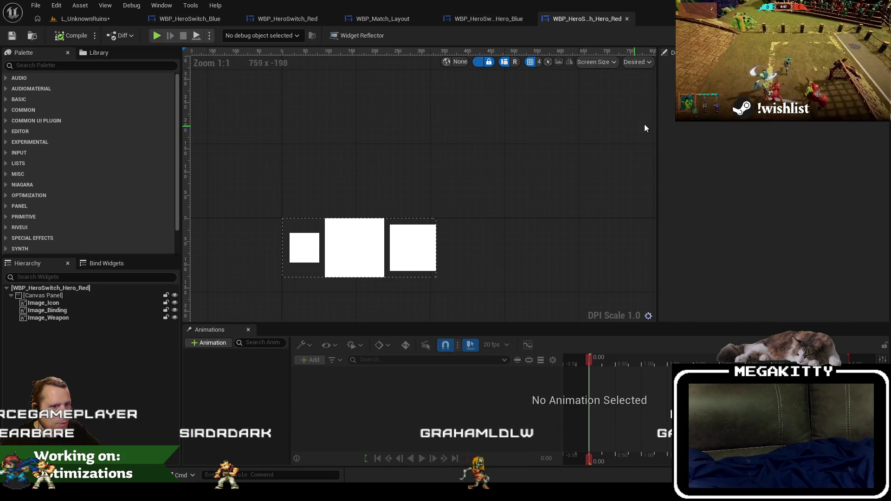
pyautogui.click(868, 35)
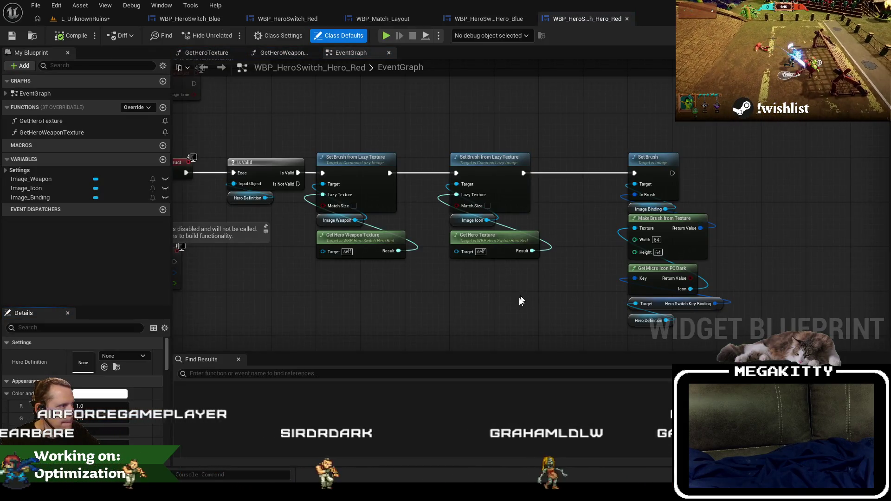
pyautogui.moveTo(449, 291); pyautogui.dragTo(406, 174)
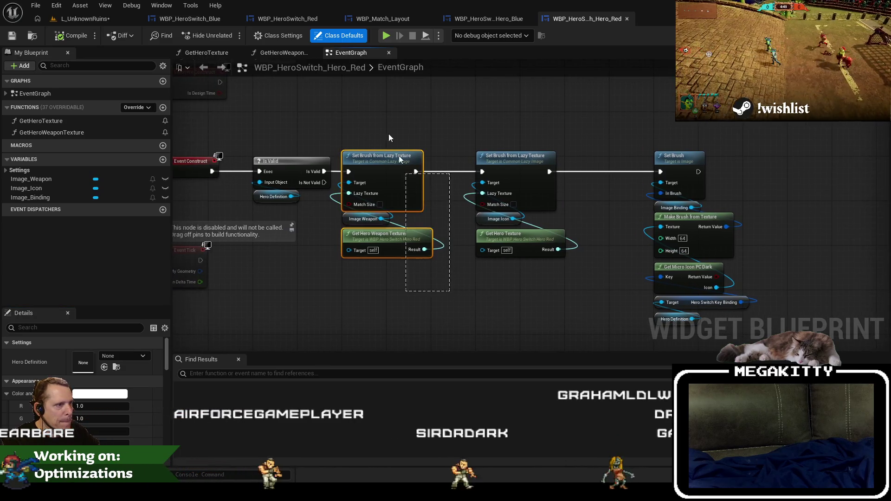
pyautogui.press('Delete')
pyautogui.moveTo(479, 172); pyautogui.dragTo(481, 172)
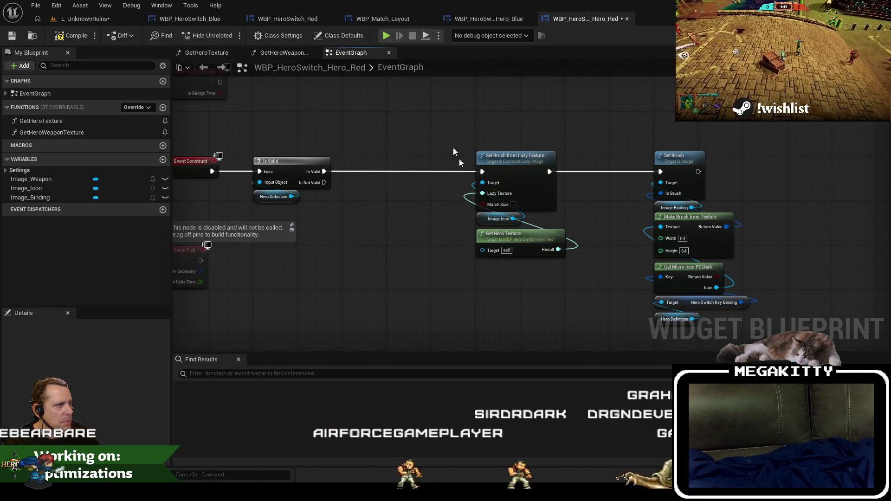
pyautogui.moveTo(437, 119); pyautogui.dragTo(620, 235)
pyautogui.moveTo(516, 149); pyautogui.dragTo(384, 149)
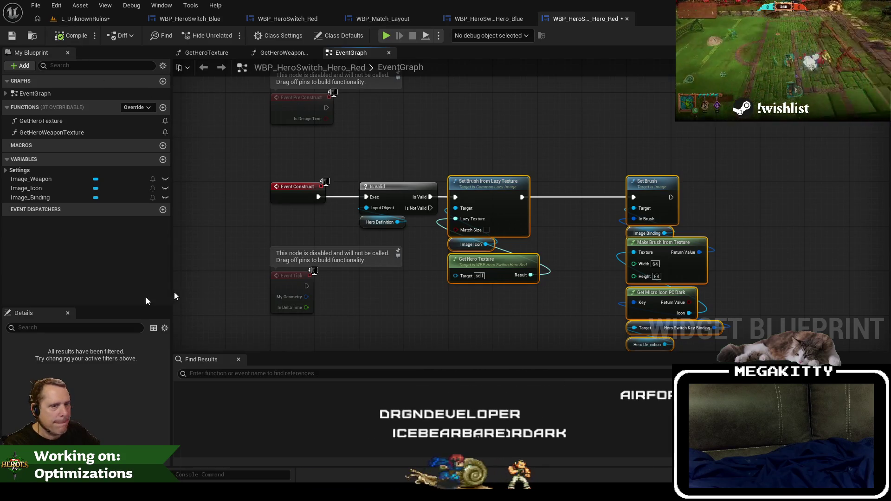
# Step: Delete Image_Weapon from the Red widget's designer
pyautogui.hotkey('shift', 'F4')
pyautogui.click(77, 318)
pyautogui.press('Delete')
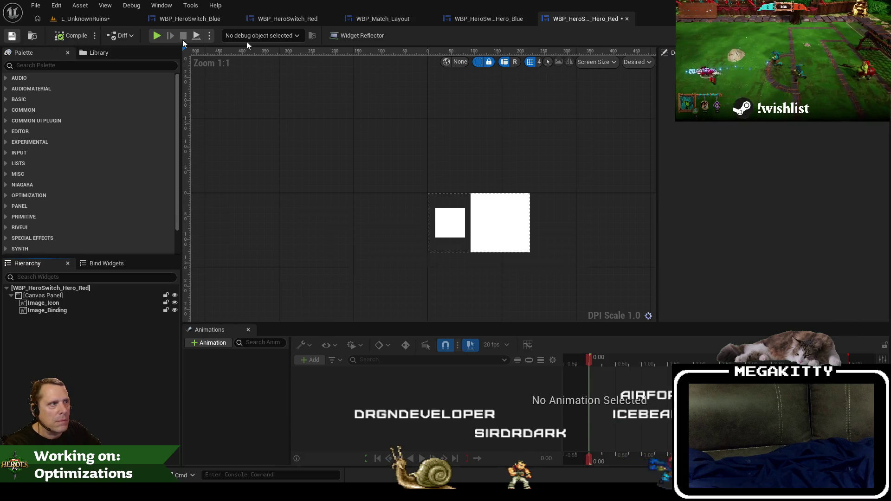
# Step: Compare the Red icon and binding images' placement with the Blue widget's layout
pyautogui.click(475, 18)
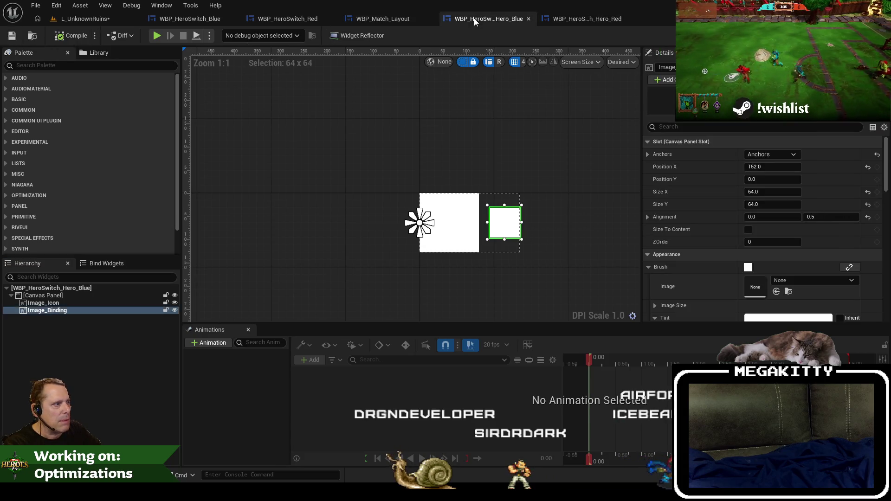
pyautogui.click(557, 19)
pyautogui.click(500, 217)
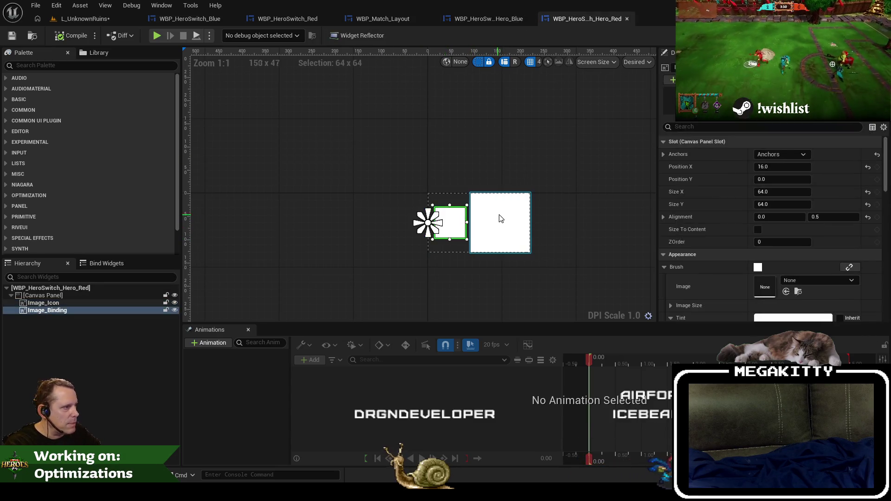
pyautogui.click(459, 220)
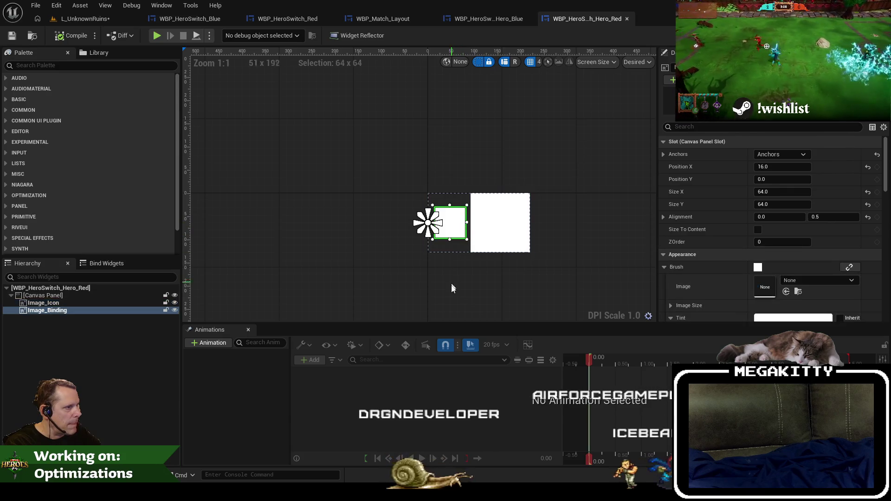
pyautogui.click(488, 18)
pyautogui.click(587, 19)
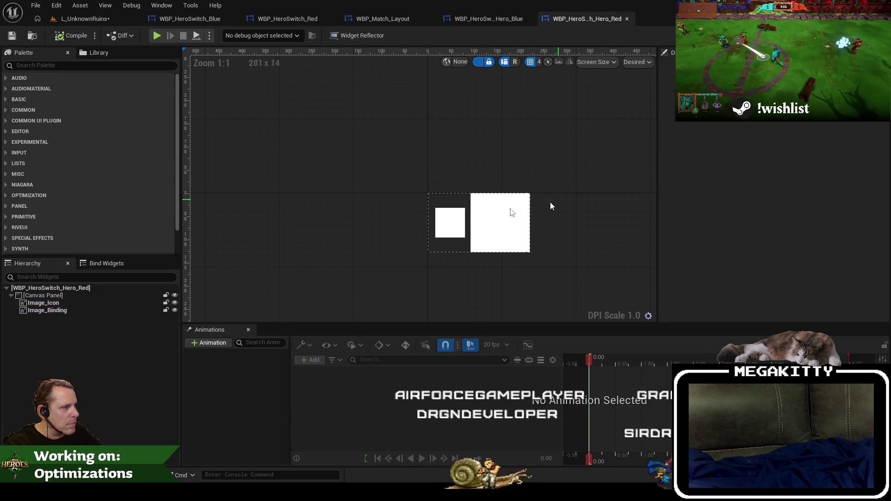
pyautogui.click(510, 220)
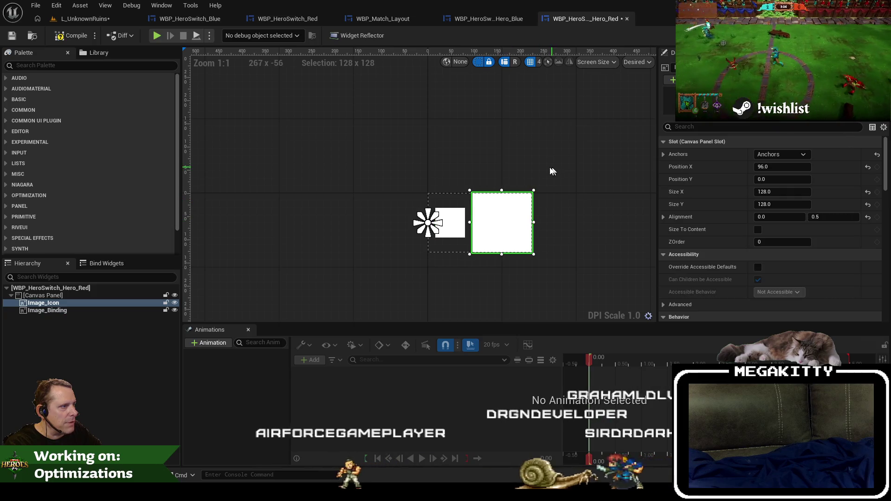
pyautogui.click(547, 142)
pyautogui.scroll(3, 464, 136)
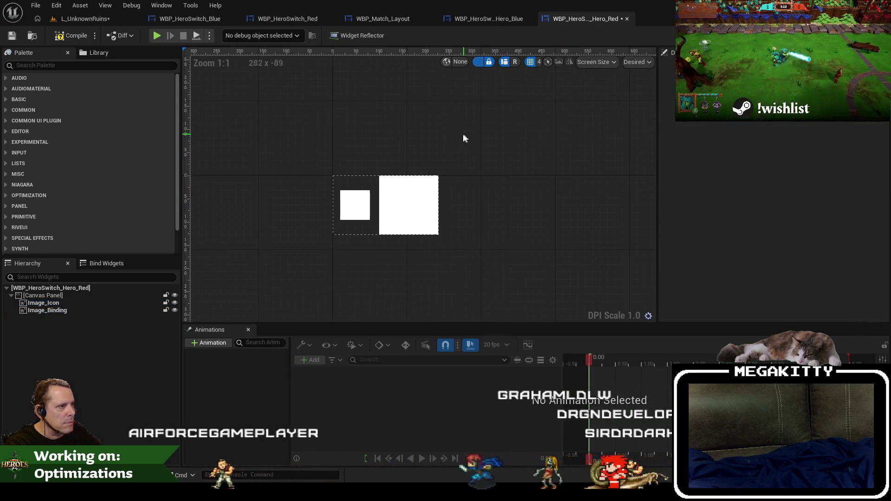
pyautogui.click(489, 18)
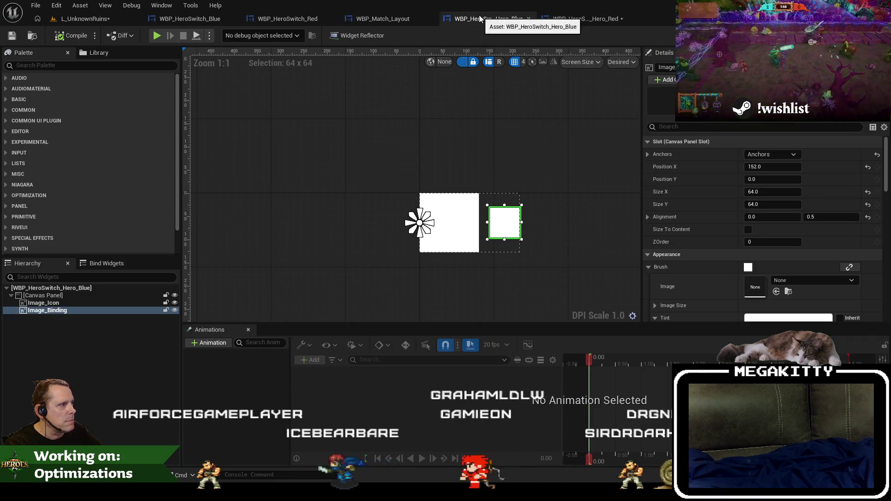
pyautogui.scroll(2, 436, 161)
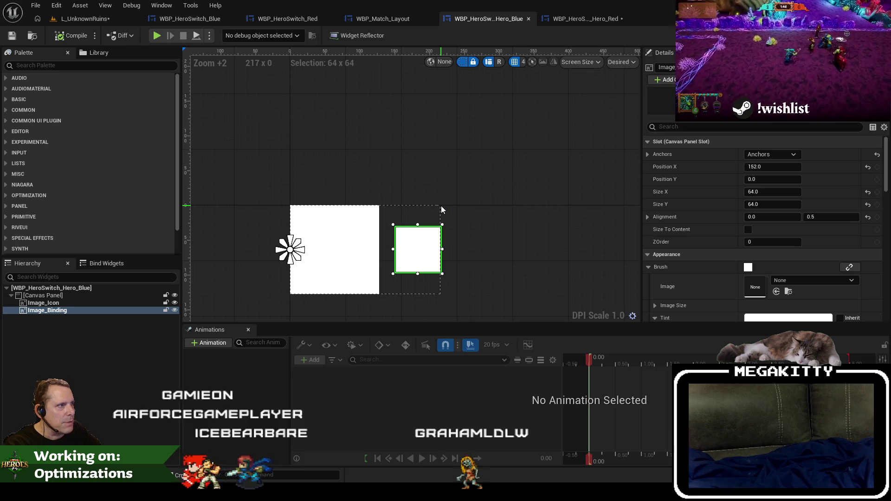
pyautogui.click(586, 19)
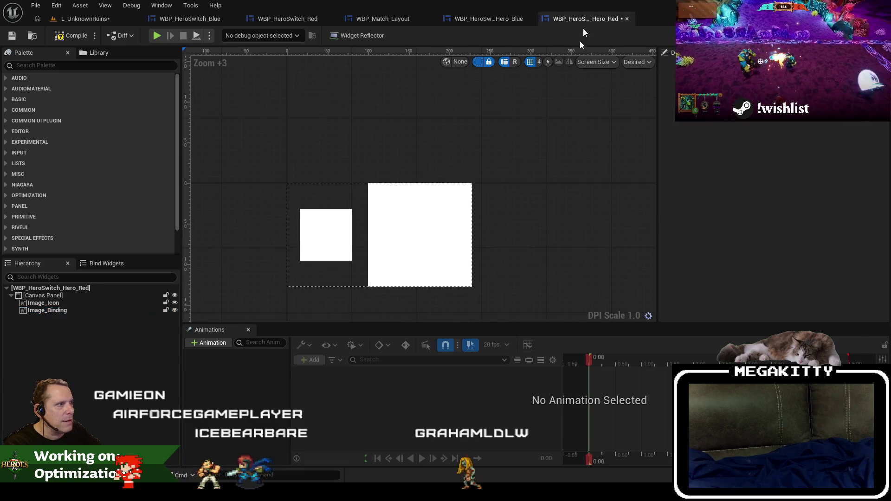
# Step: Check the Red icon's position (X 88) against the Blue widget's icon
pyautogui.click(463, 192)
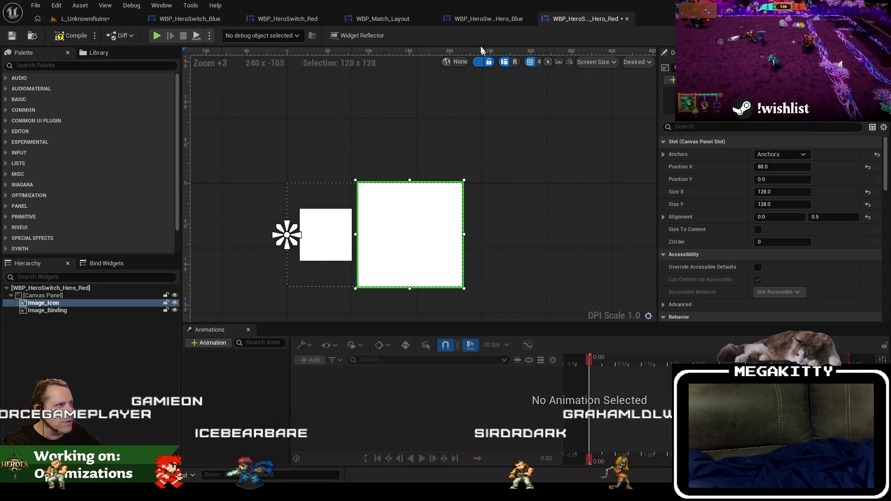
pyautogui.click(479, 22)
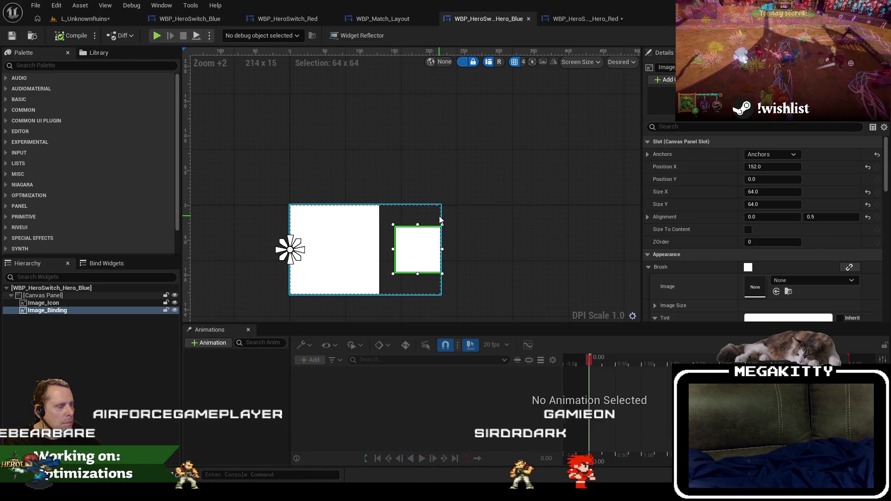
pyautogui.click(337, 268)
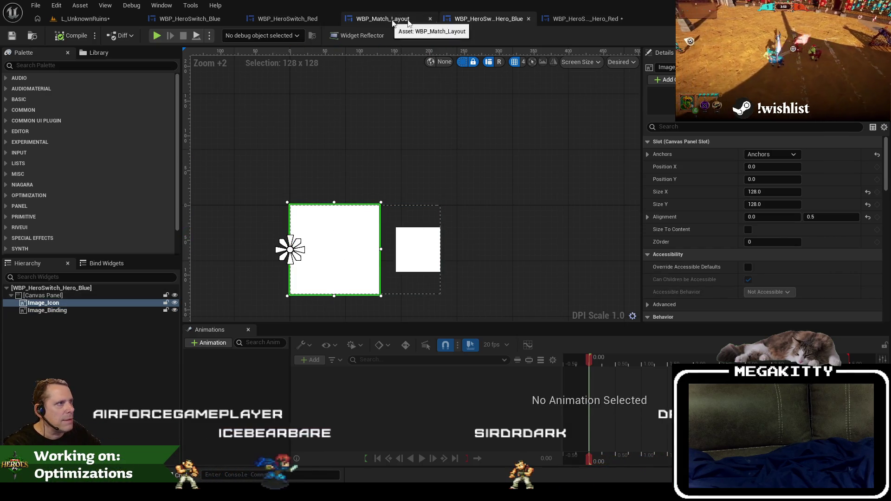
pyautogui.click(585, 19)
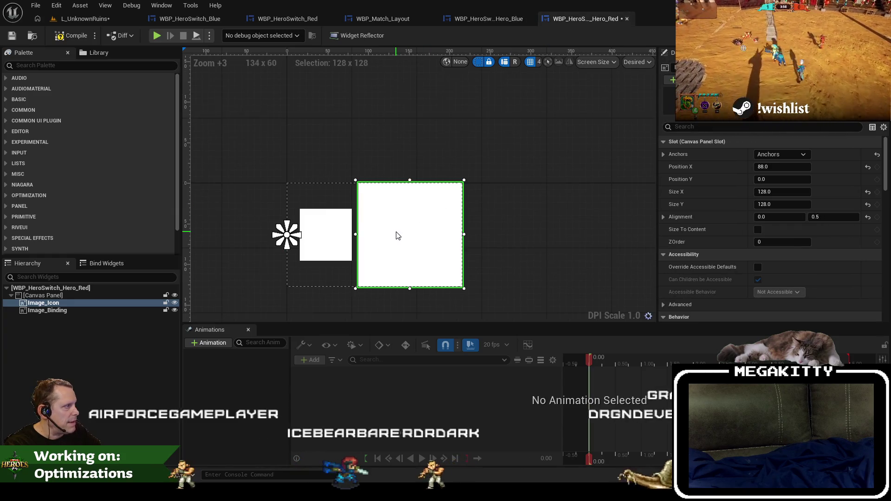
pyautogui.click(332, 235)
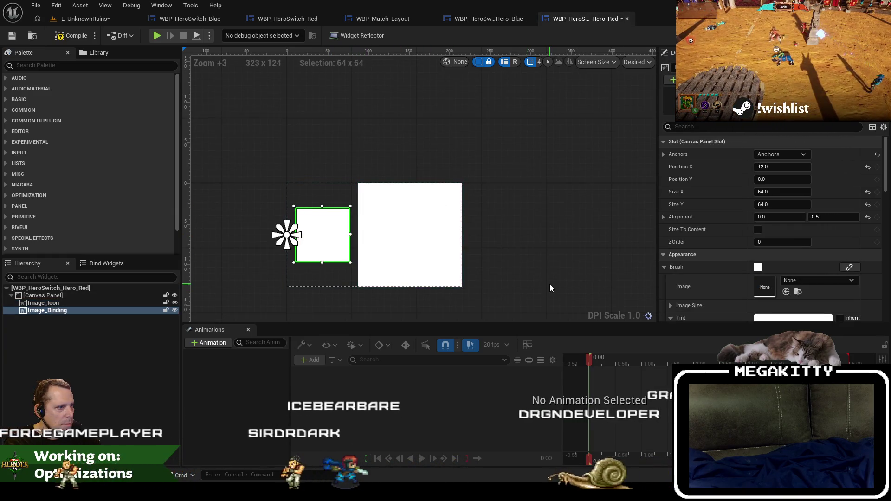
pyautogui.click(567, 238)
pyautogui.click(489, 24)
pyautogui.click(572, 17)
# Step: Move the Red binding image left and set its Position X to 0
pyautogui.moveTo(307, 249); pyautogui.dragTo(284, 233)
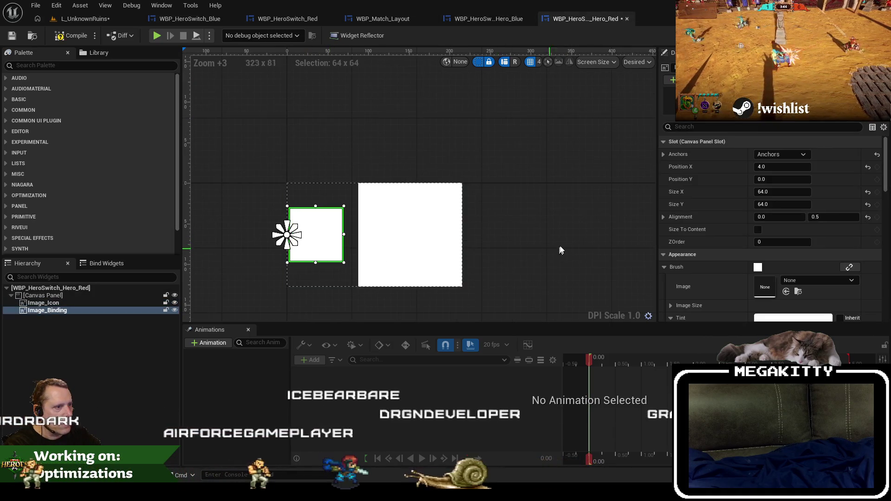
pyautogui.click(561, 249)
pyautogui.click(313, 239)
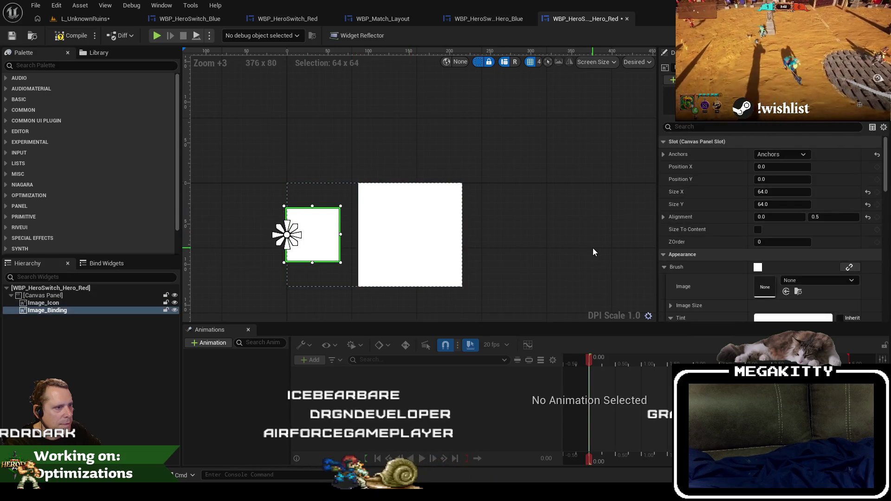
pyautogui.click(594, 252)
pyautogui.click(318, 243)
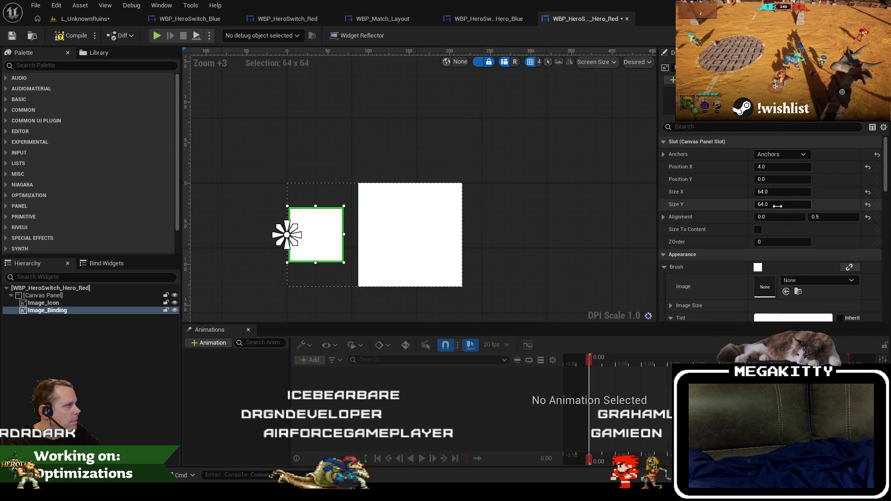
pyautogui.write('0')
pyautogui.click(330, 129)
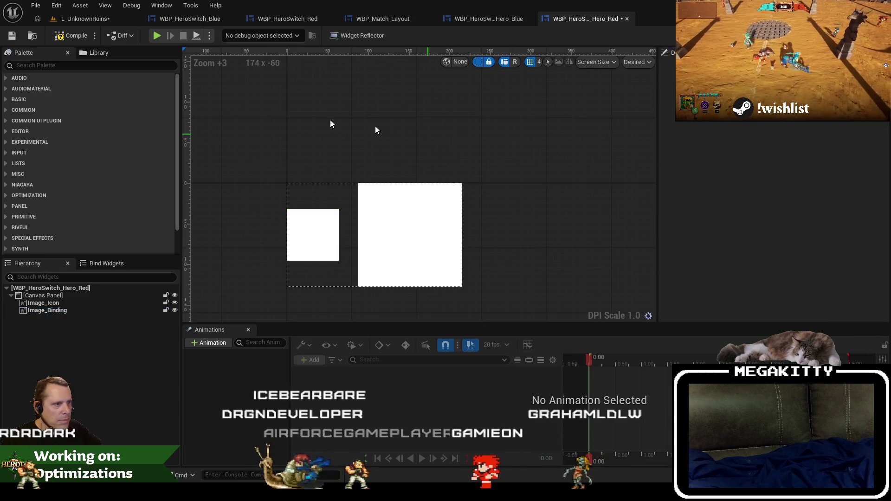
# Step: Play-test the level fullscreen, readying up and walking the hero toward the switch zone
pyautogui.click(79, 18)
pyautogui.press('F11')
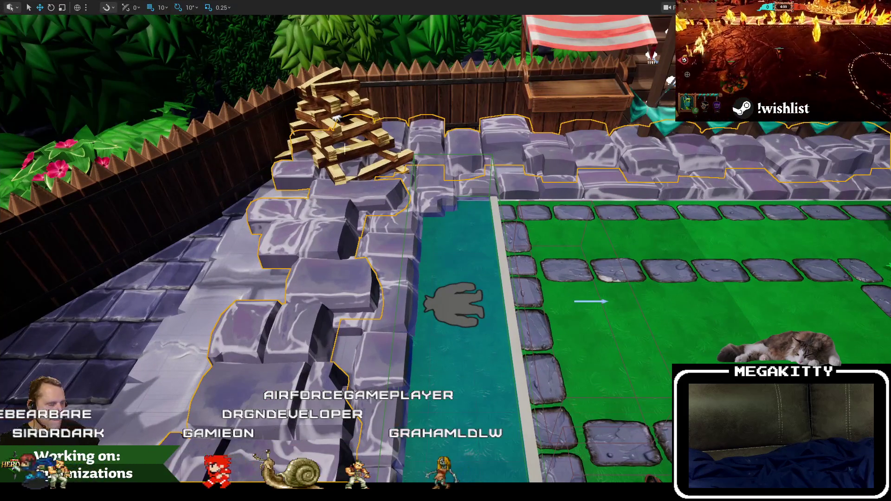
pyautogui.hotkey('alt', 'p')
pyautogui.click(332, 264)
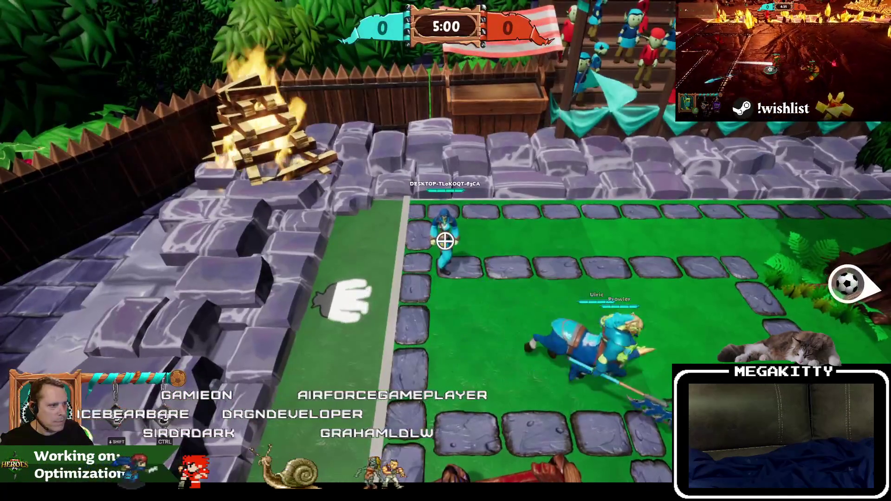
pyautogui.press('a')
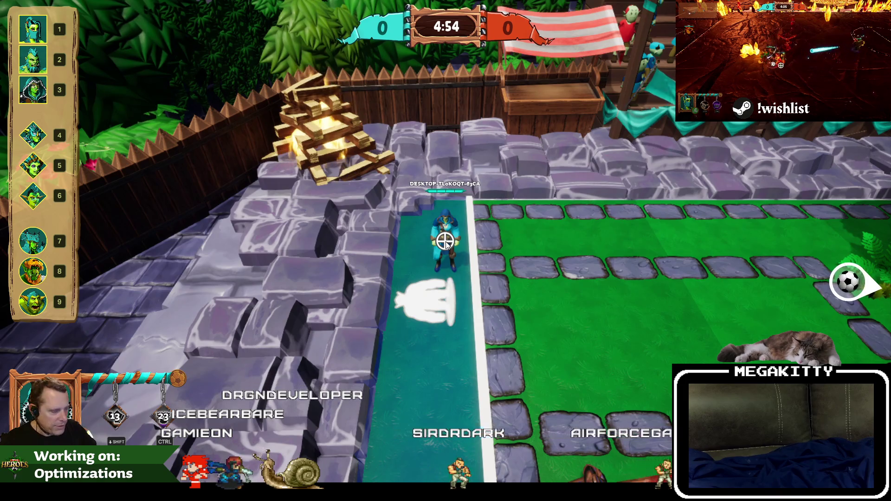
pyautogui.press('Escape')
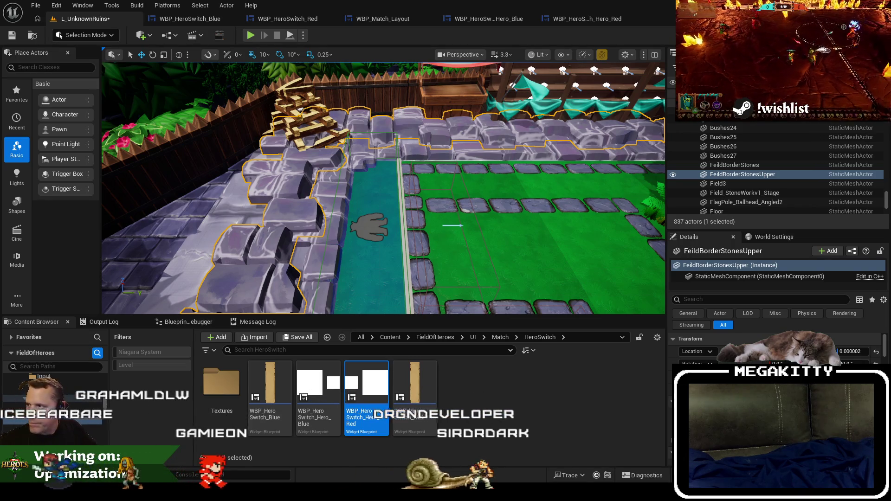
# Step: Paste the game screenshot into Paint, crop it to the hero list strip, and minimize Paint
pyautogui.hotkey('ctrl', 'v')
pyautogui.scroll(-1, 166, 258)
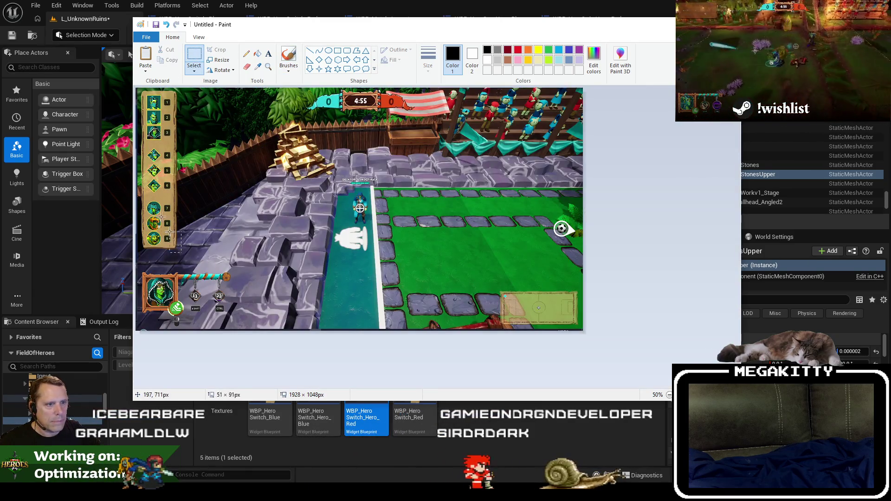
pyautogui.hotkey('ctrl', 'shift', 'x')
pyautogui.moveTo(674, 399); pyautogui.dragTo(278, 307)
pyautogui.click(229, 24)
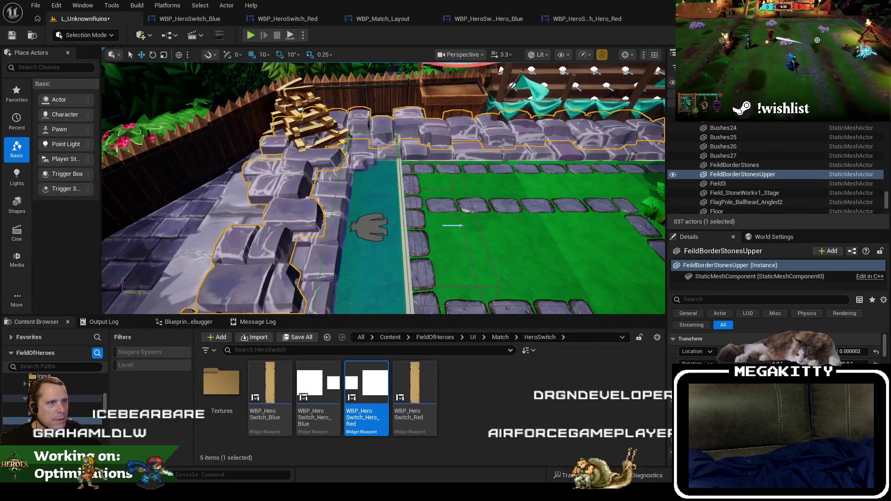
# Step: Run a quick Red-team playtest, then stop and select the right hero-switch trigger box
pyautogui.click(253, 37)
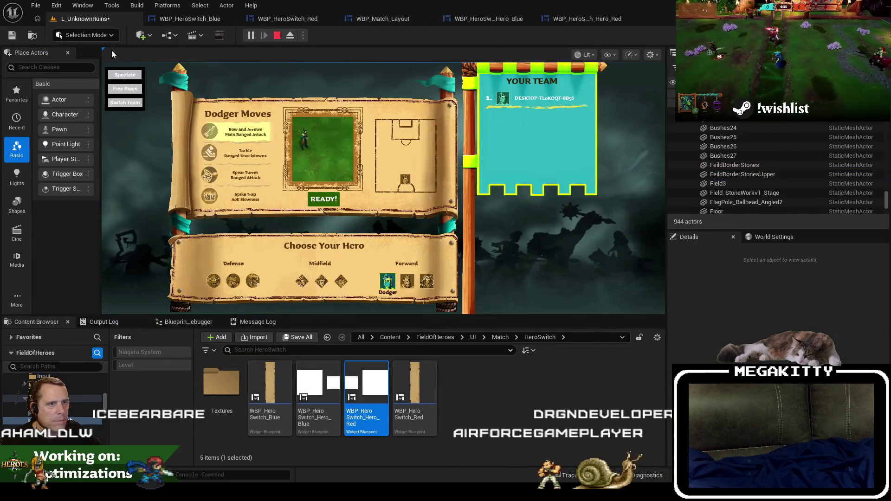
pyautogui.click(136, 105)
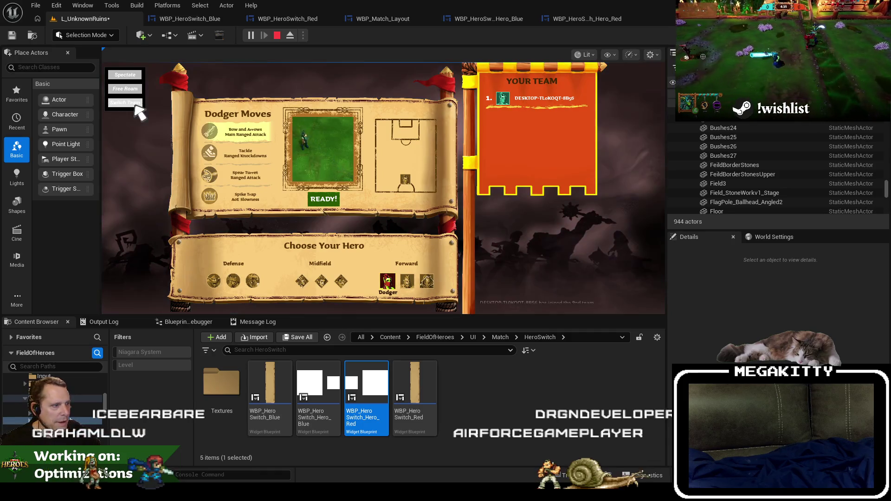
pyautogui.click(316, 198)
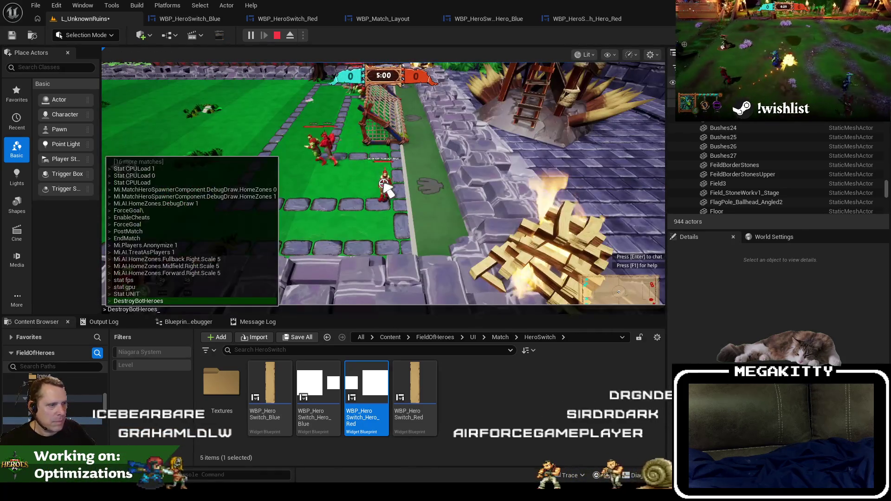
pyautogui.press('Escape')
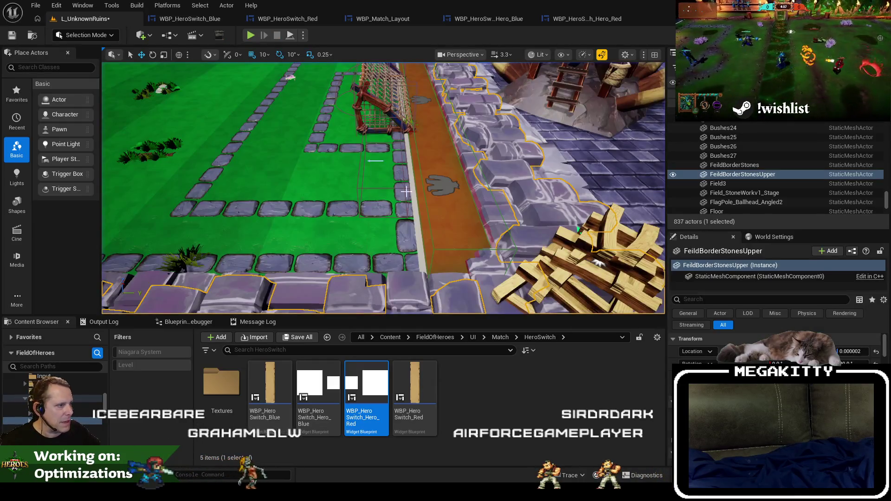
pyautogui.click(451, 215)
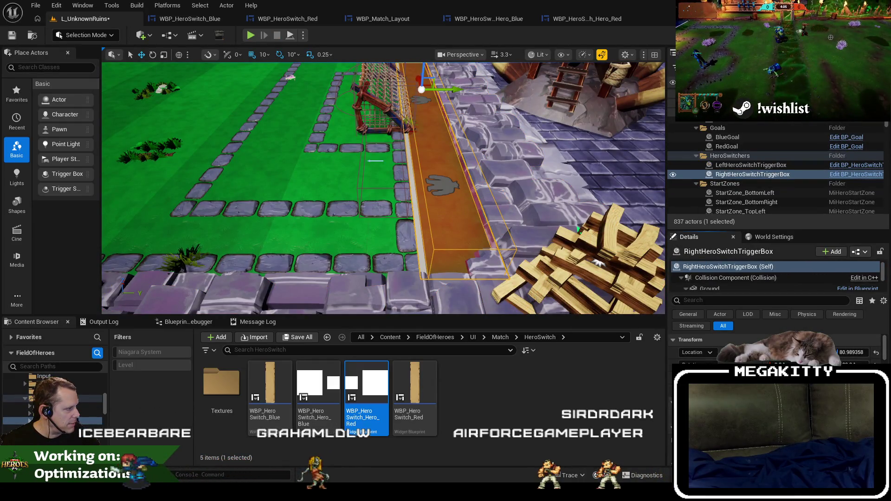
# Step: Replay the level, reset to hero selection from the console, and rejoin the Red team
pyautogui.hotkey('alt', 'p')
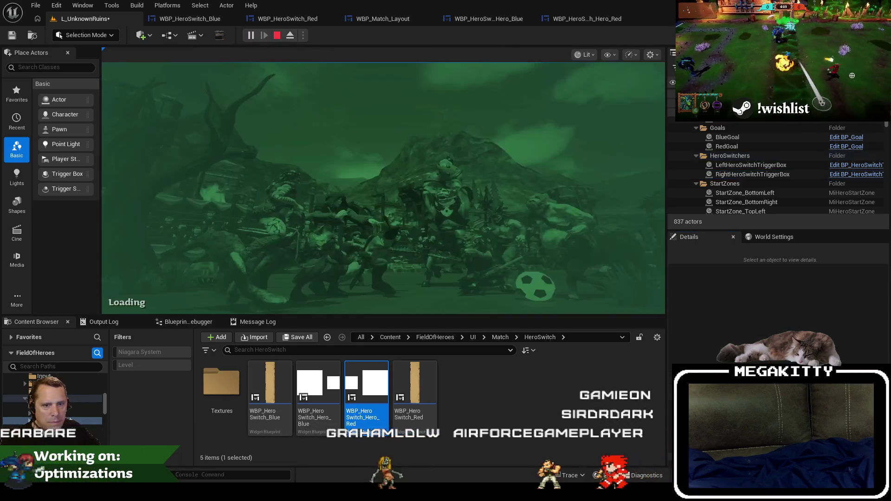
pyautogui.click(318, 199)
pyautogui.press('`')
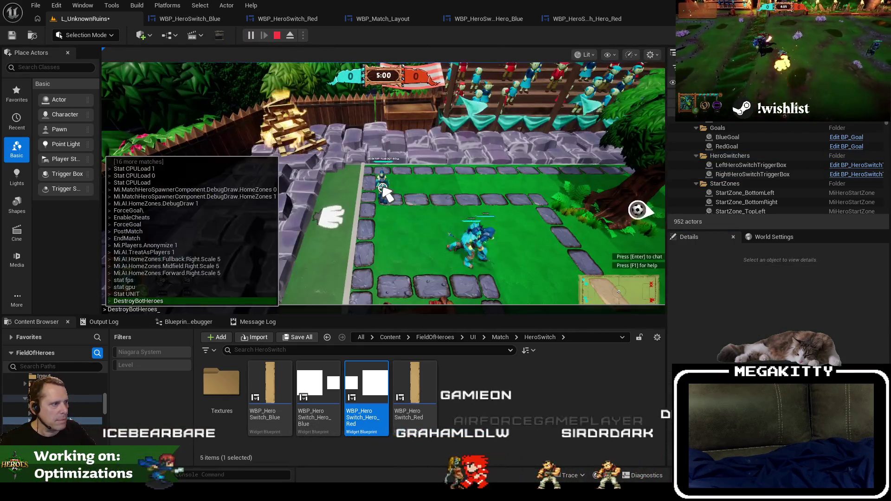
pyautogui.press('Return')
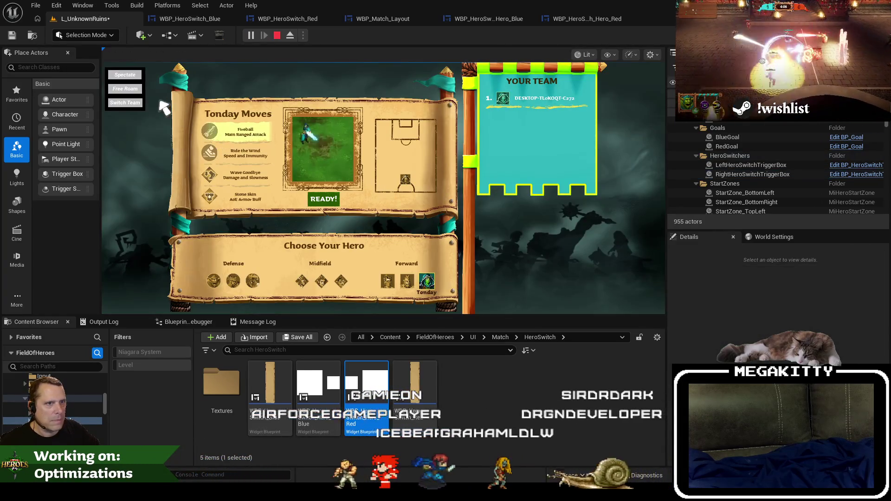
pyautogui.click(133, 103)
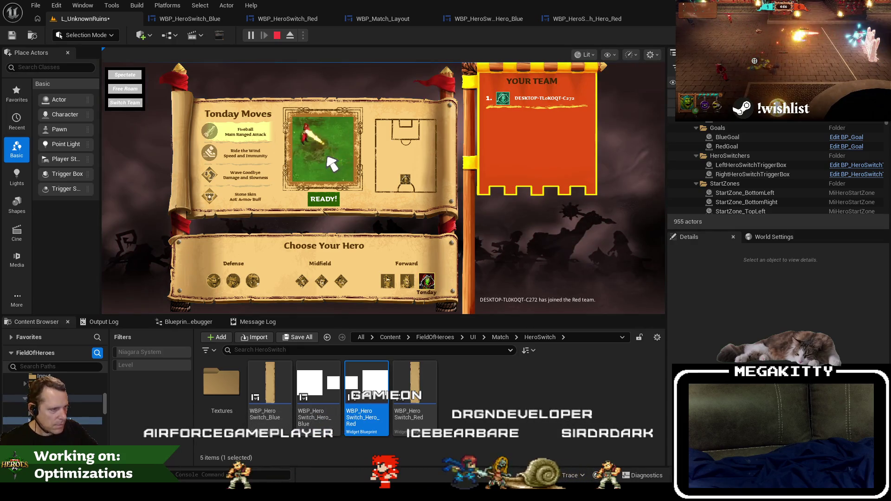
pyautogui.click(328, 201)
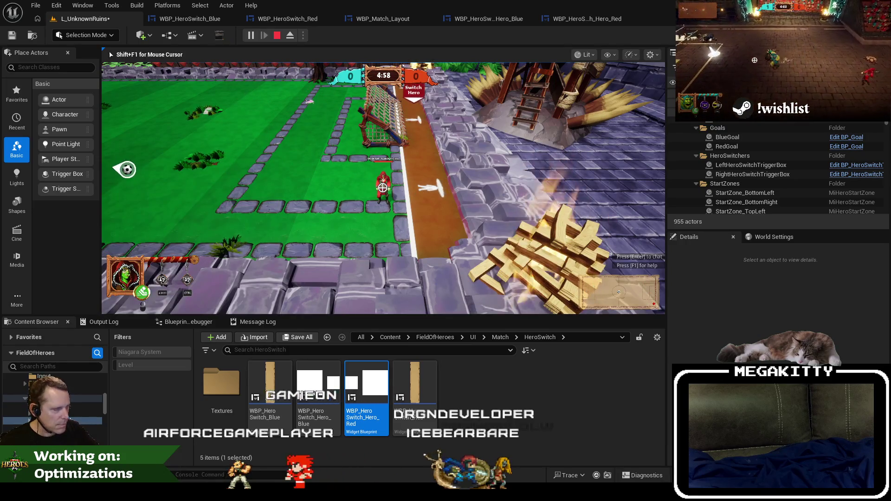
# Step: Walk the hero onto the Switch Hero path, eject with F8 to inspect, then repossess
pyautogui.press('F11')
pyautogui.press('d')
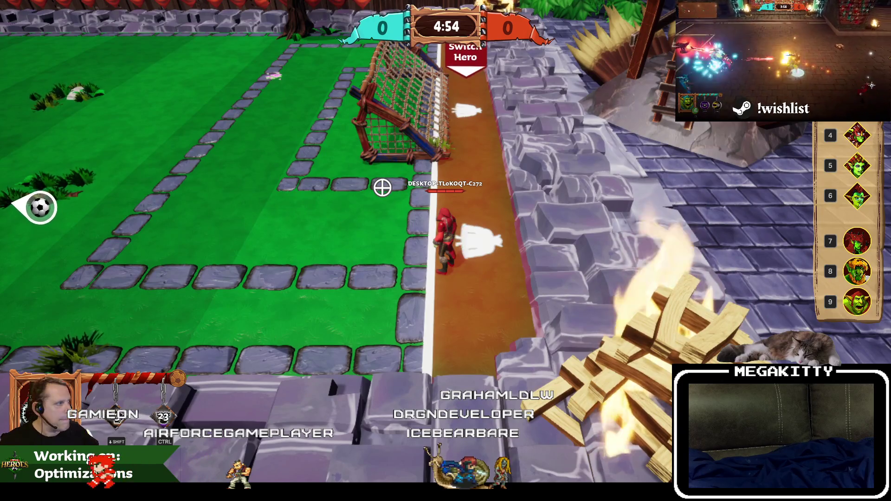
pyautogui.press('F8')
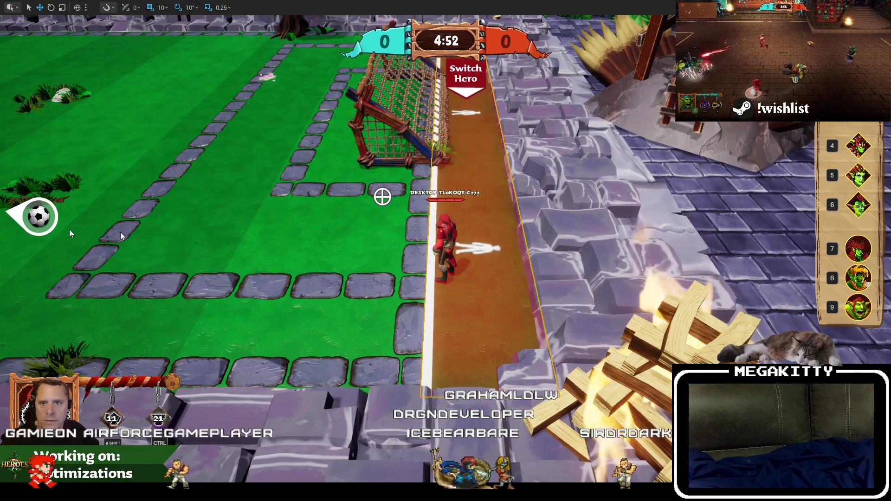
pyautogui.press('F8')
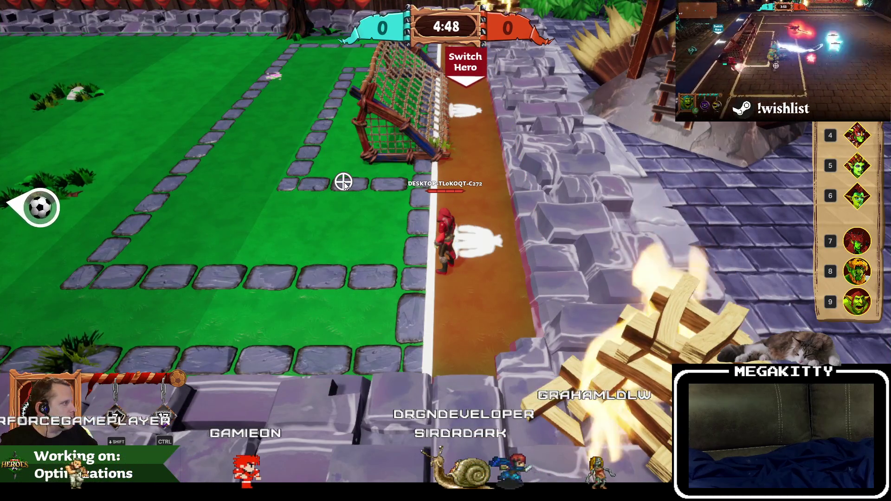
pyautogui.press('a')
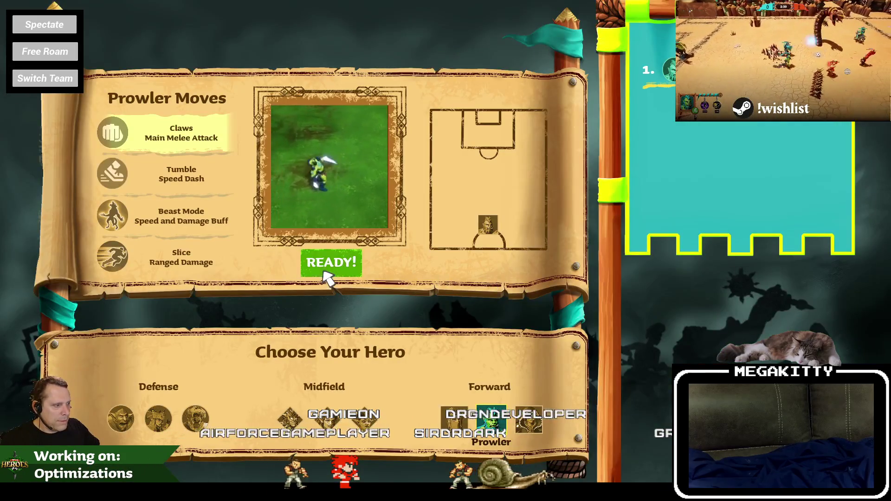
# Step: Start the match as the Prowler, select the stone wall beside the teal path, then end play
pyautogui.click(329, 271)
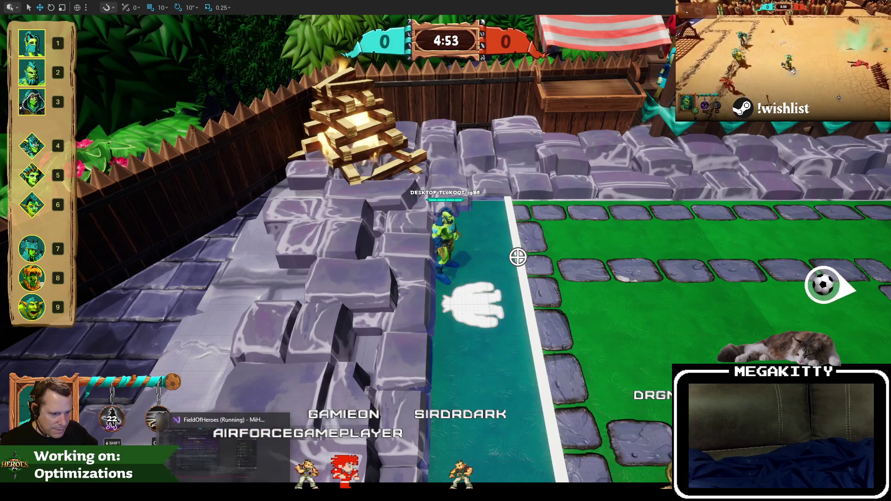
pyautogui.press('super')
pyautogui.write('ms')
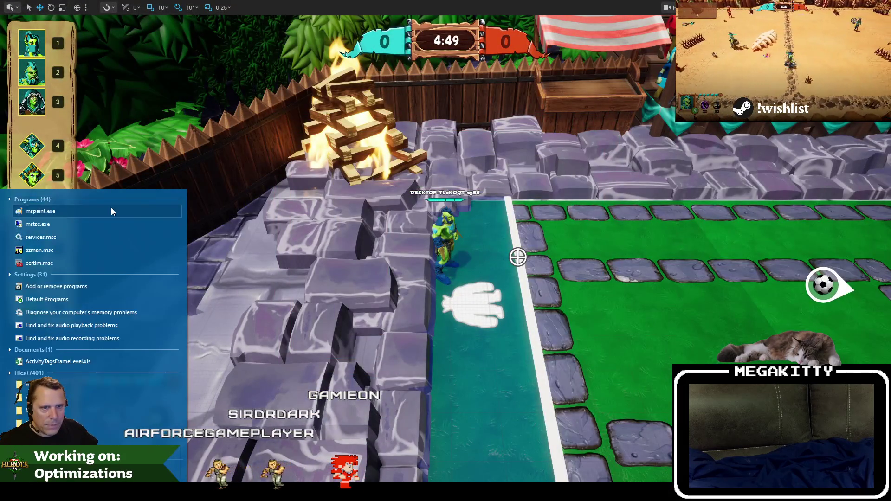
pyautogui.click(111, 209)
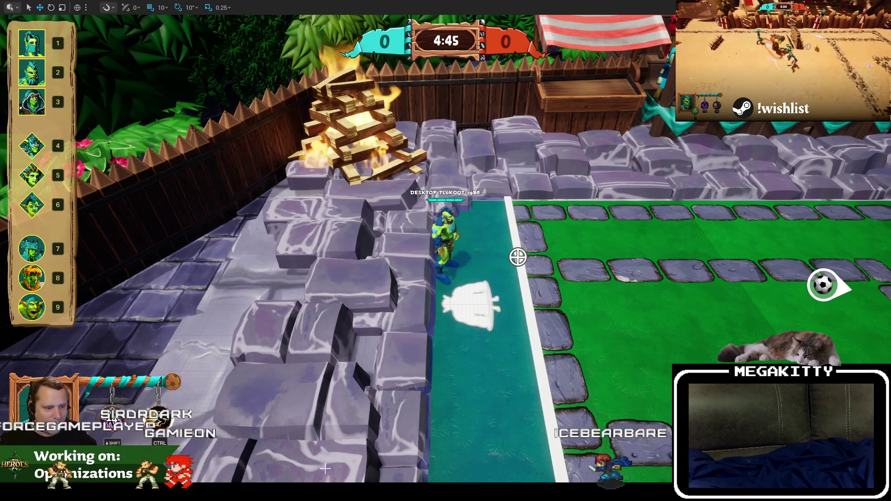
pyautogui.click(381, 374)
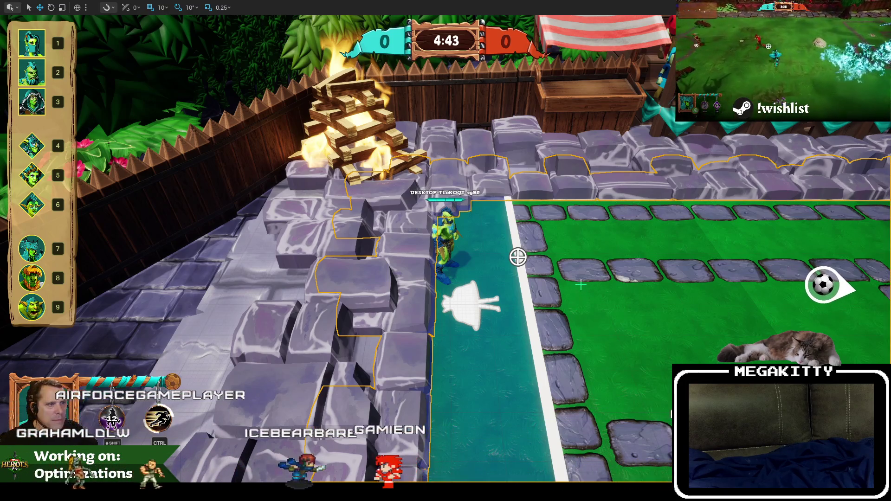
pyautogui.press('Escape')
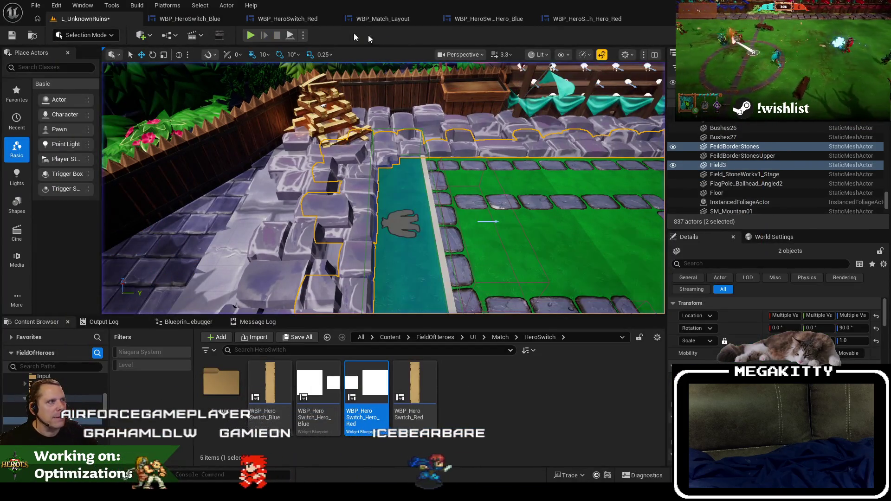
# Step: Delete the three unused textures from the HeroSwitch Textures folder
pyautogui.doubleClick(222, 381)
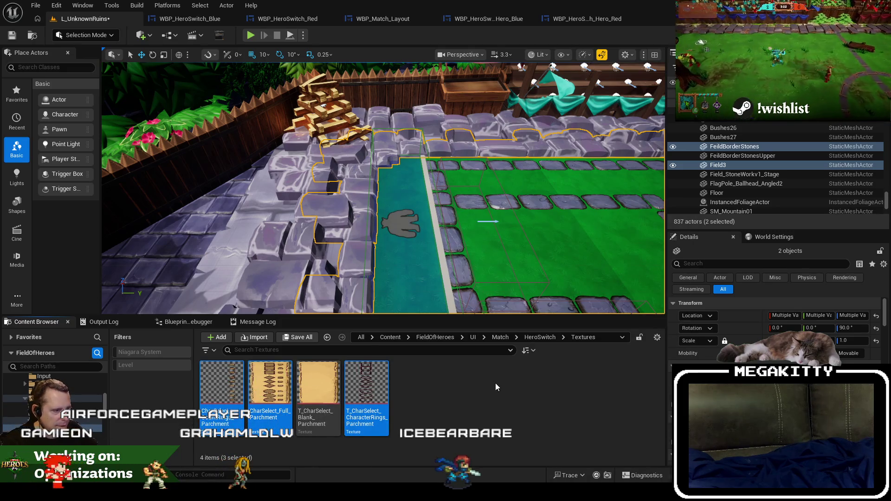
pyautogui.press('Delete')
pyautogui.click(416, 394)
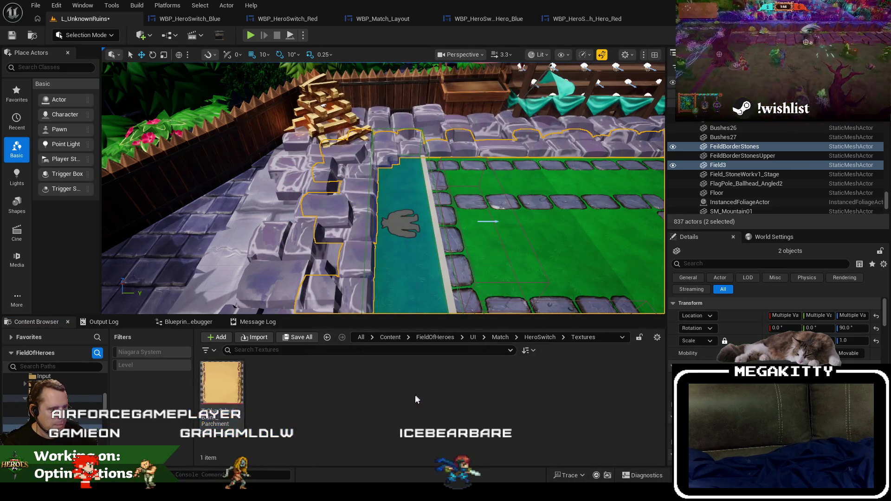
pyautogui.hotkey('alt', 'Left')
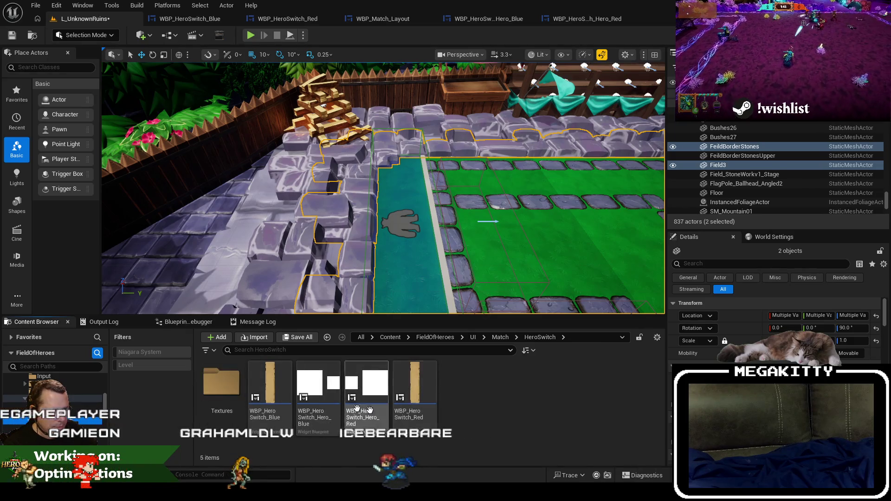
# Step: Close Unreal Editor without saving the L_UnknownRuins level
pyautogui.rightClick(51, 417)
pyautogui.click(114, 333)
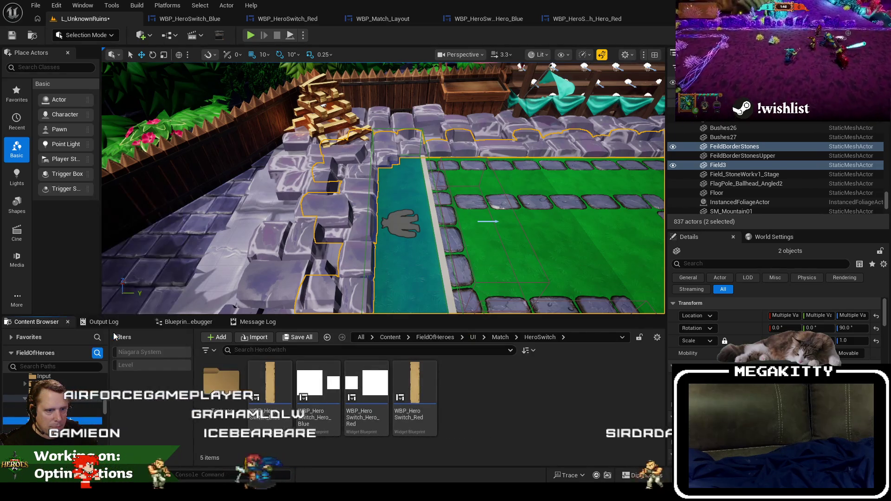
pyautogui.click(170, 18)
pyautogui.click(93, 18)
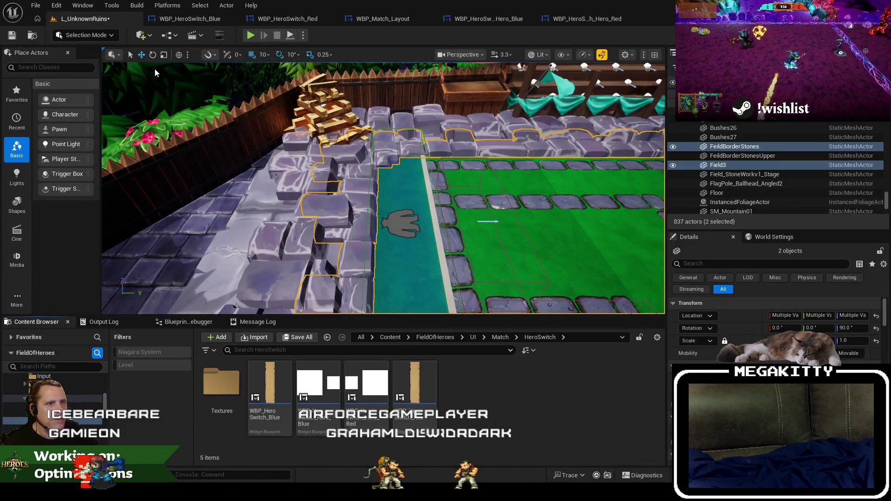
pyautogui.hotkey('ctrl', 'shift', 's')
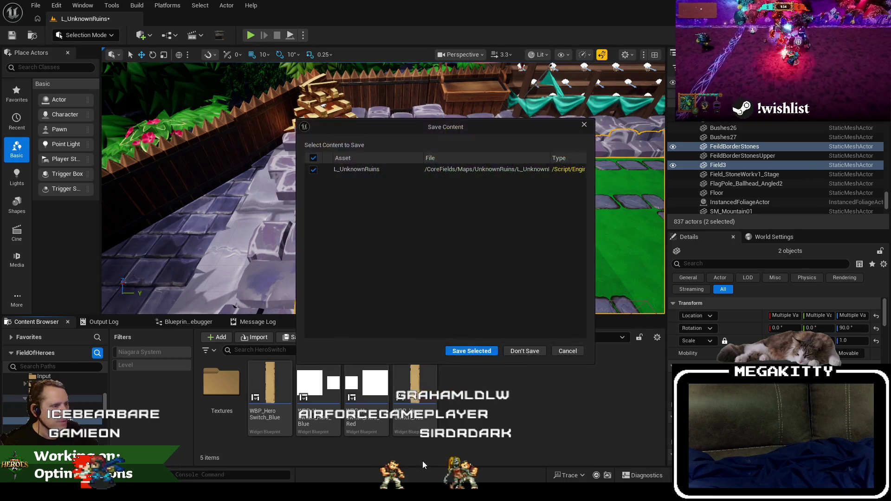
pyautogui.click(515, 353)
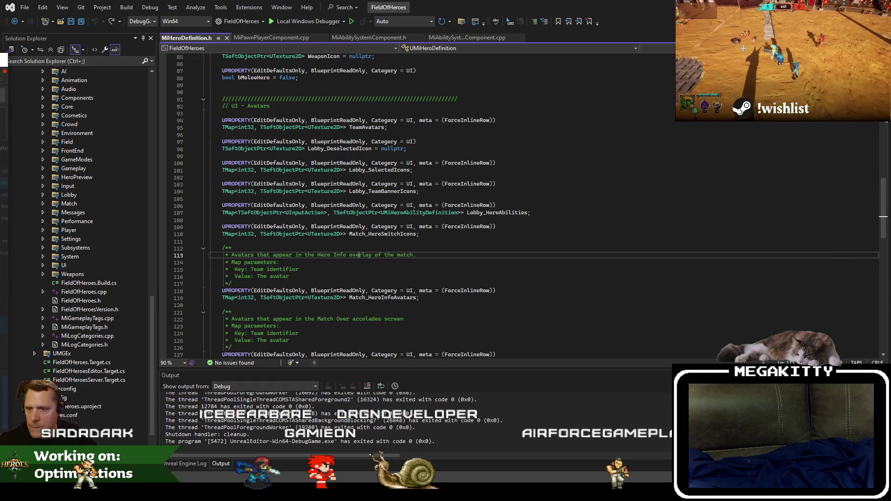
# Step: Build FieldOfHeroes as DebugGame_Editor x64 and relaunch the editor under the debugger
pyautogui.hotkey('ctrl', 'shift', 'b')
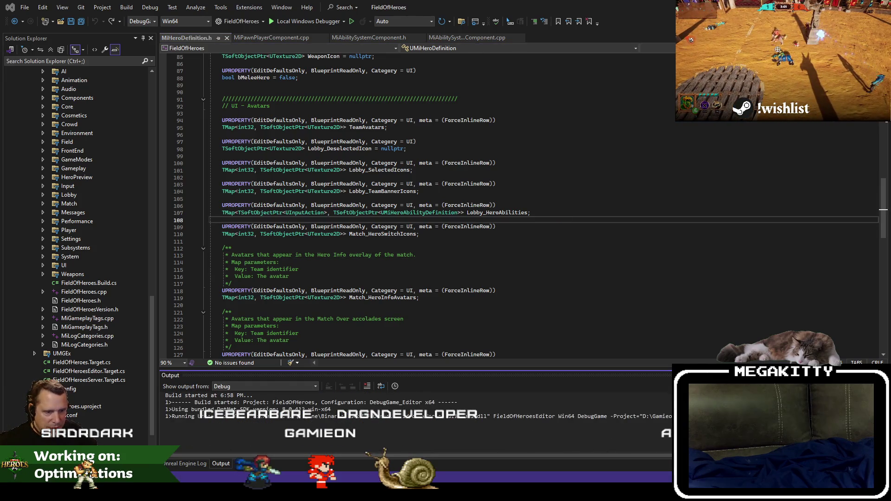
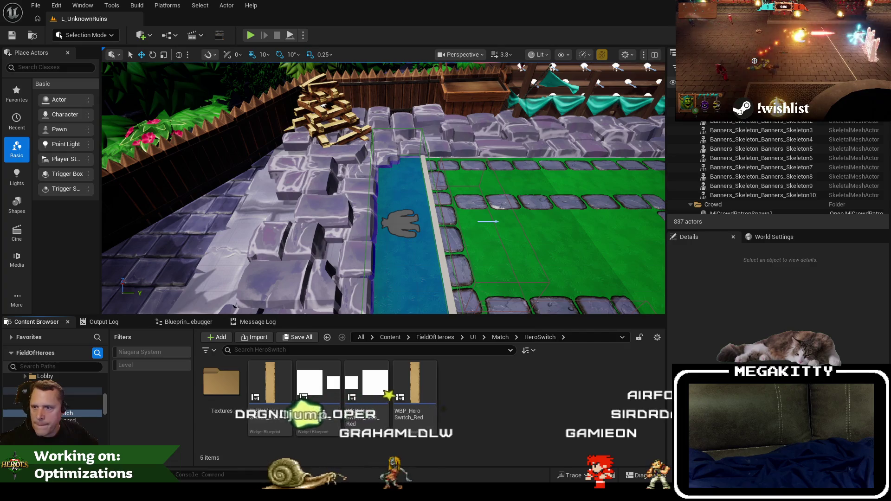
# Step: Move the Unreal Insights window over the editor and pan the timing tracks to other threads
pyautogui.moveTo(0, 95)
pyautogui.mouseDown()
pyautogui.moveTo(328, 95)
pyautogui.moveTo(434, 84)
pyautogui.moveTo(443, 70)
pyautogui.moveTo(443, 0)
pyautogui.mouseUp()
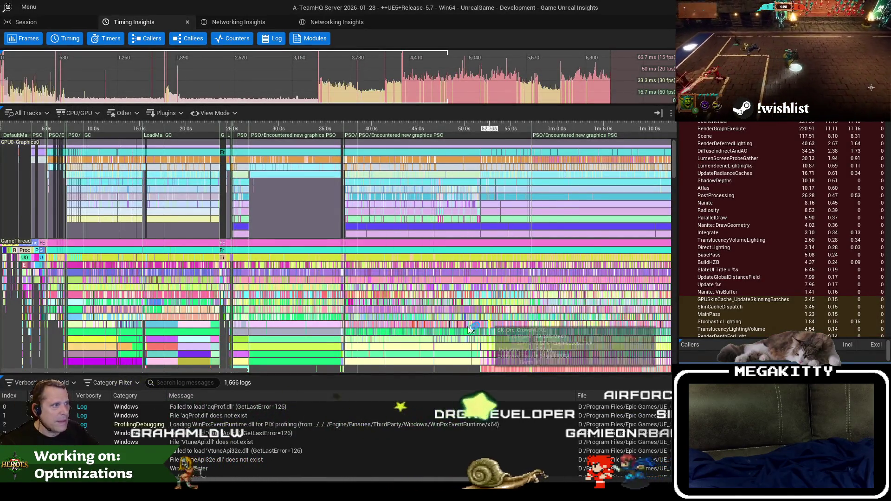
pyautogui.moveTo(385, 330); pyautogui.dragTo(377, 288)
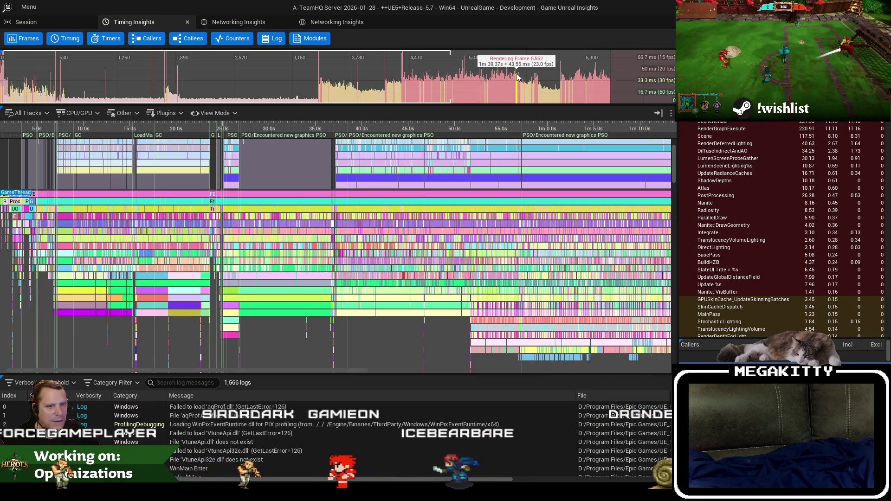
# Step: Zoom into the 42.8 ms frame near 1m33s and select UWorld_Tick (35.6 ms)
pyautogui.click(463, 101)
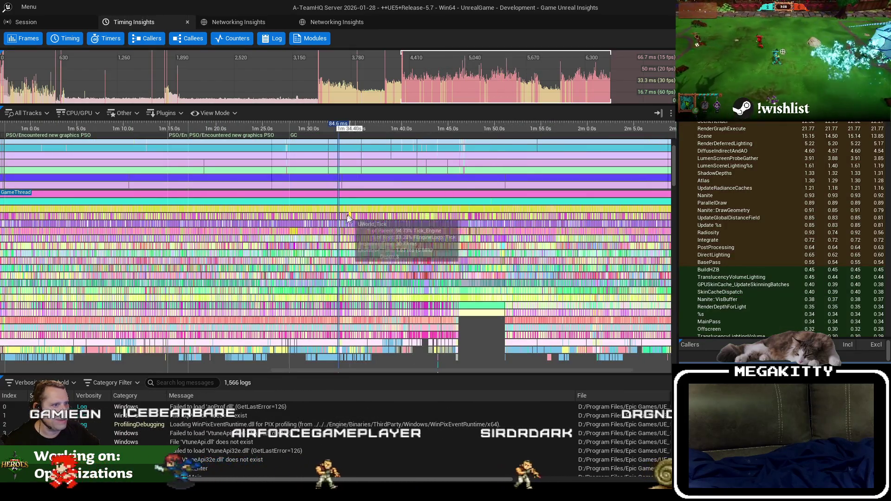
pyautogui.scroll(20, 348, 219)
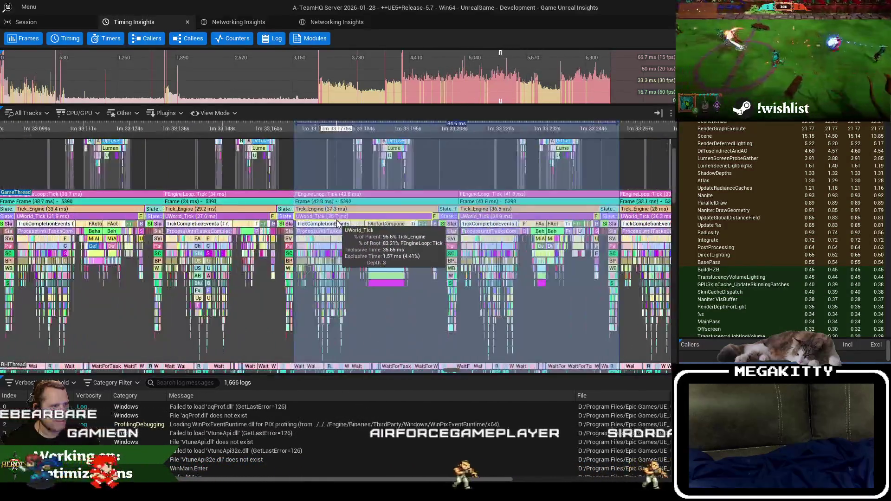
pyautogui.scroll(5, 337, 224)
pyautogui.scroll(3, 321, 223)
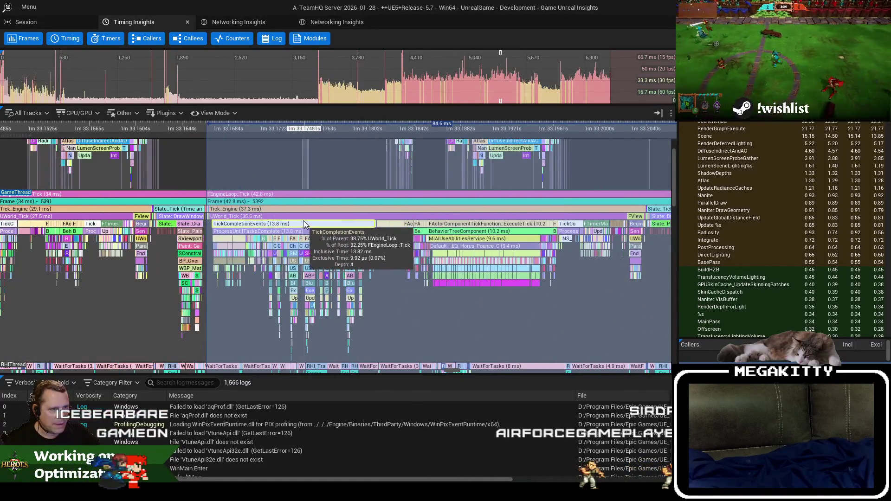
pyautogui.click(303, 218)
pyautogui.scroll(3, 325, 237)
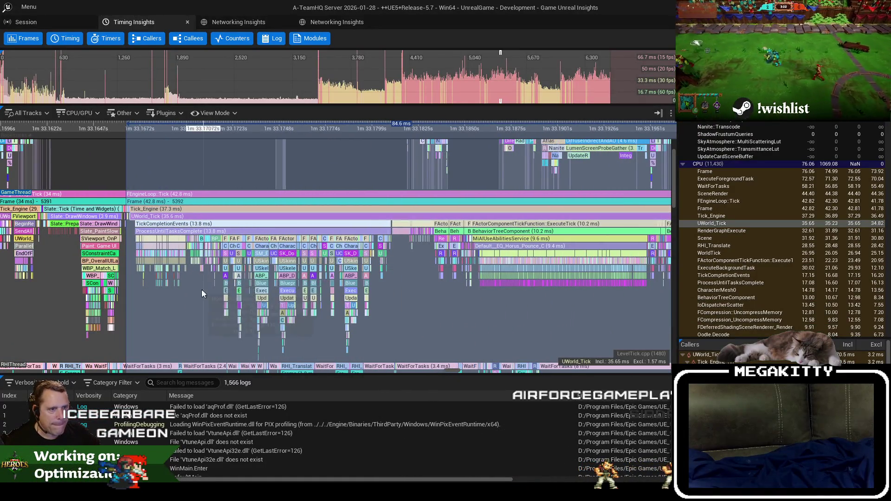
pyautogui.scroll(3, 199, 274)
pyautogui.scroll(8, 195, 263)
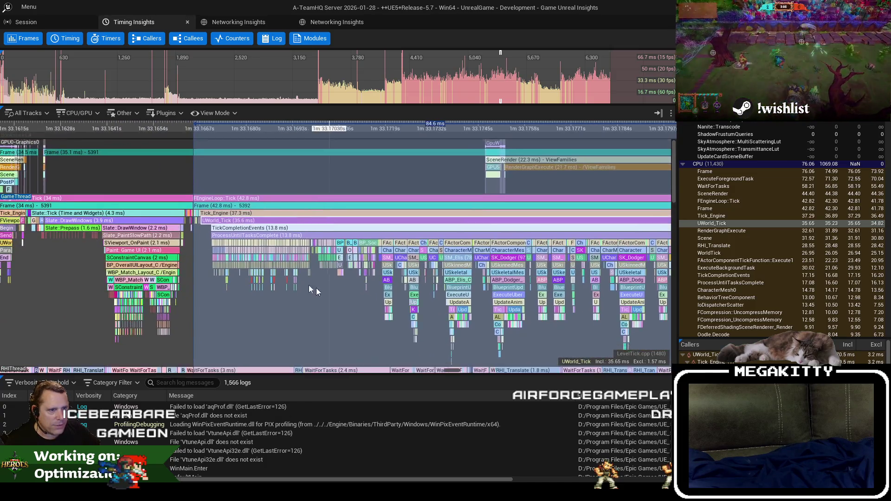
pyautogui.scroll(-3, 218, 247)
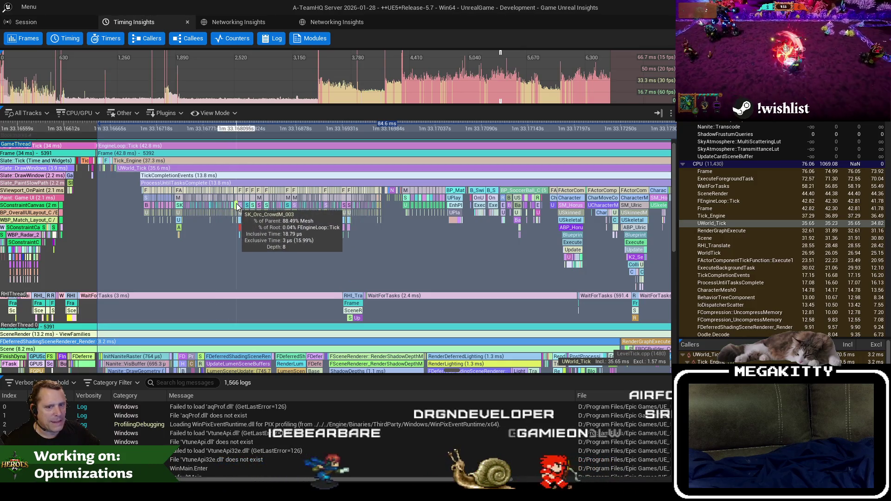
# Step: Back in the editor, open the L_CrowdGym level from Recent Levels
pyautogui.hotkey('alt', 'Tab')
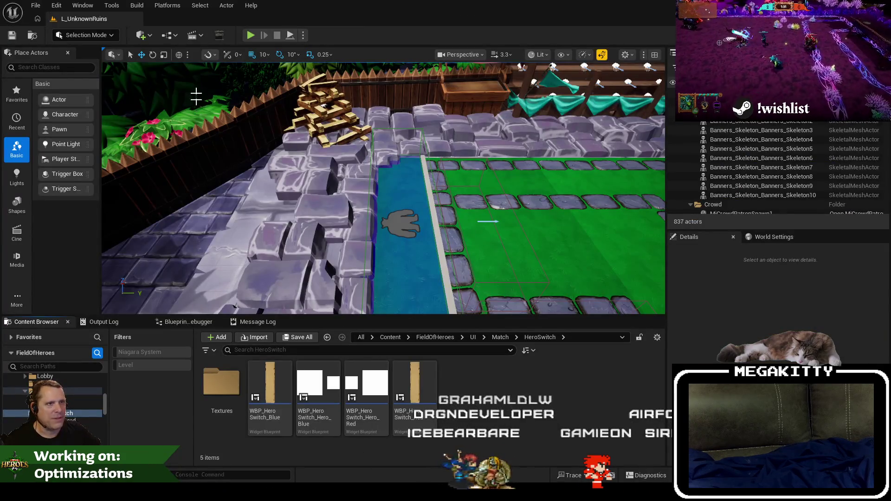
pyautogui.click(33, 5)
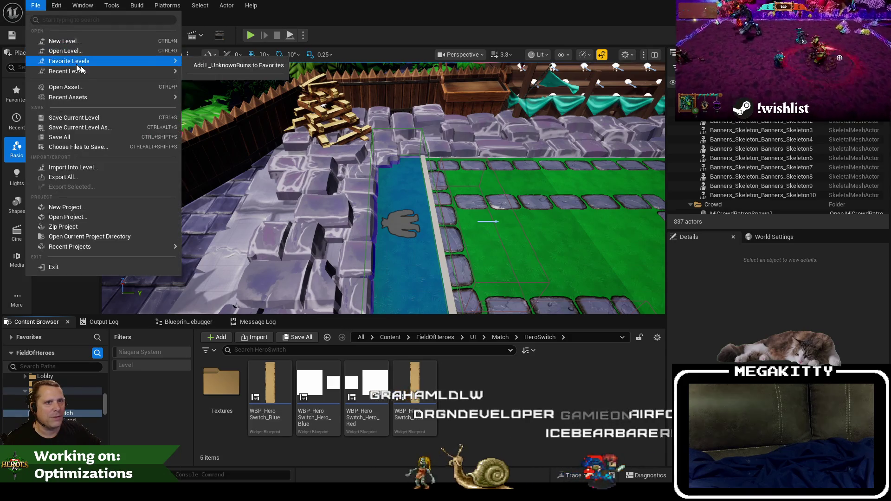
pyautogui.moveTo(67, 71)
pyautogui.click(269, 45)
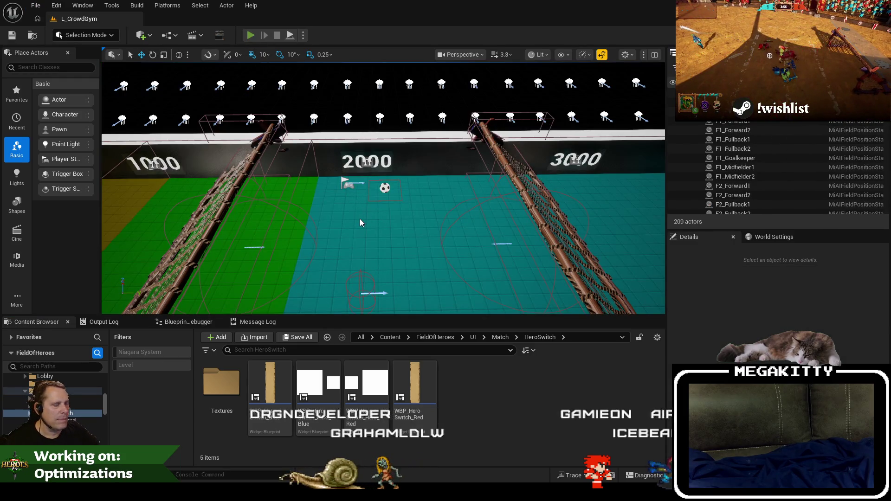
# Step: Playtest fullscreen, dribbling the ball between the green and teal zones, then stop and exit fullscreen
pyautogui.hotkey('alt', 'p')
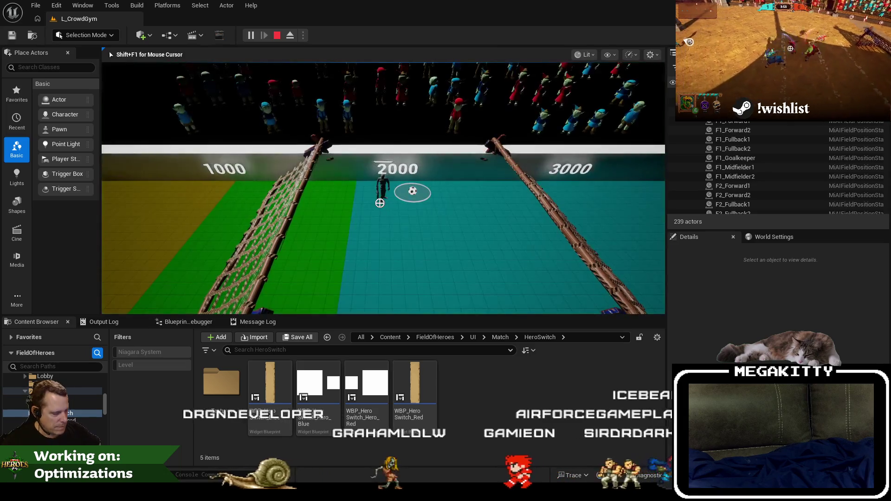
pyautogui.press('F11')
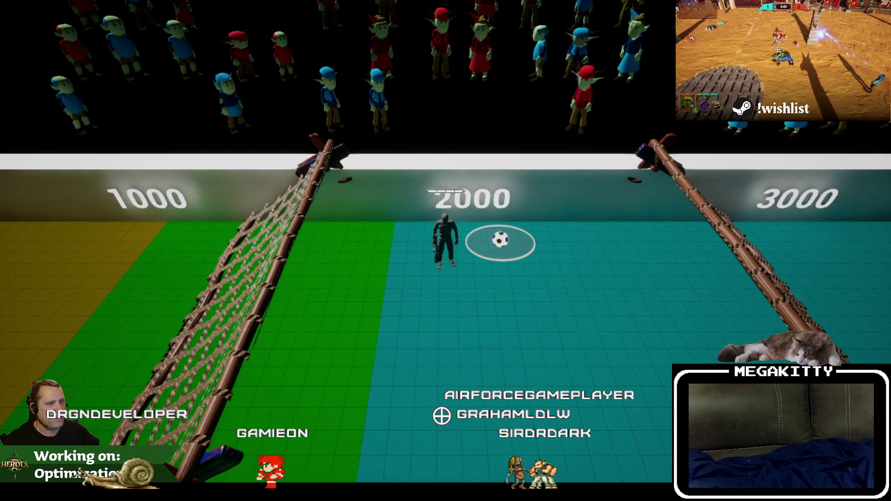
pyautogui.press('d')
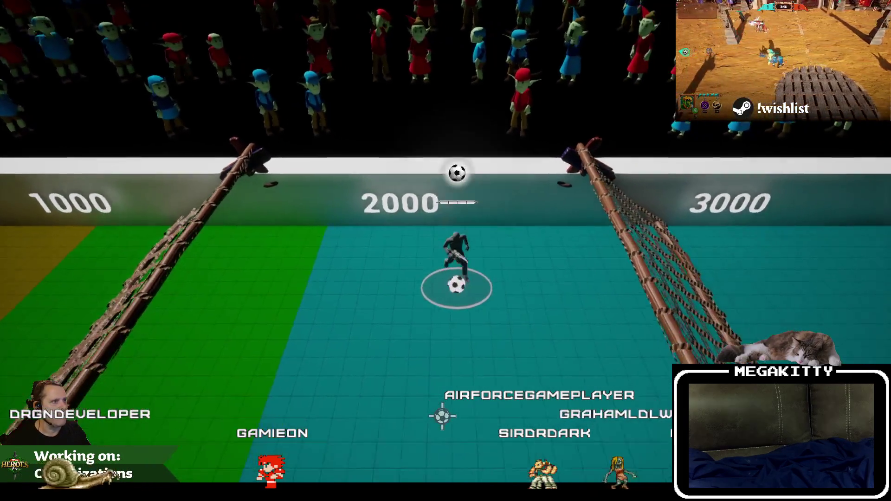
pyautogui.press('a')
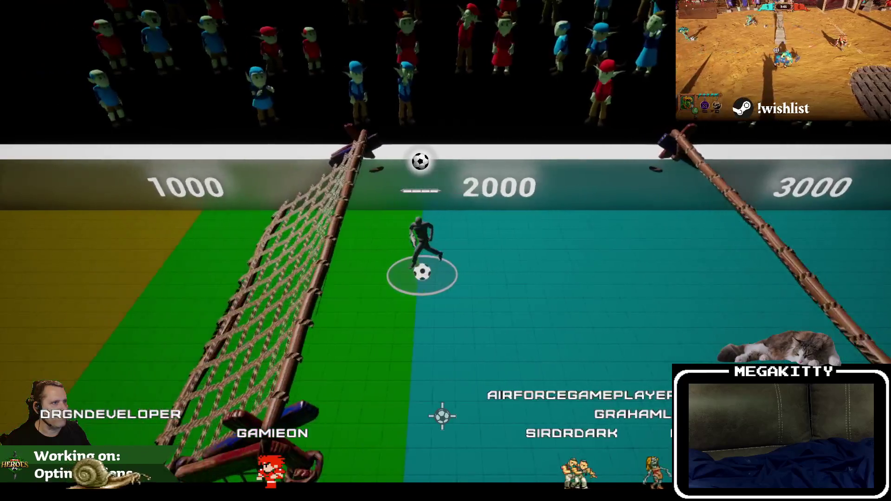
pyautogui.press('d')
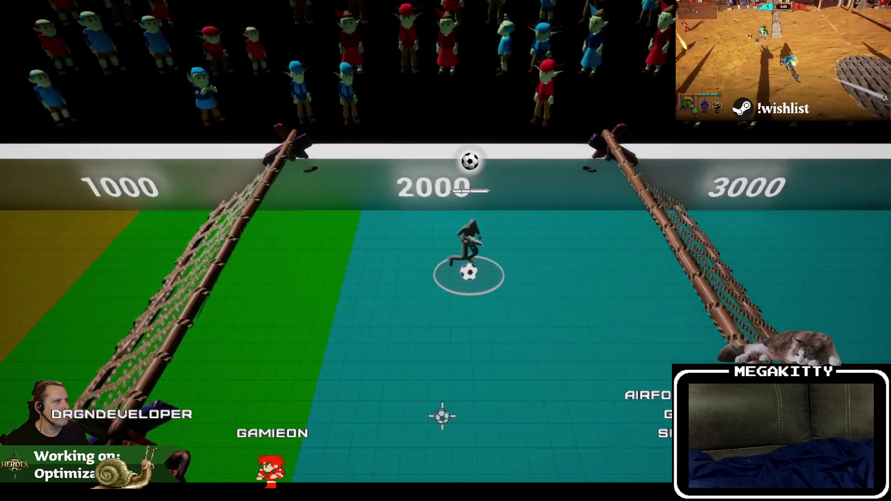
pyautogui.press('a')
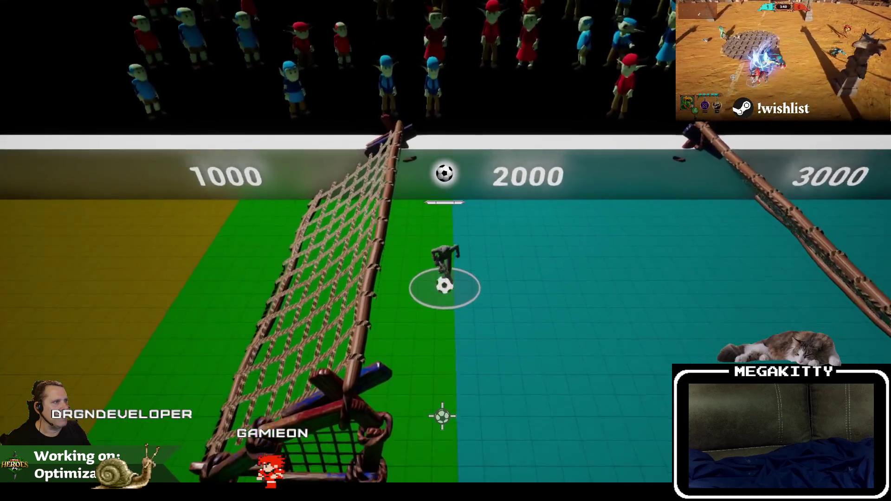
pyautogui.press('d')
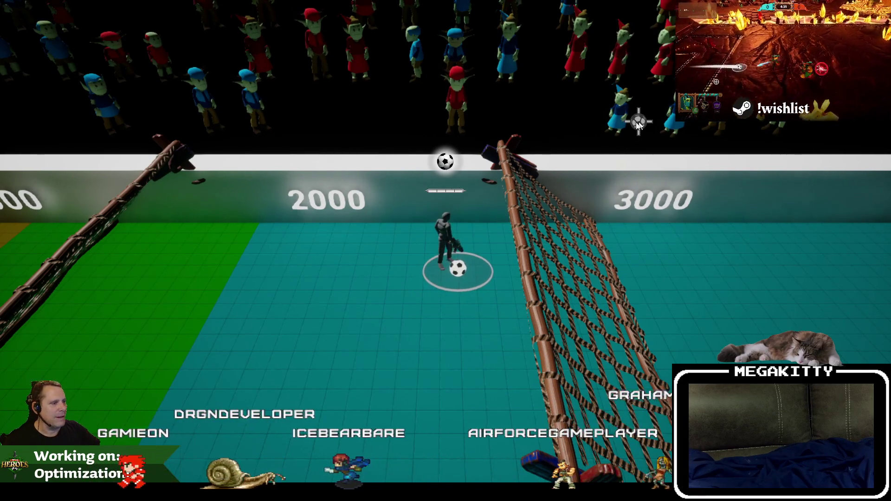
pyautogui.press('Escape')
pyautogui.click(328, 359)
pyautogui.press('F11')
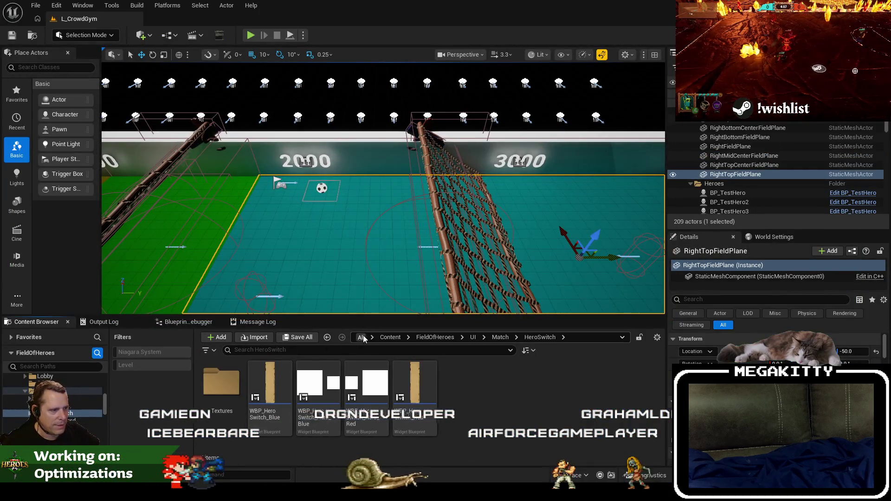
# Step: Search all content for bp_patron and open BP_CrowdPatron's editor
pyautogui.click(362, 338)
pyautogui.write('bp_ patron')
pyautogui.doubleClick(223, 374)
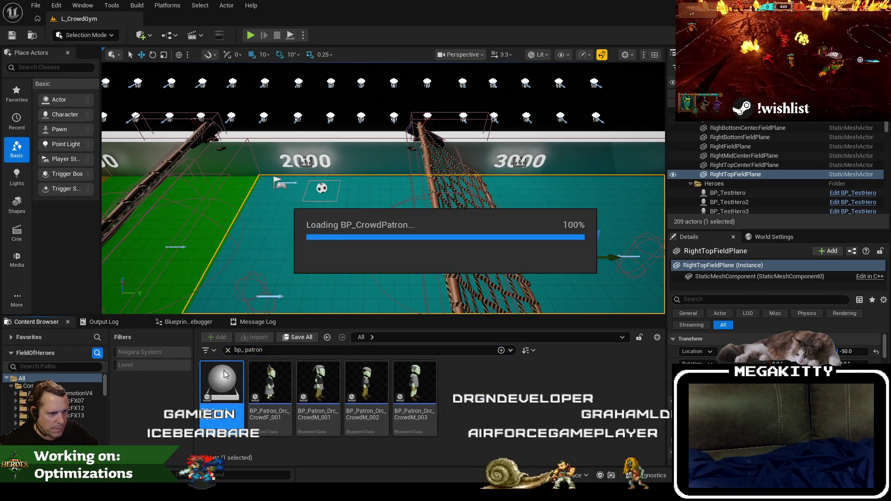
# Step: On the L_CrowdGym tab, show the 17 assets in Crowd/_Global/Animations
pyautogui.scroll(-5, 324, 233)
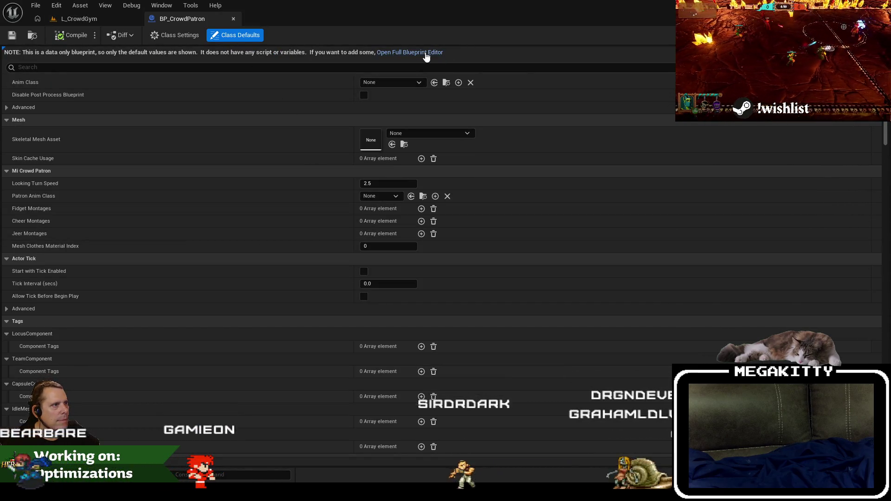
pyautogui.click(39, 39)
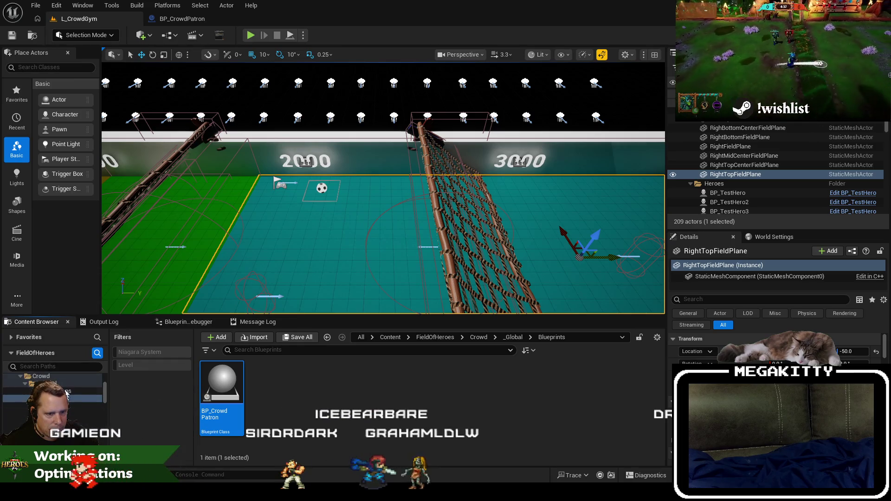
pyautogui.click(66, 393)
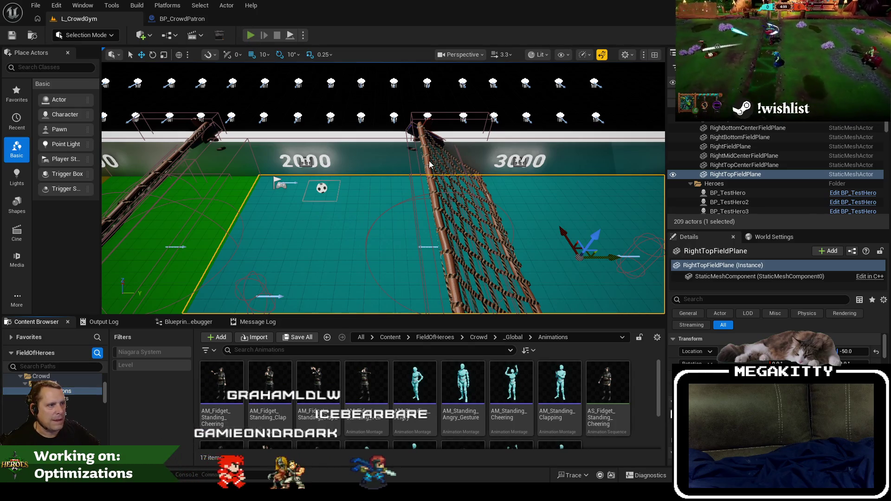
# Step: Start a fullscreen playtest and dribble the ball along the back wall toward the 1000 sign
pyautogui.hotkey('alt', 'p')
pyautogui.press('F11')
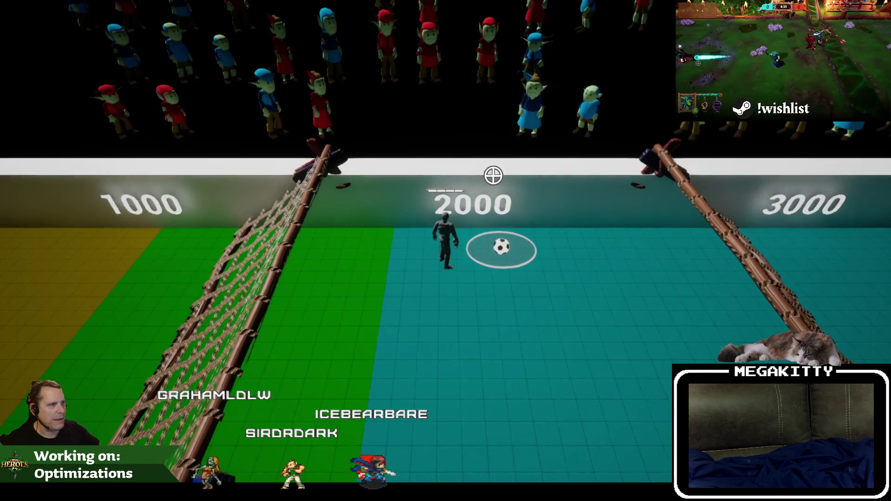
pyautogui.press('d')
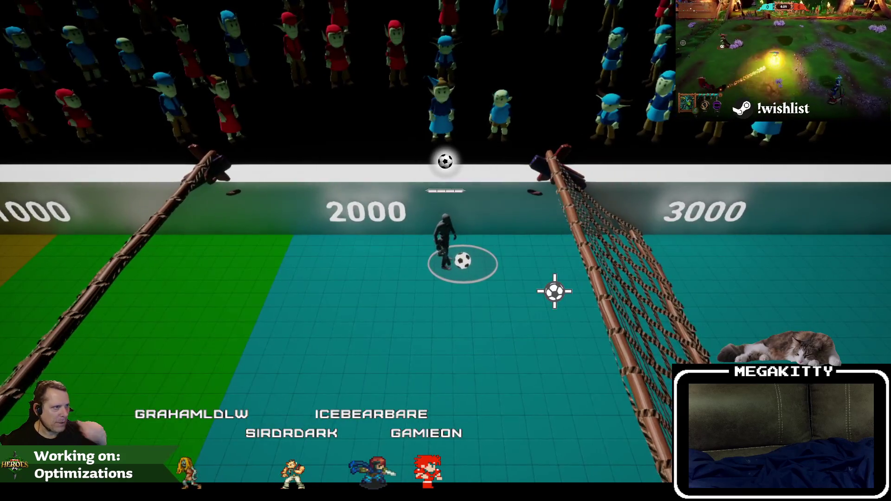
pyautogui.press('s')
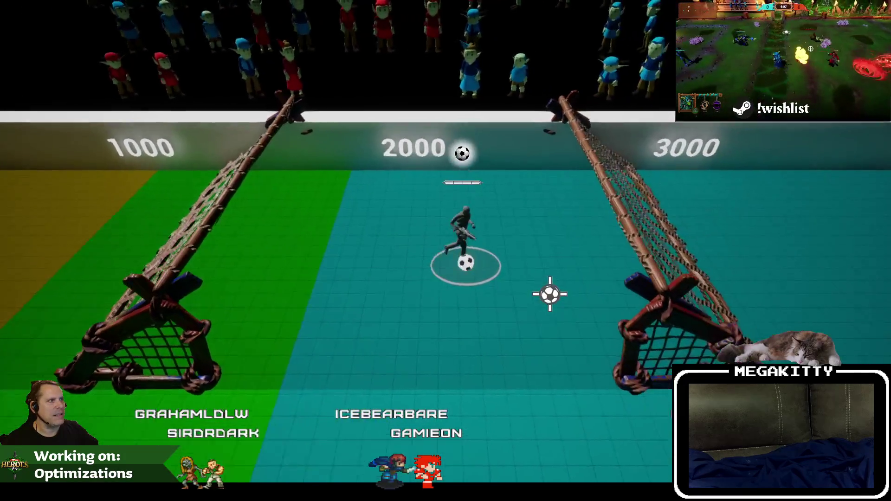
pyautogui.press('w')
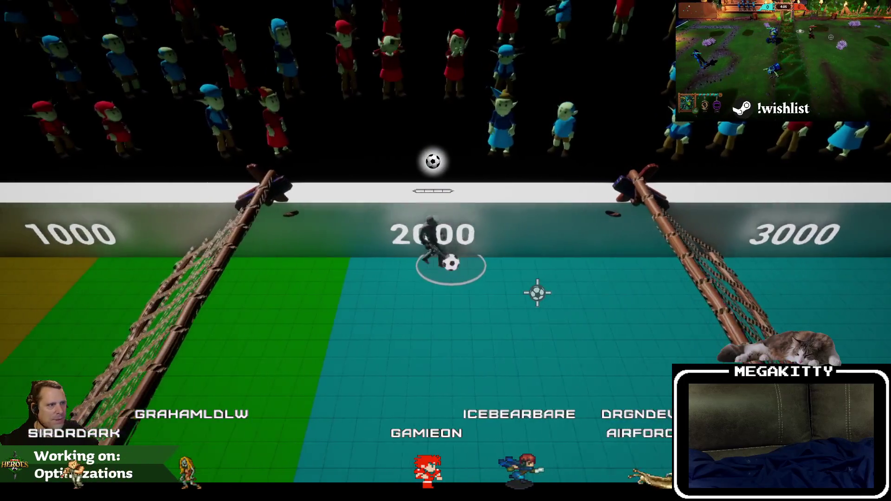
pyautogui.press('d')
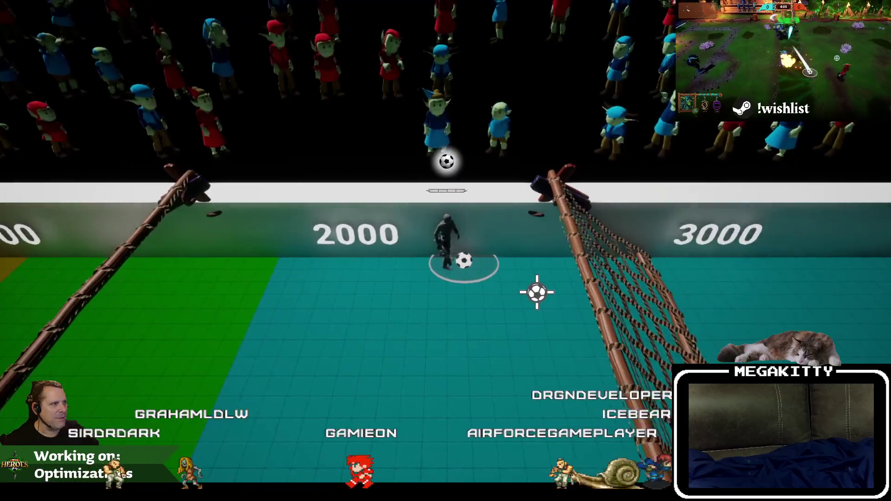
pyautogui.press('a')
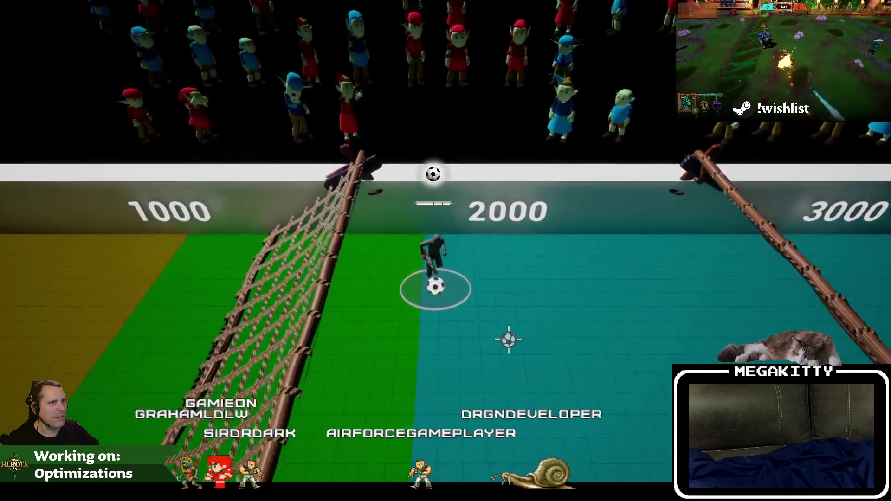
pyautogui.press('a')
pyautogui.press('s')
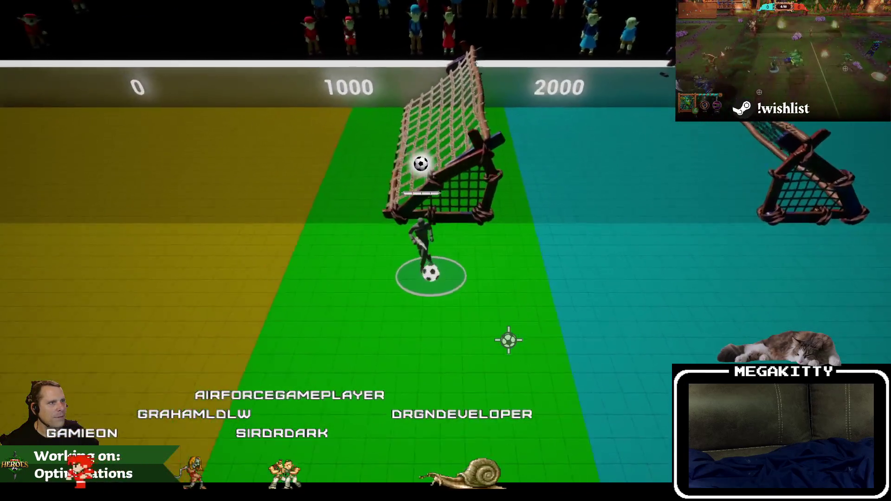
# Step: Dribble the ball across the field into the green zone by the goal, then stop playing
pyautogui.press('w')
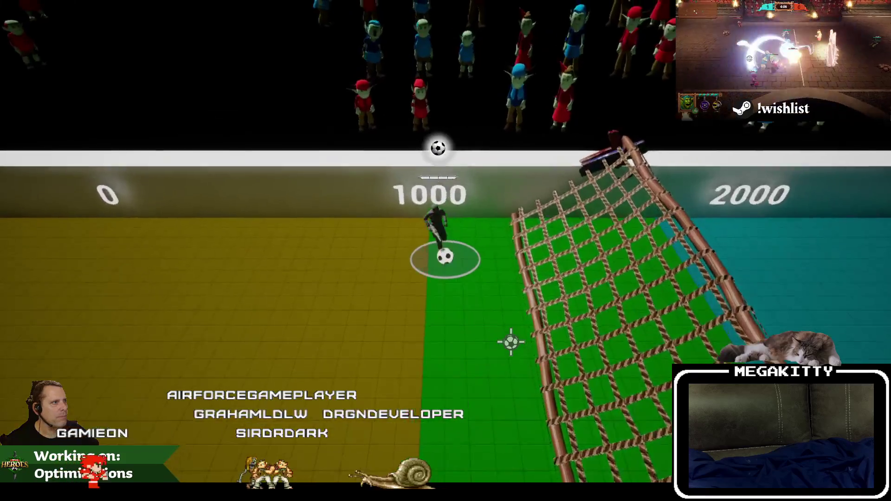
pyautogui.press('a')
pyautogui.press('d')
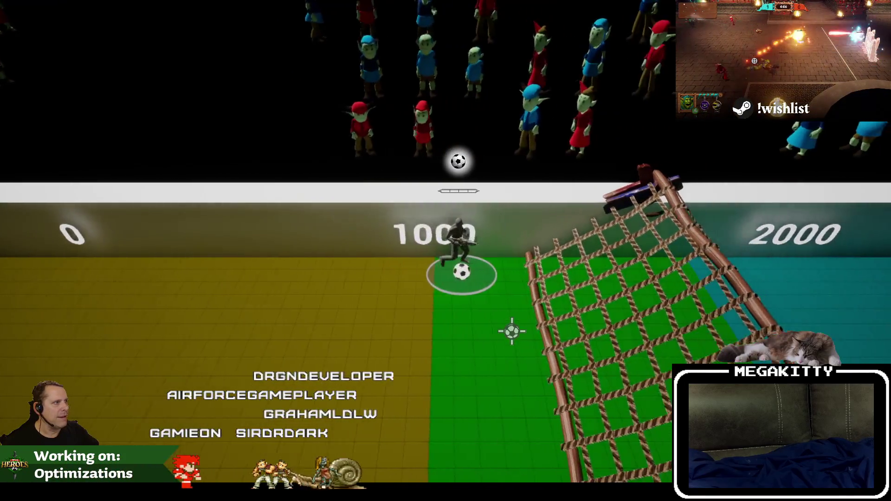
pyautogui.press('a')
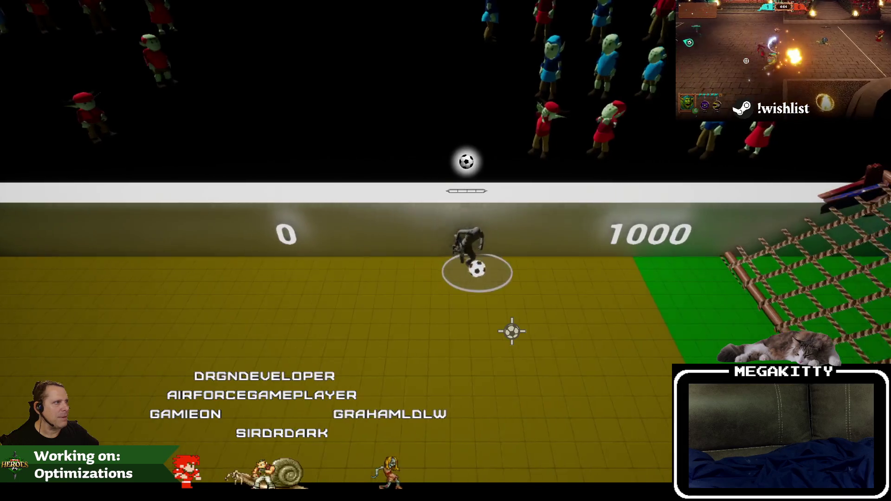
pyautogui.press('d')
pyautogui.press('s')
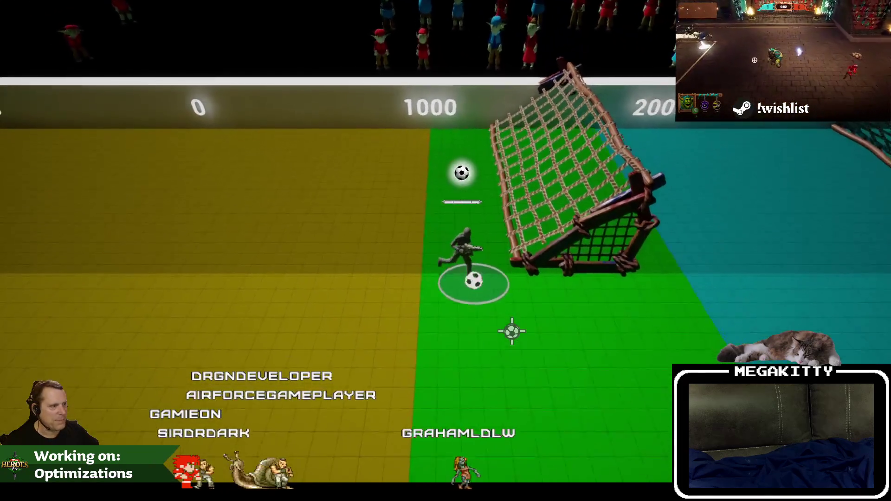
pyautogui.press('Escape')
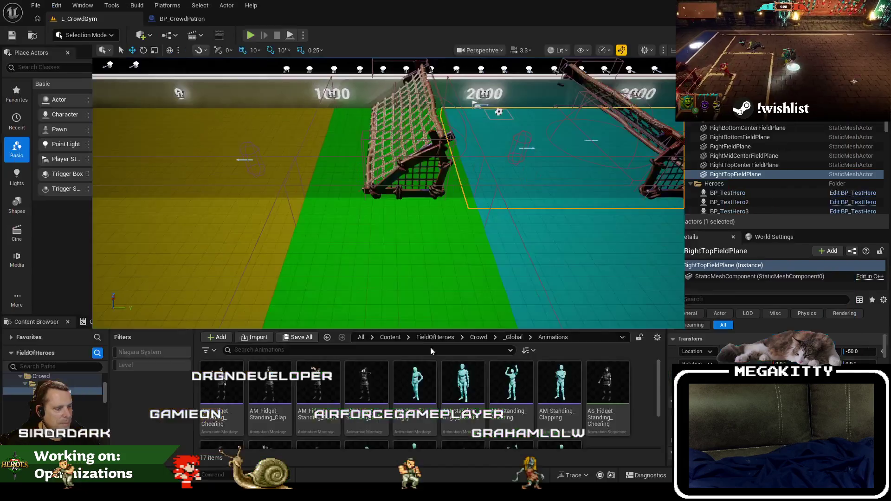
pyautogui.hotkey('alt', 'Tab')
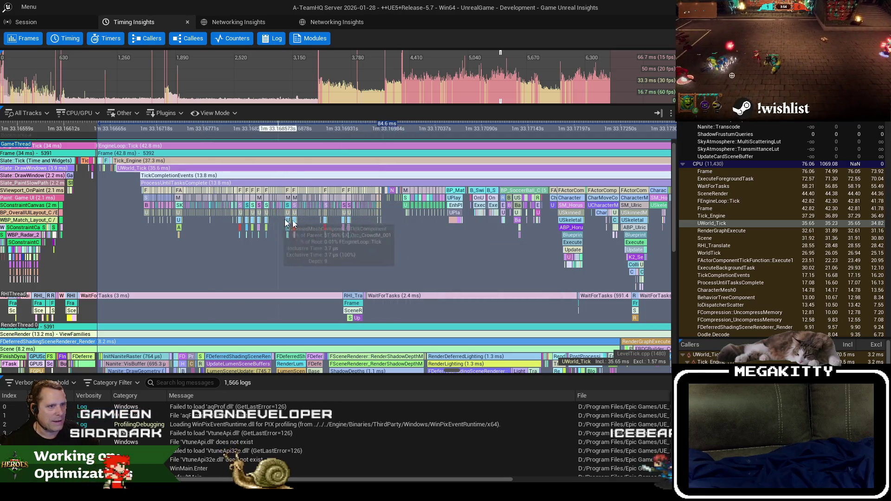
# Step: Pan and zoom the GameThread track to the HeroSwitchTriggerBox events
pyautogui.moveTo(405, 222); pyautogui.dragTo(382, 224)
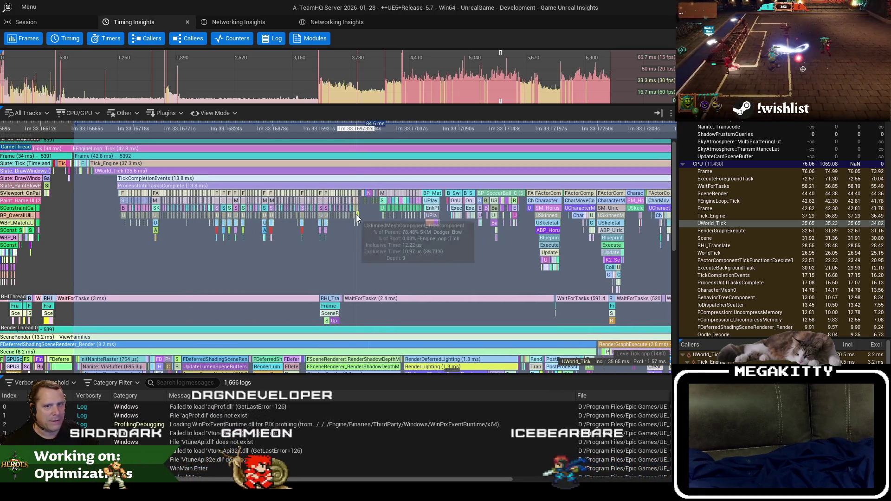
pyautogui.scroll(1, 363, 212)
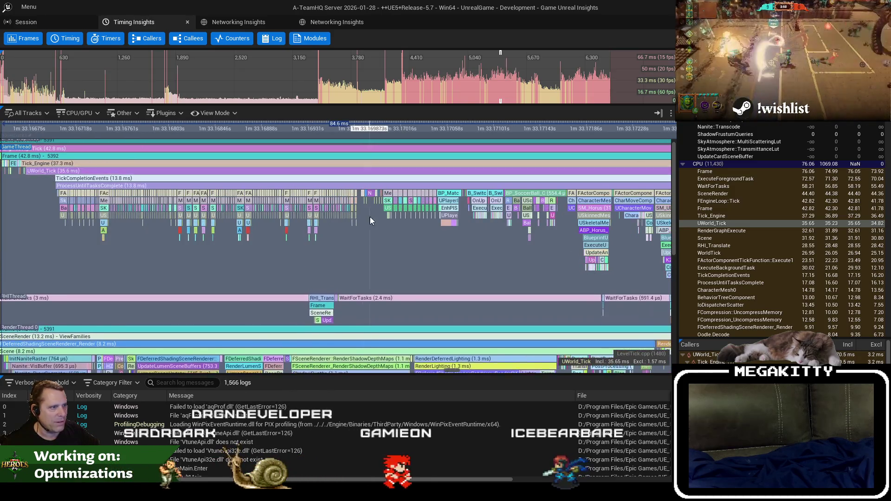
pyautogui.scroll(5, 372, 209)
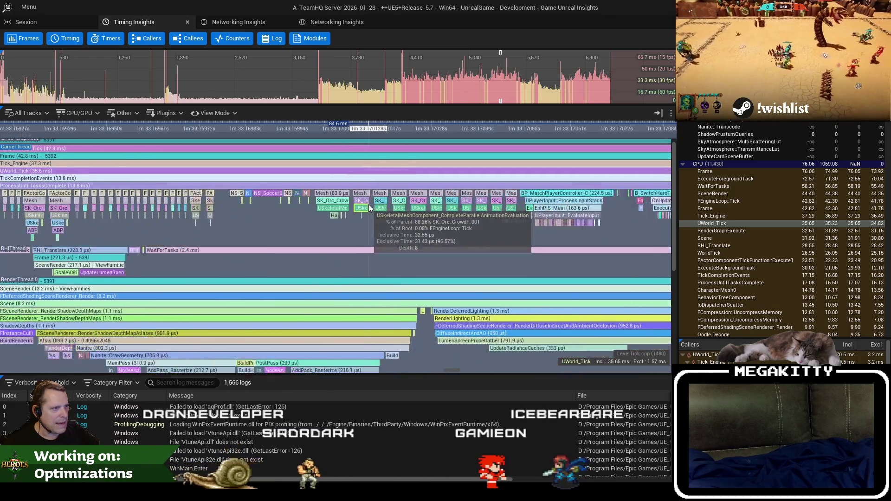
pyautogui.scroll(-3, 372, 208)
pyautogui.scroll(3, 455, 202)
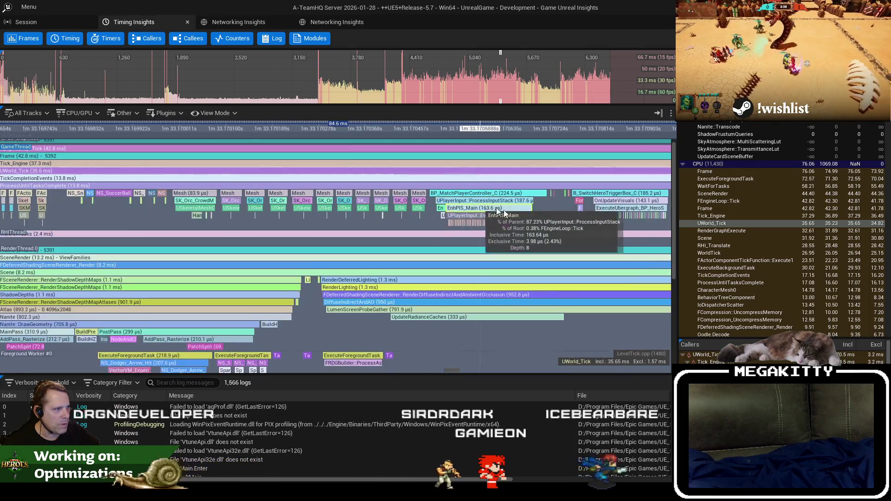
pyautogui.scroll(-1, 394, 223)
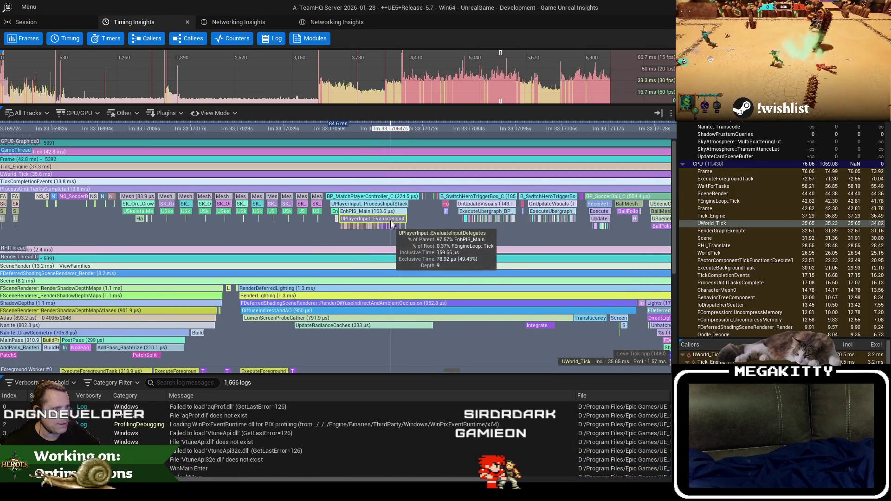
pyautogui.scroll(5, 392, 225)
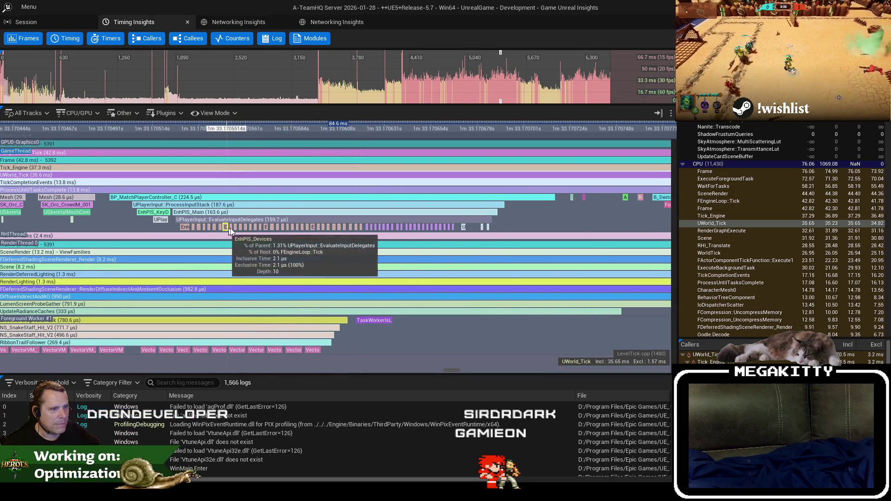
pyautogui.scroll(-5, 321, 216)
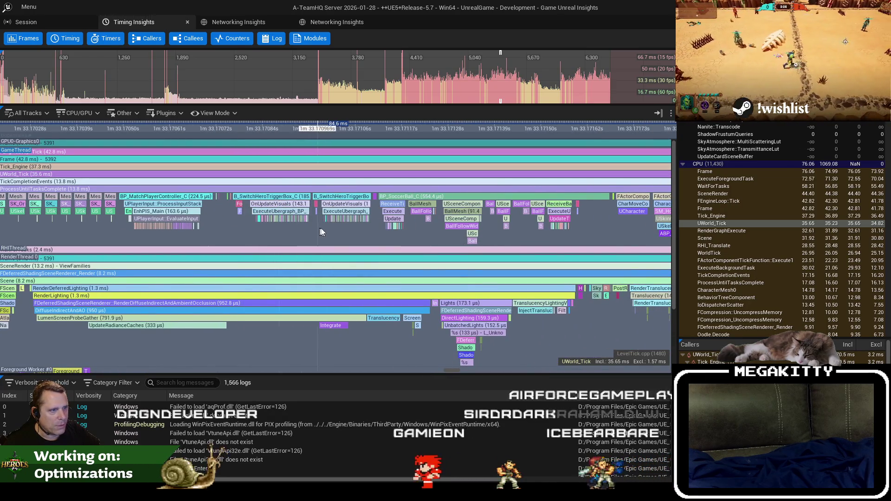
pyautogui.scroll(3, 330, 195)
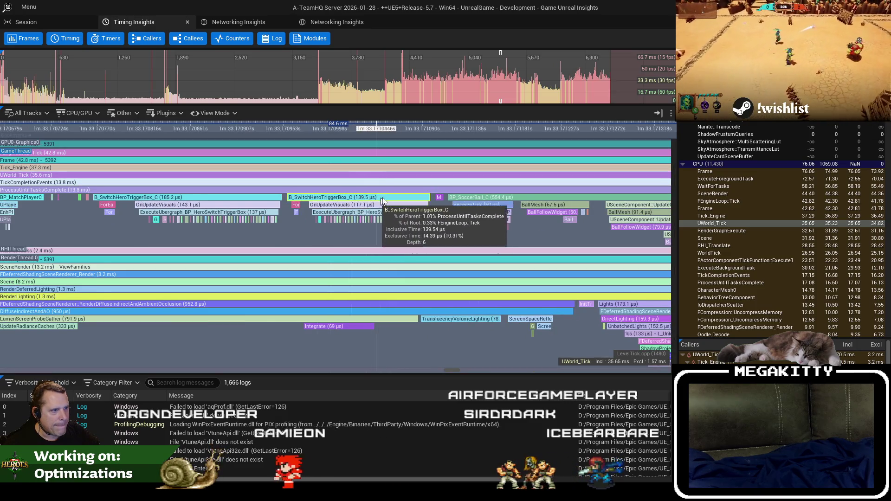
pyautogui.scroll(5, 400, 216)
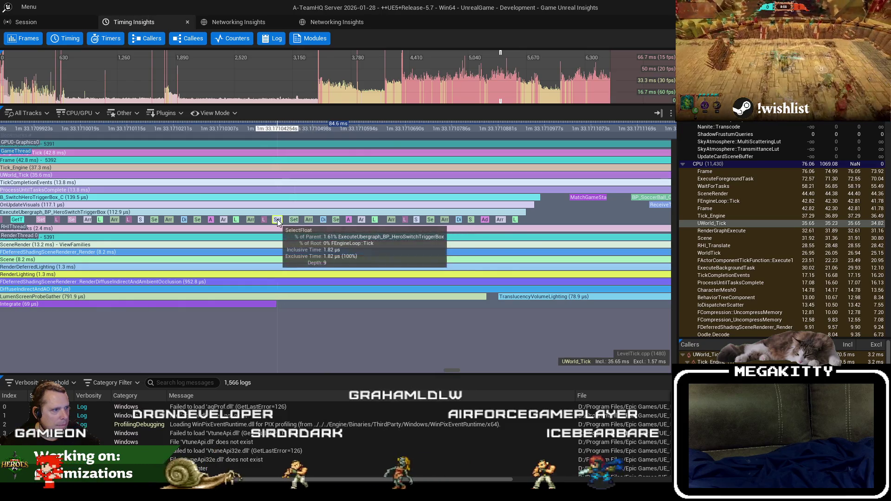
pyautogui.scroll(-5, 277, 219)
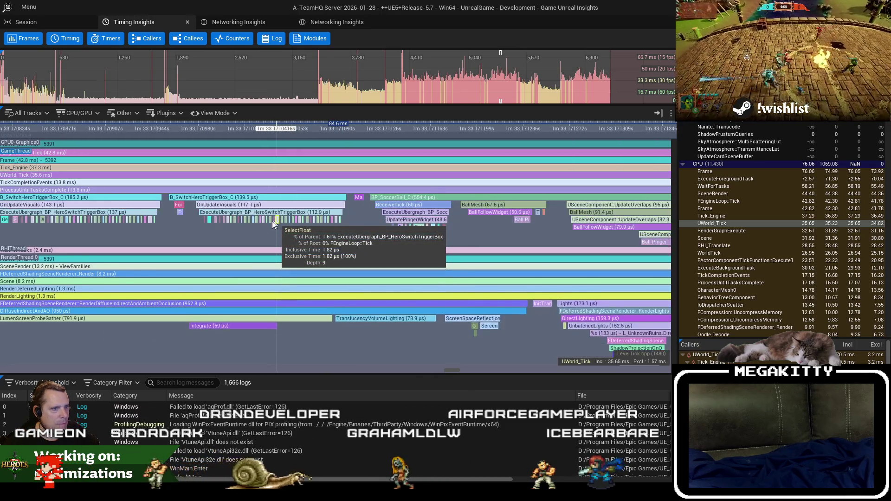
# Step: Select B_SwitchHeroTriggerBox_C, showing 139.5 µs inclusive and 14.39 µs exclusive
pyautogui.click(239, 213)
pyautogui.click(194, 199)
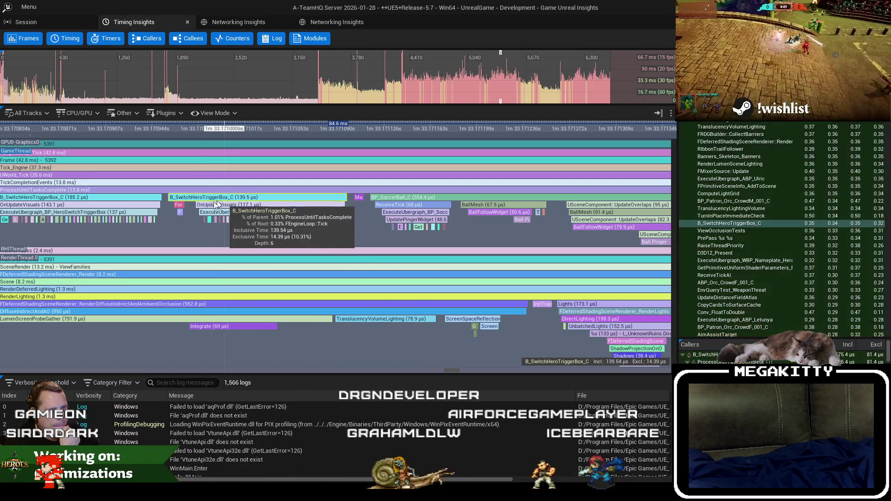
pyautogui.scroll(2, 193, 199)
pyautogui.scroll(2, 193, 200)
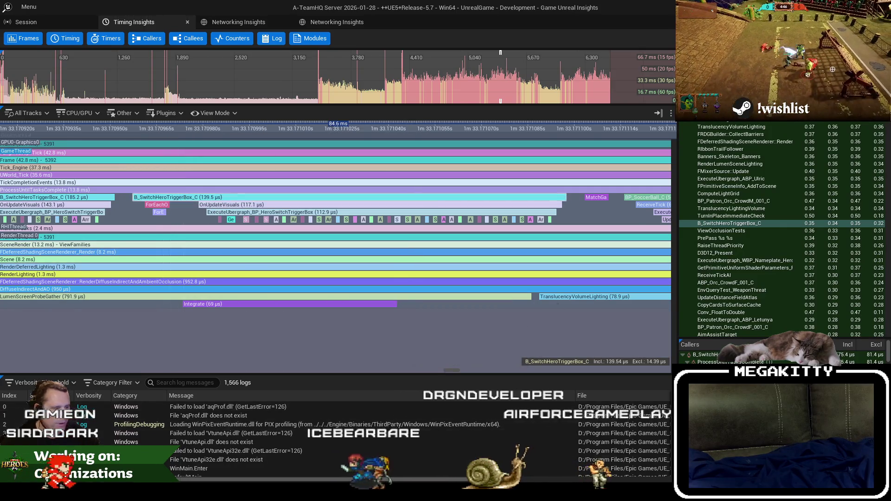
pyautogui.hotkey('alt', 'Tab')
# Step: Open L_UnknownRuins from Recent Levels and select its LeftHeroSwitchTriggerBox in the Outliner
pyautogui.click(36, 5)
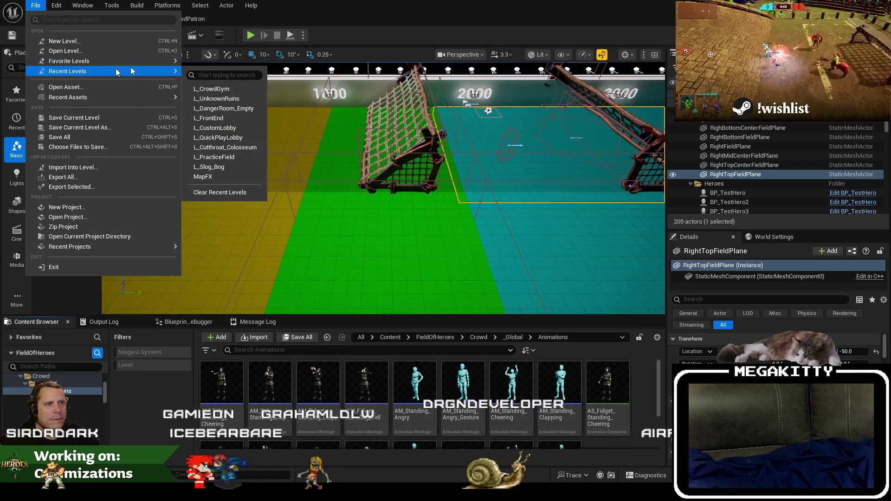
pyautogui.click(418, 304)
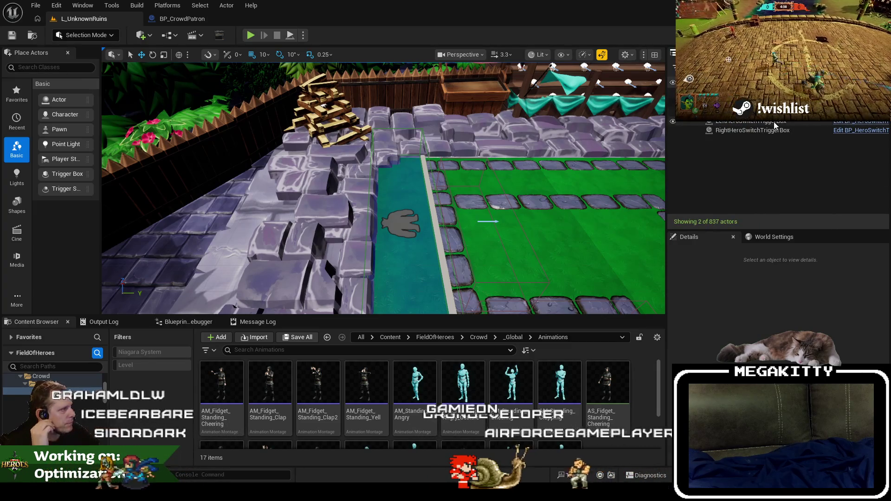
pyautogui.click(775, 122)
pyautogui.hotkey('alt', 'Tab')
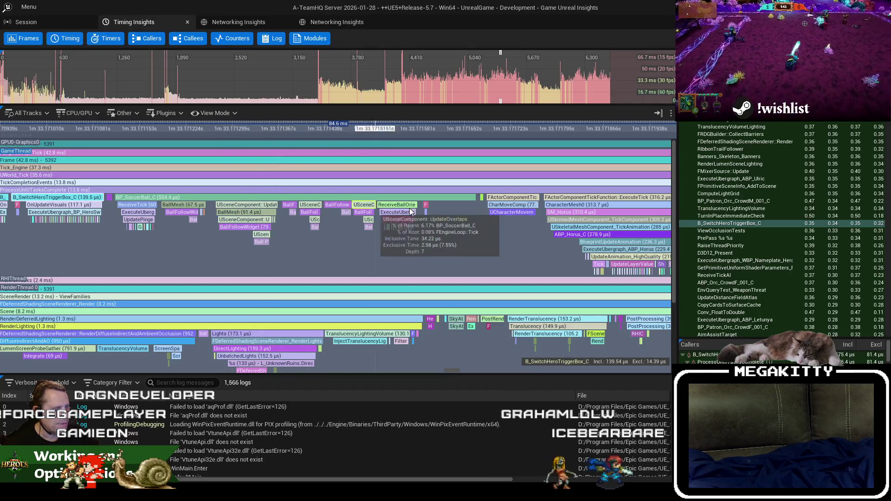
# Step: Pan and zoom the GameThread timeline across later events
pyautogui.moveTo(469, 232)
pyautogui.mouseDown()
pyautogui.moveTo(371, 243)
pyautogui.moveTo(127, 222)
pyautogui.mouseUp()
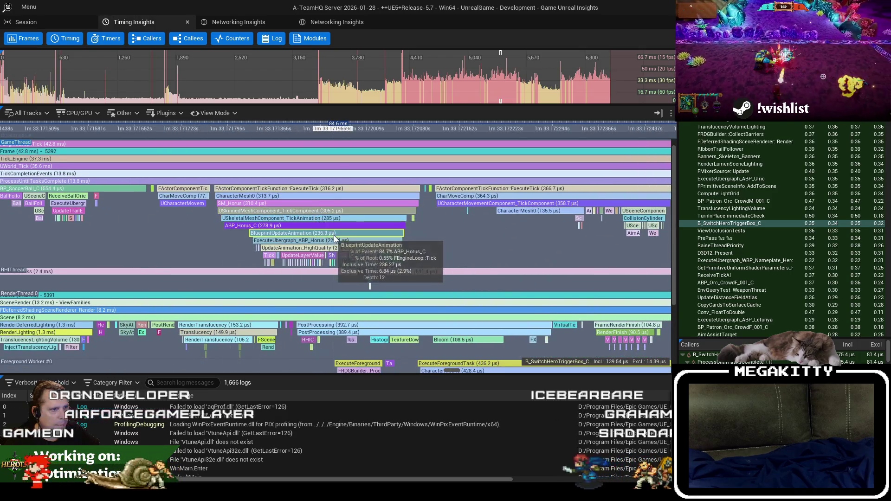
pyautogui.scroll(4, 333, 234)
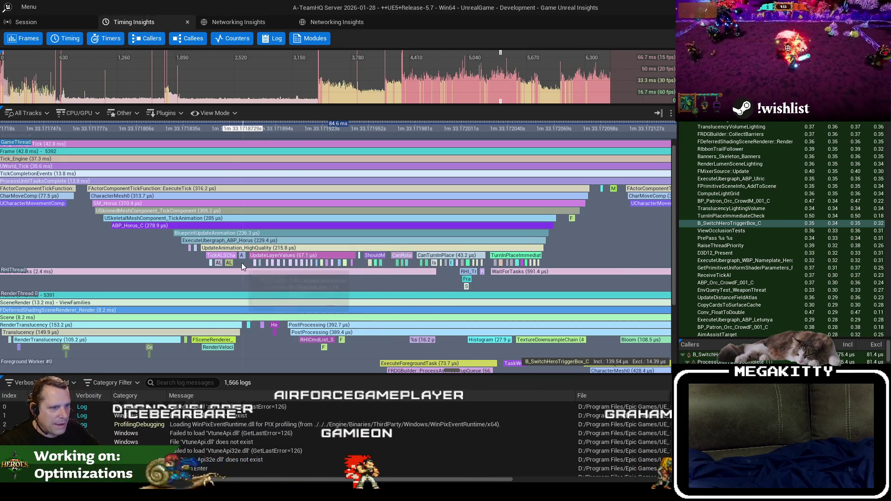
pyautogui.scroll(2, 227, 262)
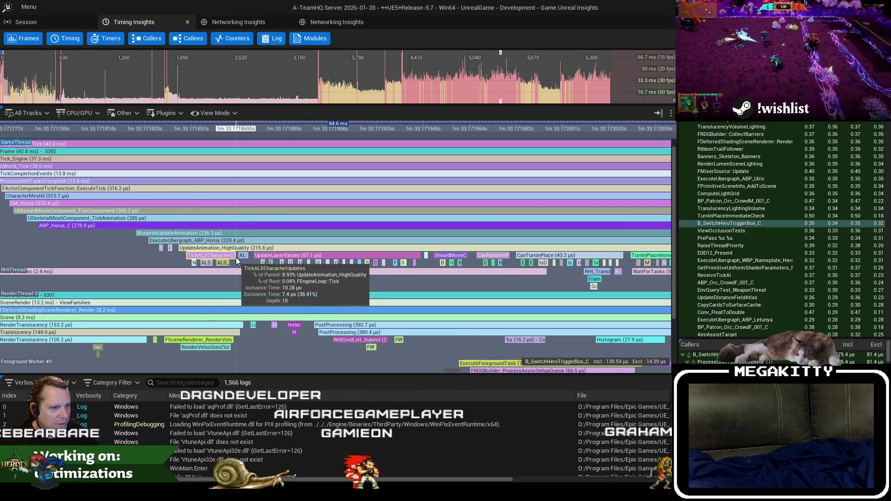
pyautogui.scroll(-3, 247, 258)
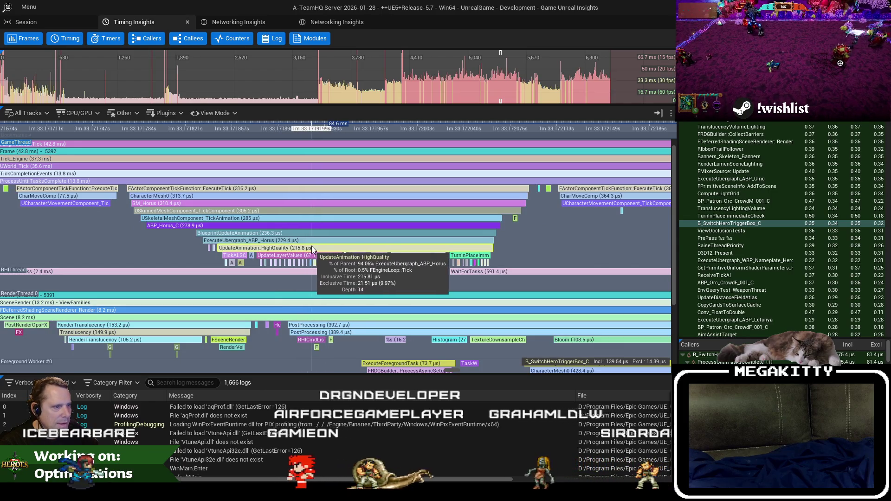
pyautogui.scroll(6, 253, 260)
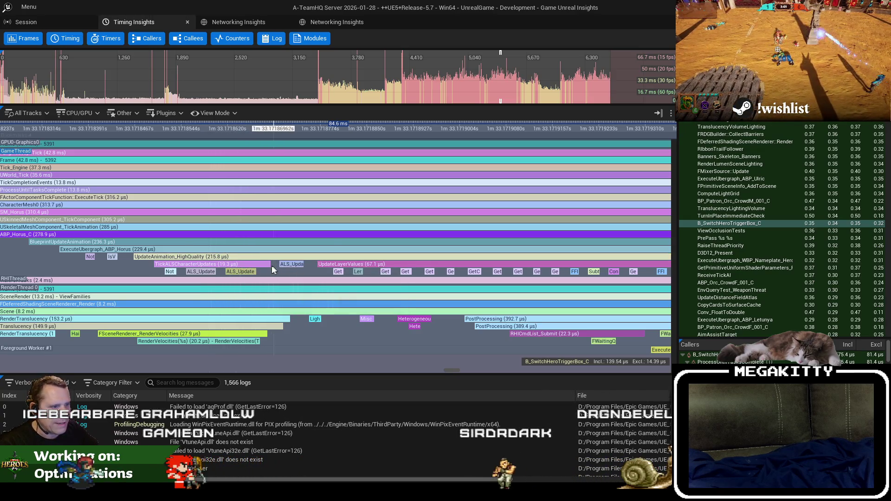
pyautogui.scroll(5, 319, 268)
pyautogui.scroll(-2, 319, 268)
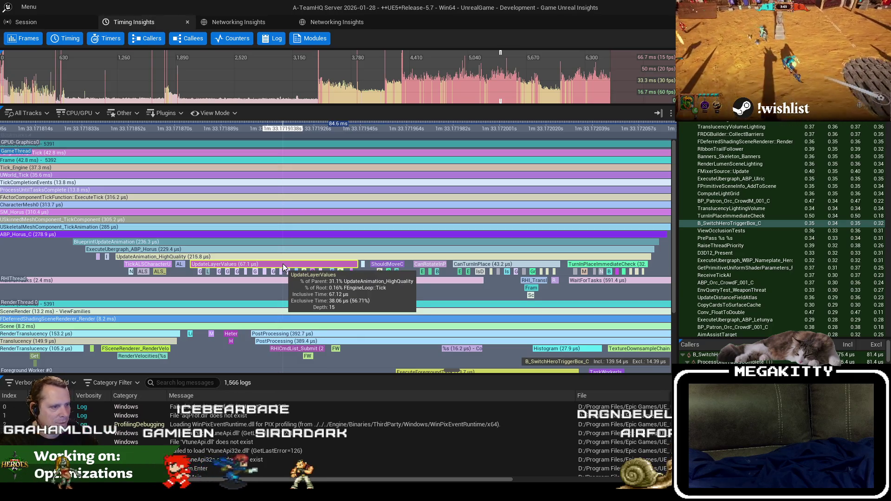
pyautogui.moveTo(282, 268); pyautogui.dragTo(142, 260)
pyautogui.moveTo(484, 241); pyautogui.dragTo(231, 242)
pyautogui.scroll(-3, 402, 244)
# Step: Move past the ABP_Ulric animation events toward the ABP_Elis animation update
pyautogui.moveTo(414, 252); pyautogui.dragTo(341, 252)
pyautogui.scroll(5, 373, 230)
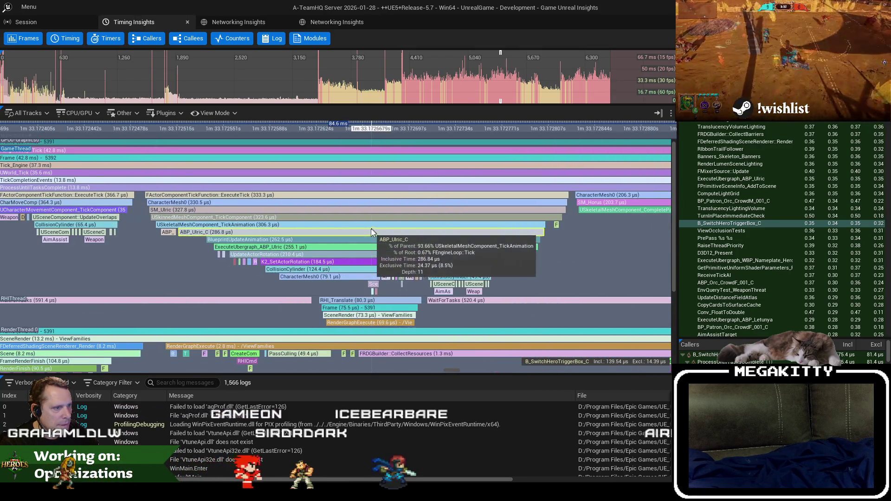
pyautogui.scroll(-2, 314, 263)
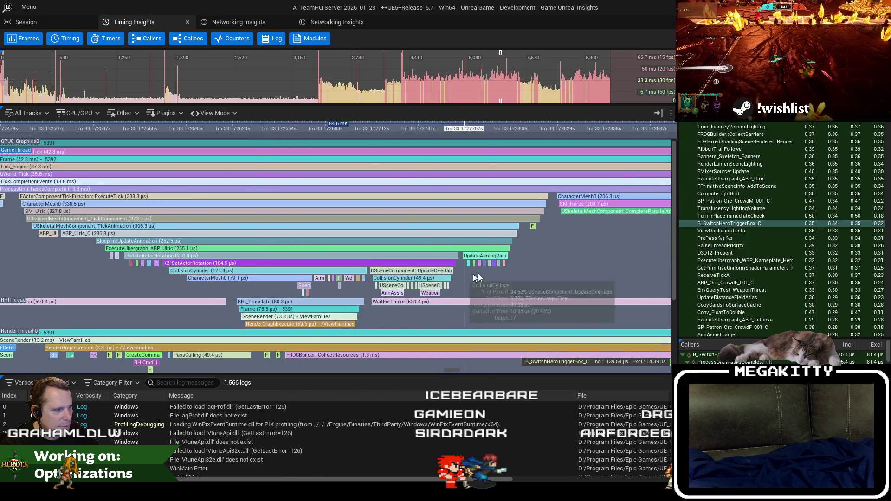
pyautogui.moveTo(508, 267); pyautogui.dragTo(461, 258)
pyautogui.scroll(-3, 287, 258)
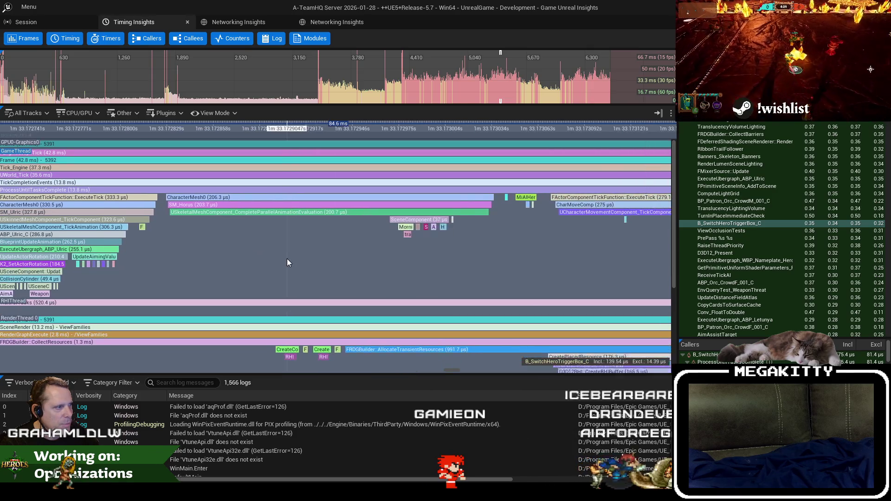
pyautogui.scroll(-2, 410, 250)
pyautogui.moveTo(425, 267); pyautogui.dragTo(342, 276)
pyautogui.scroll(2, 239, 270)
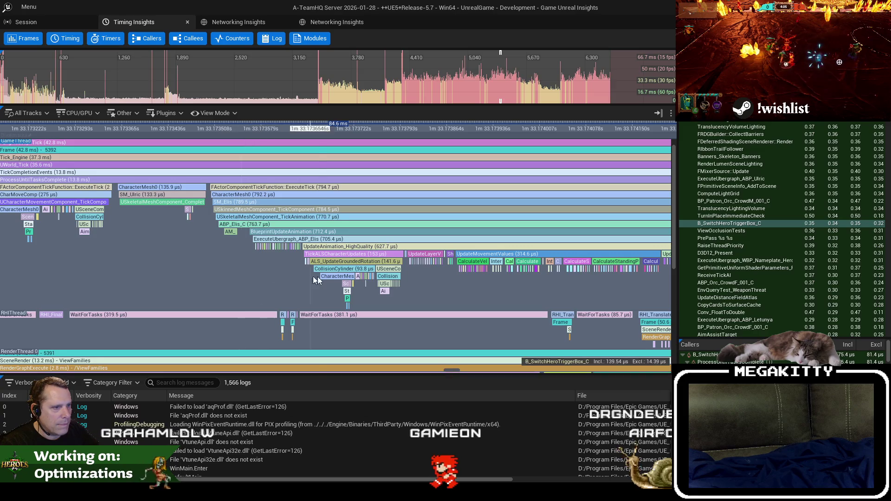
pyautogui.scroll(2, 277, 277)
pyautogui.moveTo(389, 292); pyautogui.dragTo(343, 288)
pyautogui.scroll(2, 347, 287)
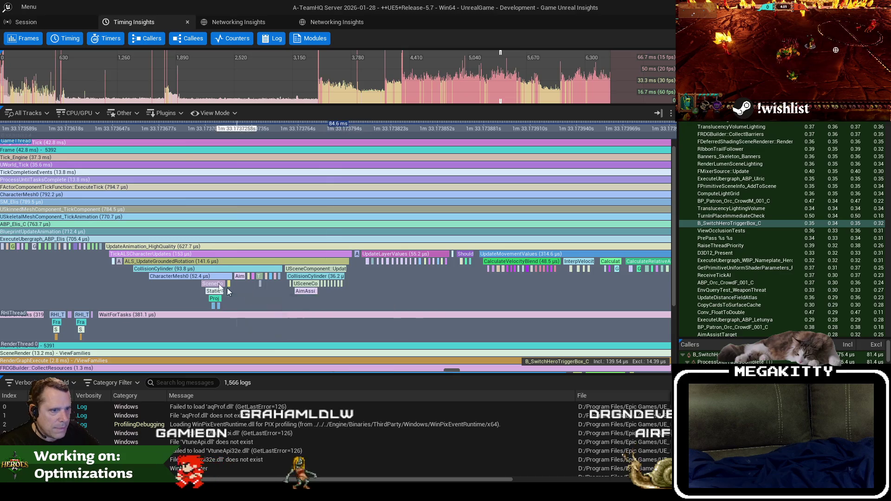
pyautogui.moveTo(467, 285)
pyautogui.mouseDown()
pyautogui.moveTo(334, 293)
pyautogui.moveTo(368, 291)
pyautogui.moveTo(266, 267)
pyautogui.mouseUp()
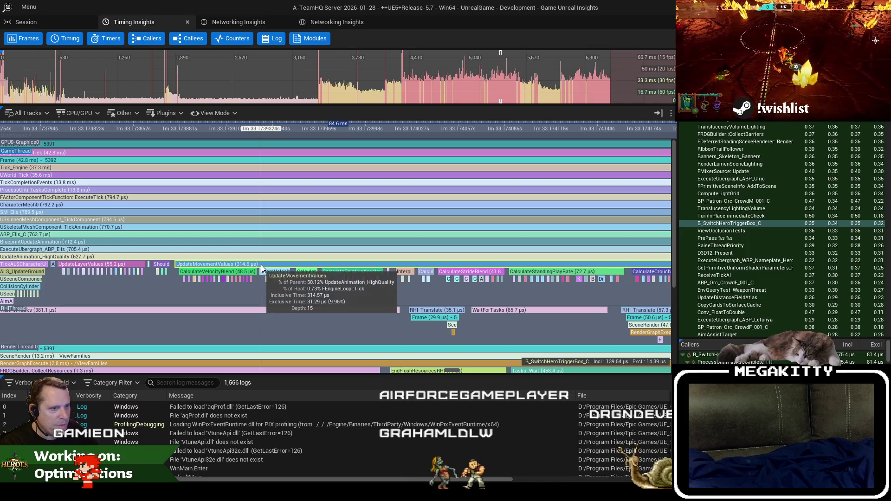
# Step: Select UpdateMovementValues, showing 314.57 µs inclusive and 31.29 µs exclusive
pyautogui.click(261, 265)
pyautogui.scroll(-2, 261, 265)
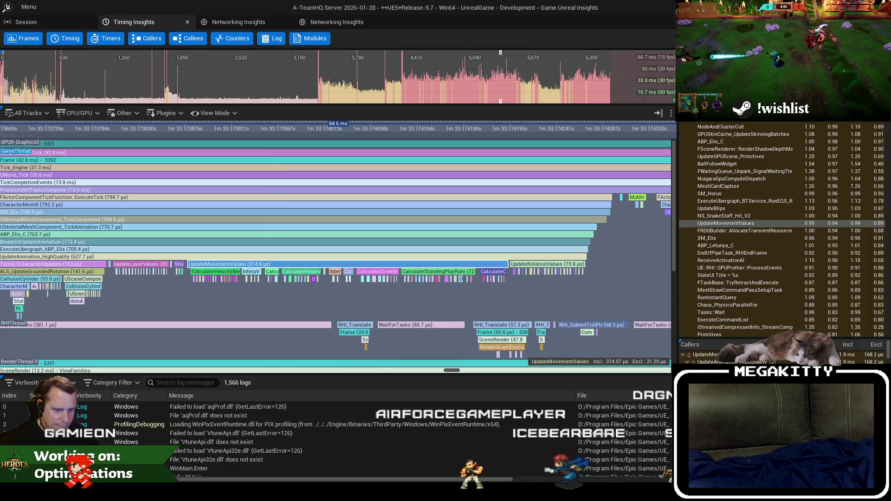
pyautogui.press('super')
# Step: Launch Notepad++ and finish the UpdateMovementValues entry in notes.txt with a new indented line
pyautogui.write('notepad')
pyautogui.press('Return')
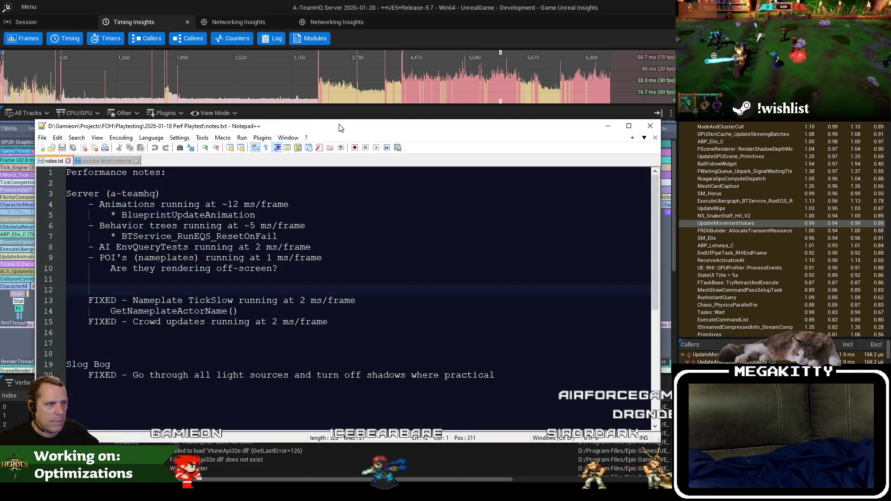
pyautogui.moveTo(339, 127); pyautogui.dragTo(351, 127)
pyautogui.write('* UpdateMovementVal')
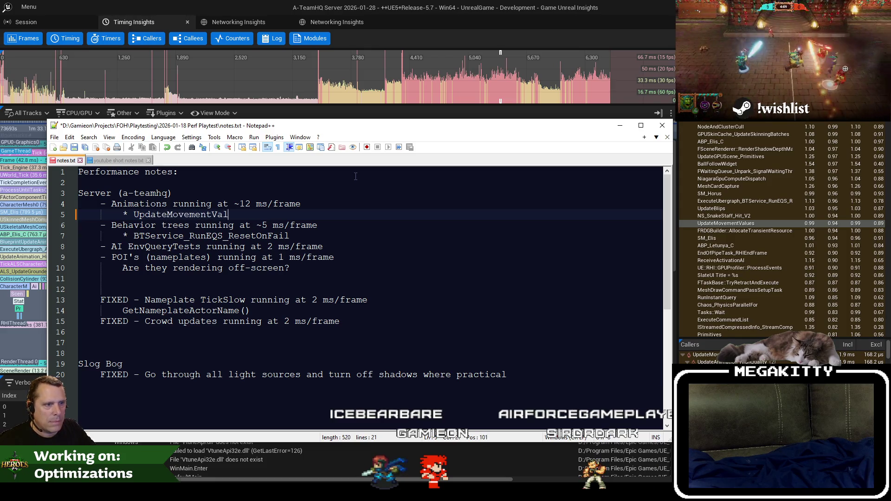
pyautogui.write('ues')
pyautogui.press('Return')
pyautogui.write('5')
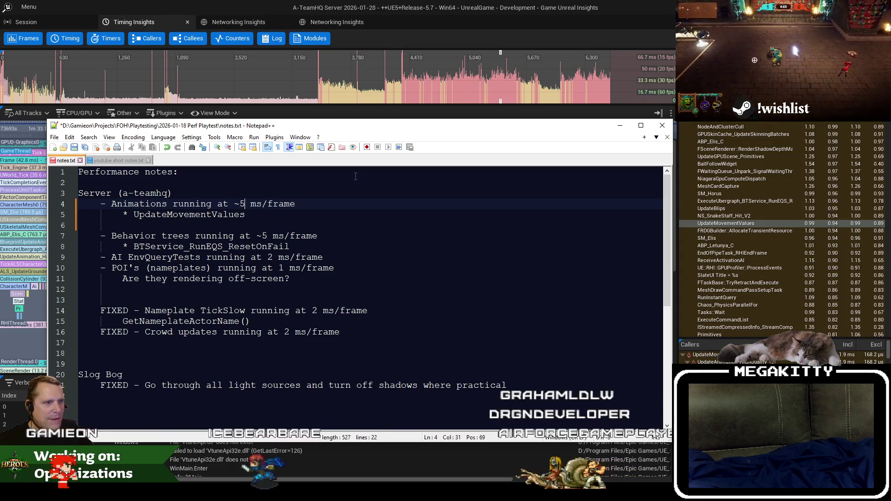
# Step: Change the animations timing figure on line 4 to ~5 ms/frame
pyautogui.press('BackSpace')
pyautogui.write('12')
pyautogui.press('Down')
pyautogui.press('Down')
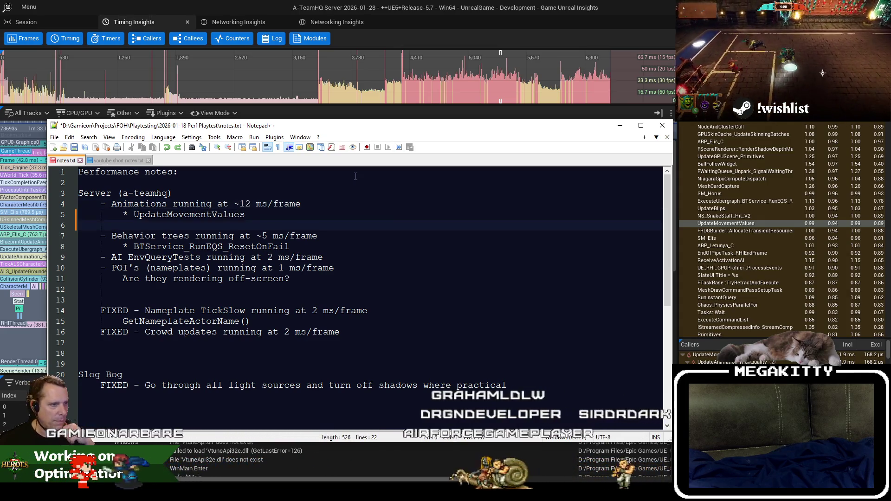
pyautogui.press('Up')
pyautogui.press('Up')
pyautogui.press('Left')
pyautogui.press('Left')
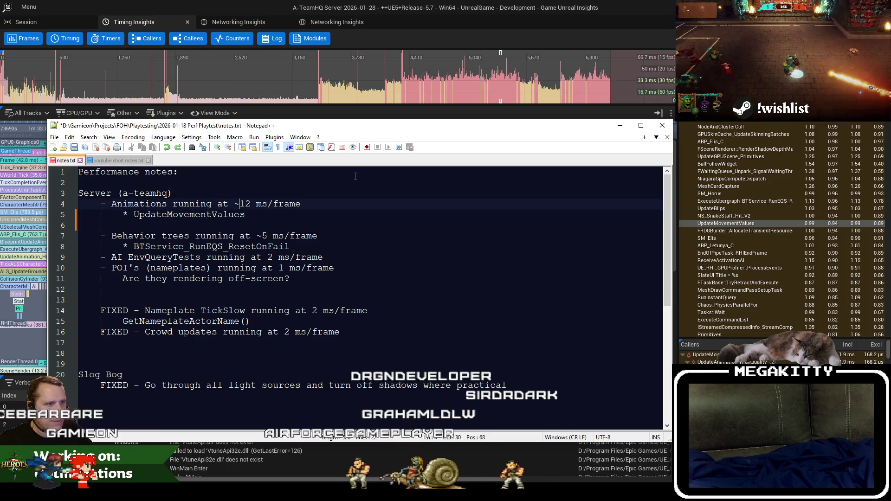
pyautogui.press('Delete')
pyautogui.write('5')
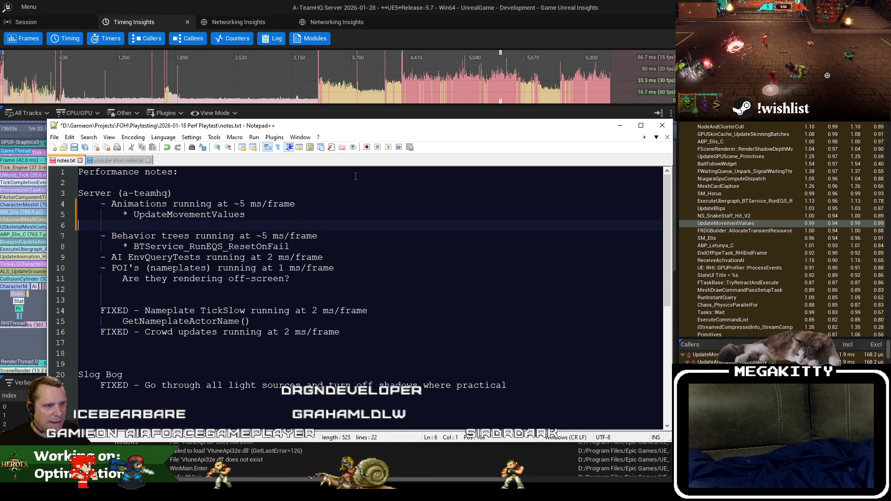
# Step: Add a blank line below the EnvQueryTests entry to space out the server items
pyautogui.press('Return')
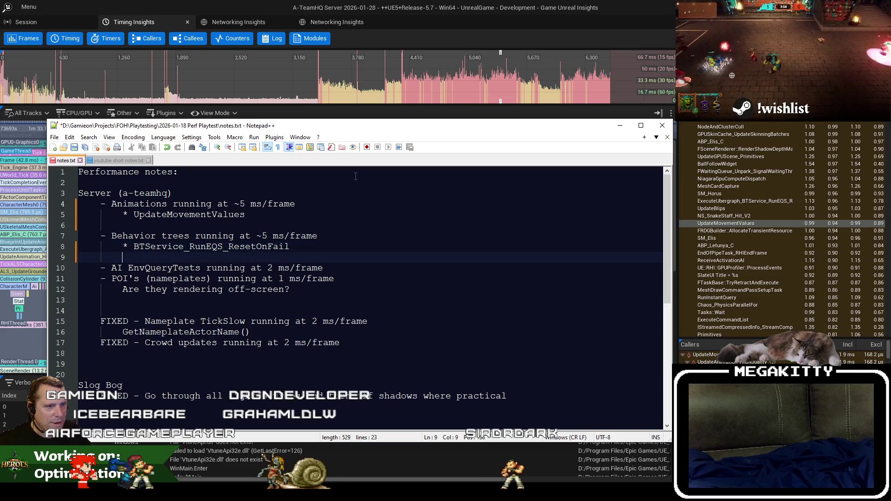
pyautogui.hotkey('ctrl', 'shift', 'Down')
pyautogui.press('BackSpace')
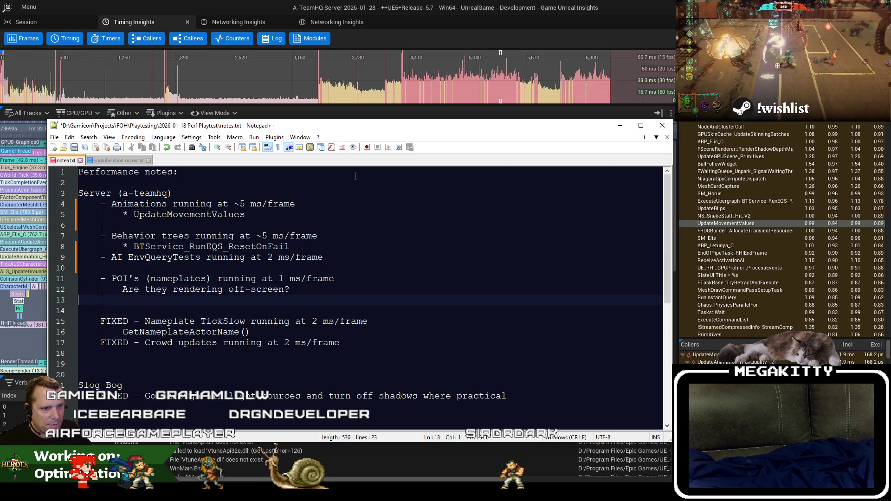
pyautogui.click(479, 20)
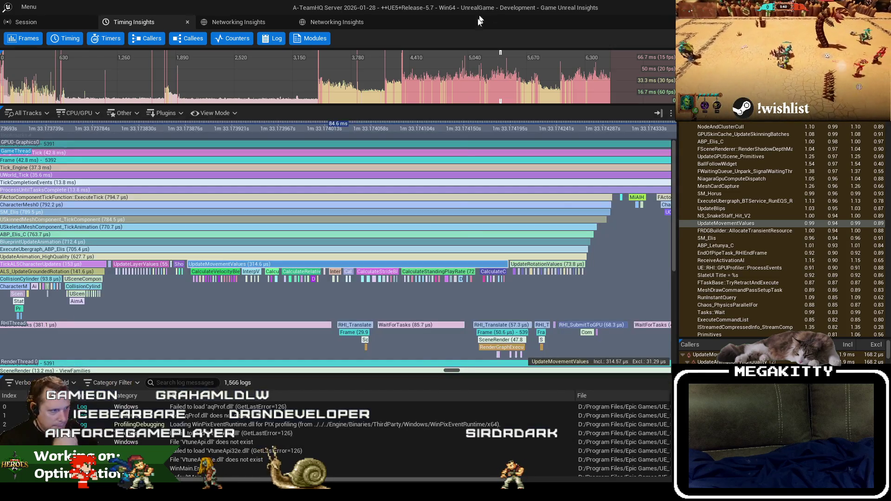
# Step: Pan and zoom the timeline to the SK_Dodger and UpdateMovementValues events
pyautogui.moveTo(597, 296); pyautogui.dragTo(513, 280)
pyautogui.moveTo(608, 256); pyautogui.dragTo(215, 241)
pyautogui.scroll(-8, 216, 241)
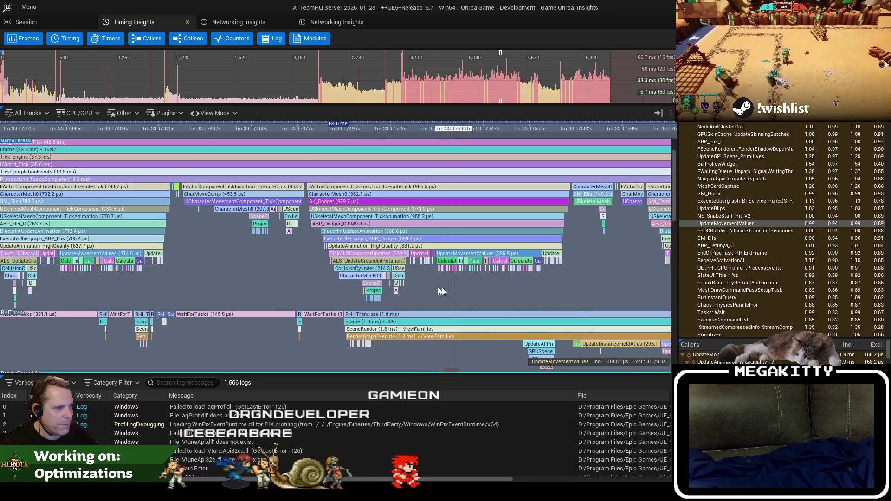
pyautogui.scroll(6, 438, 288)
pyautogui.scroll(-5, 317, 251)
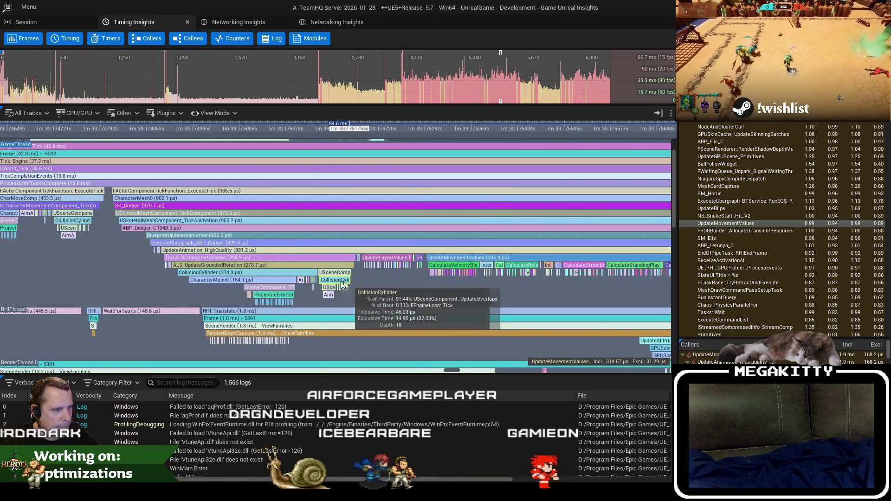
pyautogui.scroll(7, 321, 288)
pyautogui.moveTo(321, 289); pyautogui.dragTo(266, 284)
pyautogui.scroll(-5, 255, 246)
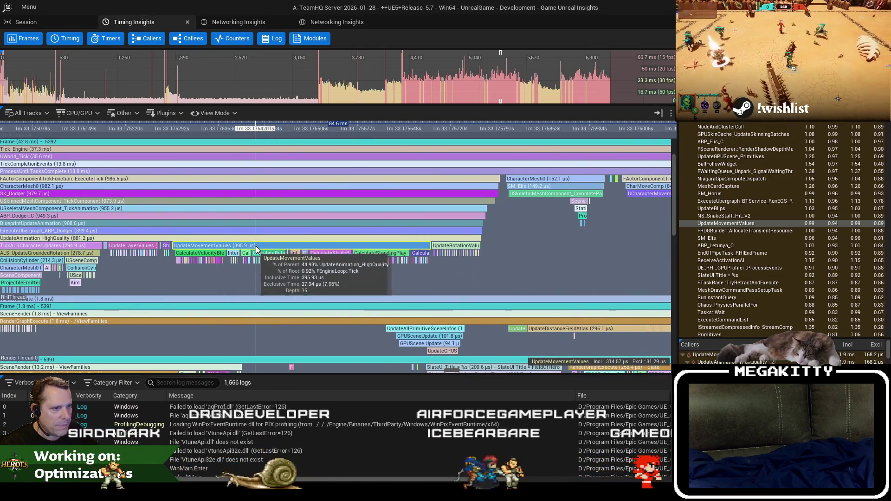
pyautogui.scroll(5, 235, 281)
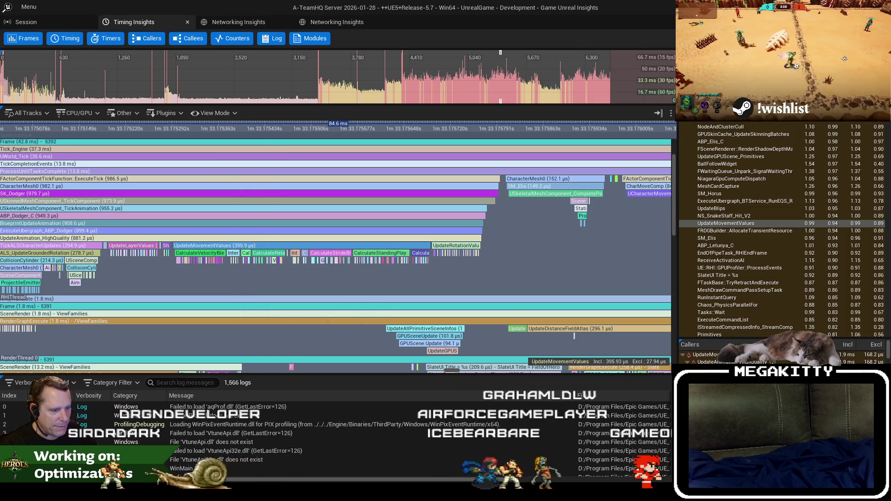
# Step: Glance at the performance notes in Notepad++ and return to the profiler
pyautogui.hotkey('alt', 'Tab')
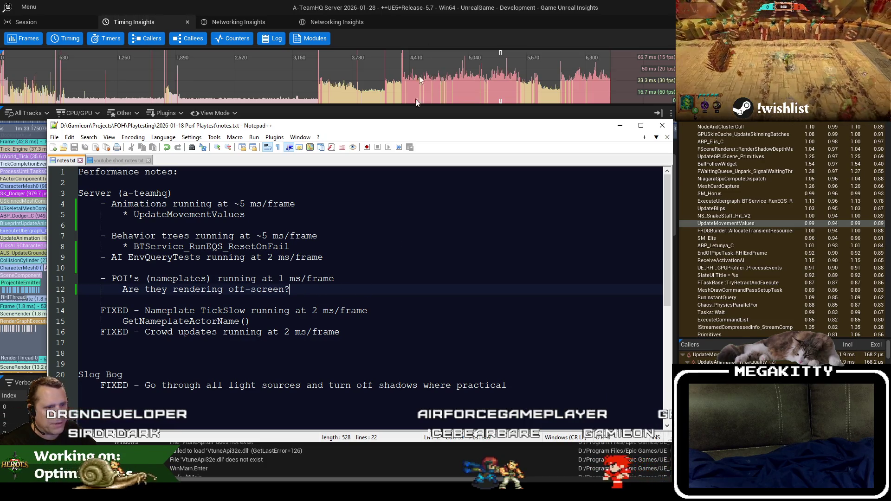
pyautogui.hotkey('alt', 'Tab')
pyautogui.scroll(3, 391, 251)
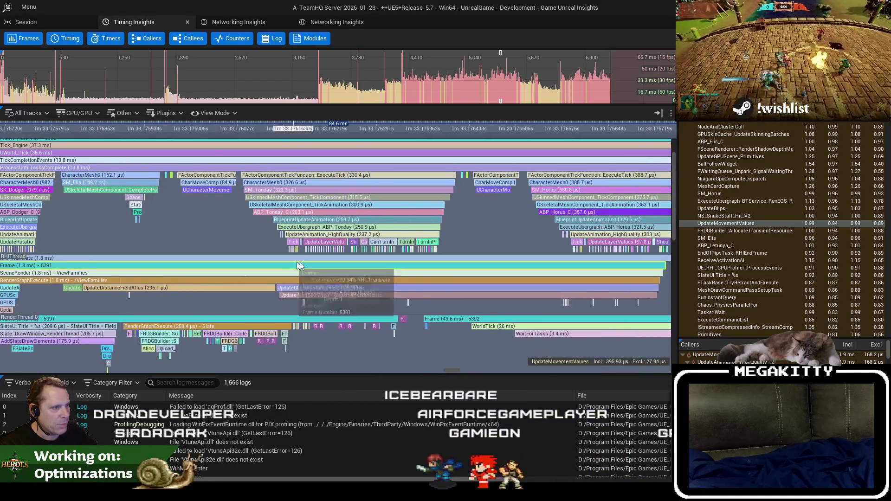
pyautogui.scroll(-3, 391, 251)
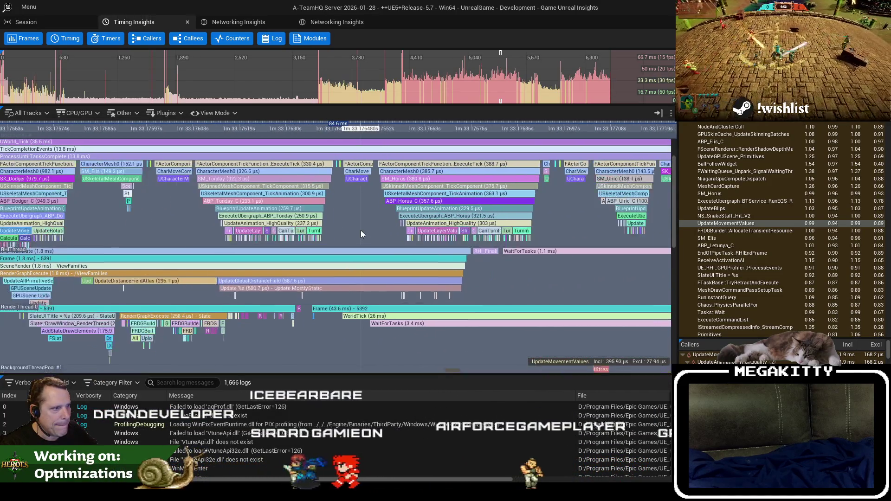
# Step: Pan and zoom across later character animation updates to frame 5392 at 42.82 ms
pyautogui.moveTo(360, 230); pyautogui.dragTo(394, 234)
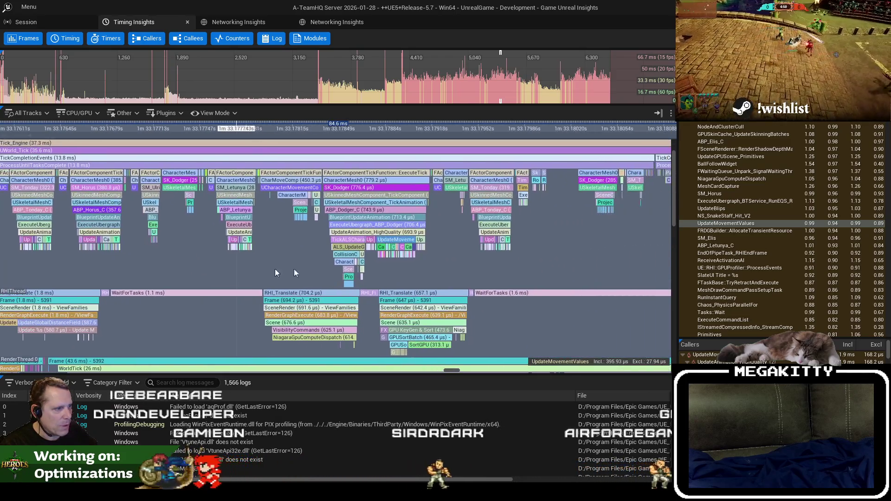
pyautogui.scroll(5, 344, 281)
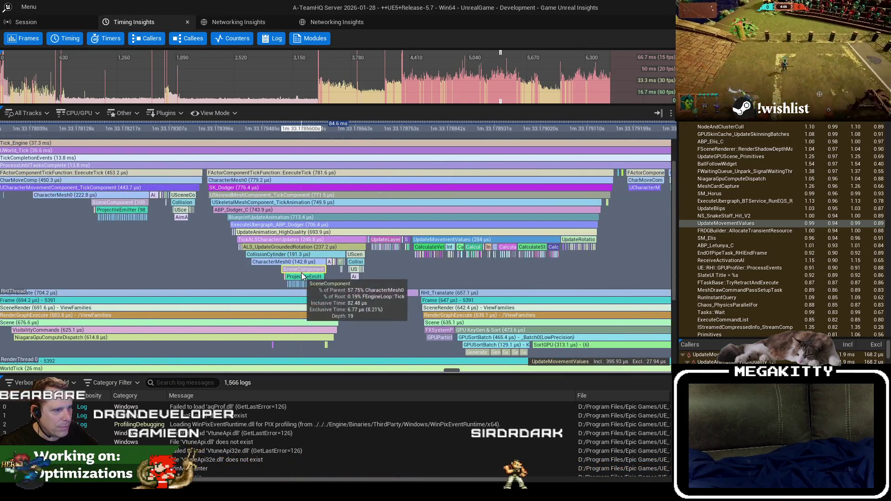
pyautogui.scroll(-5, 467, 277)
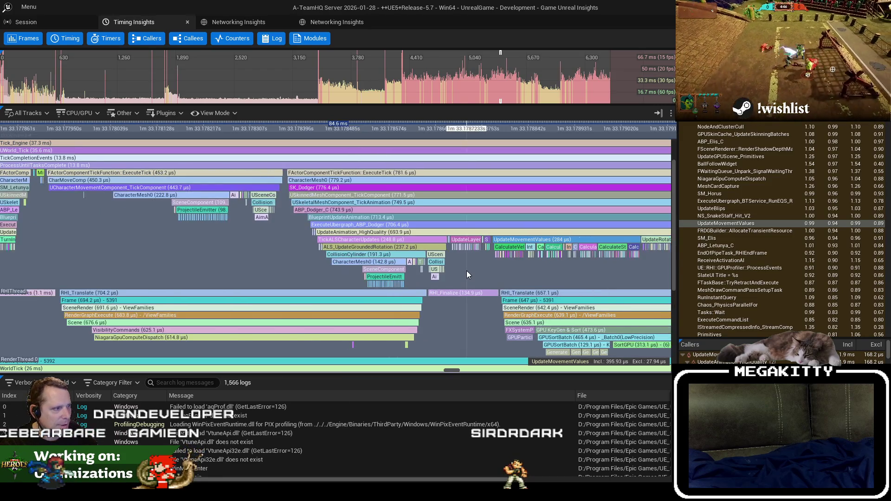
pyautogui.scroll(3, 393, 244)
pyautogui.scroll(-3, 394, 244)
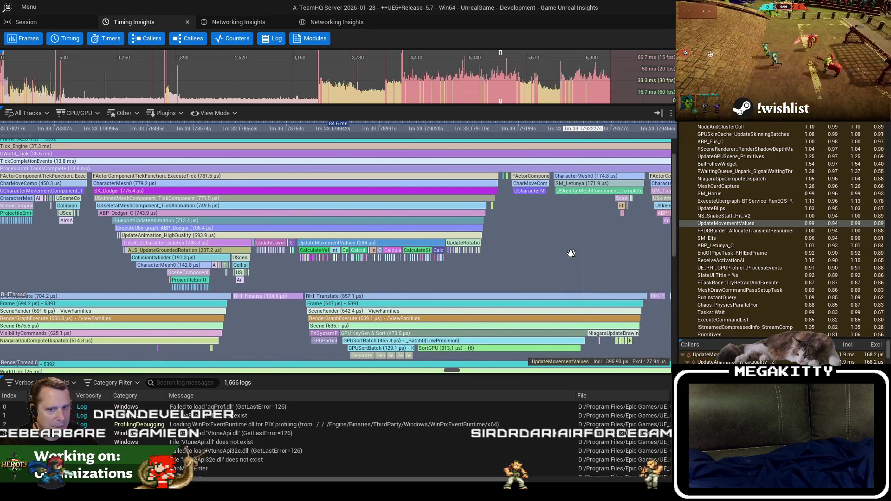
pyautogui.scroll(3, 408, 266)
pyautogui.scroll(-3, 408, 266)
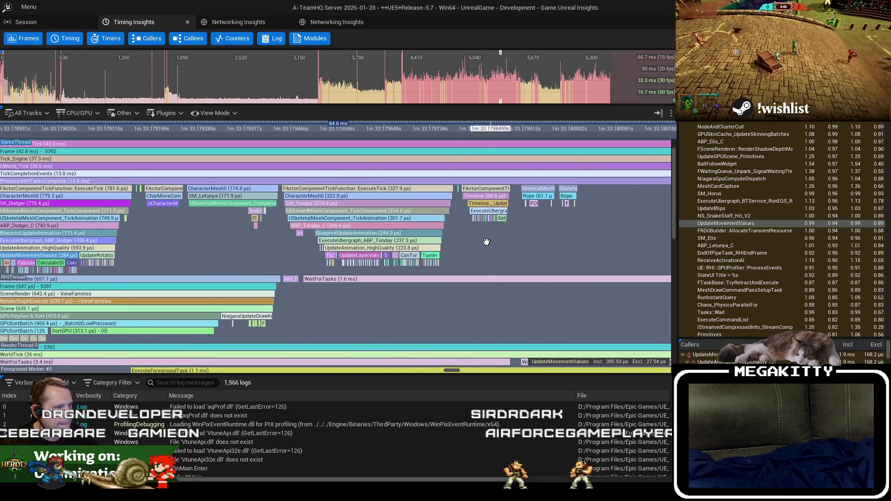
pyautogui.scroll(3, 343, 258)
pyautogui.scroll(-3, 343, 258)
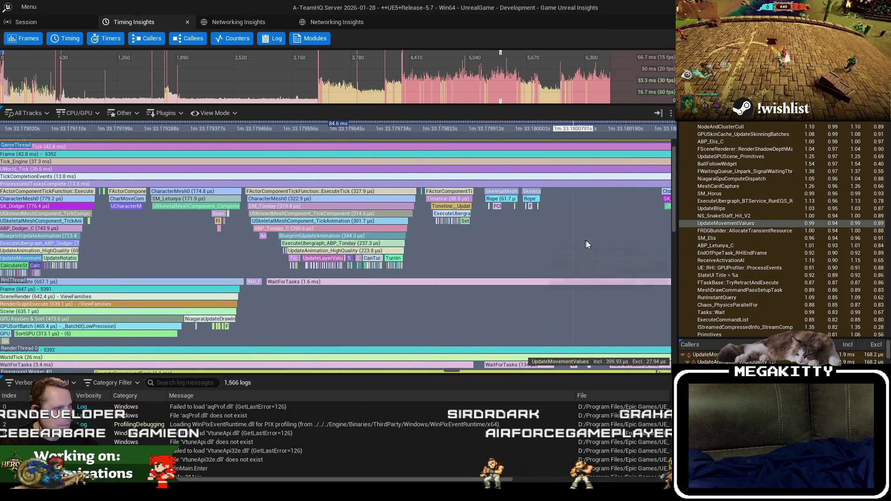
pyautogui.scroll(4, 265, 260)
pyautogui.scroll(-5, 266, 260)
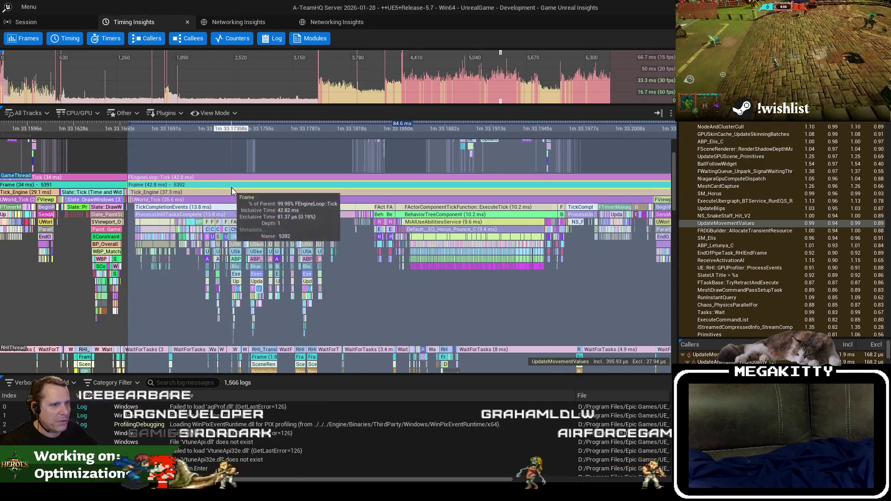
# Step: Select the Tick_Engine event and zoom back through earlier game-thread events
pyautogui.click(233, 191)
pyautogui.moveTo(282, 213)
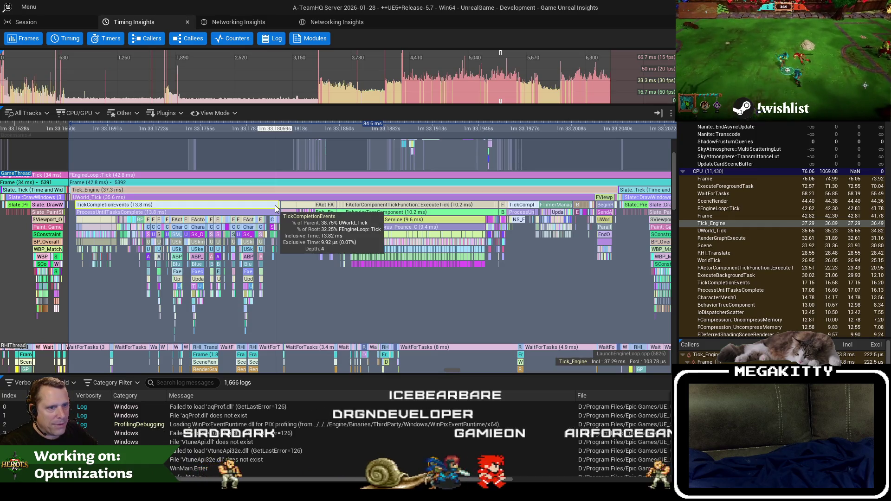
pyautogui.scroll(5, 241, 206)
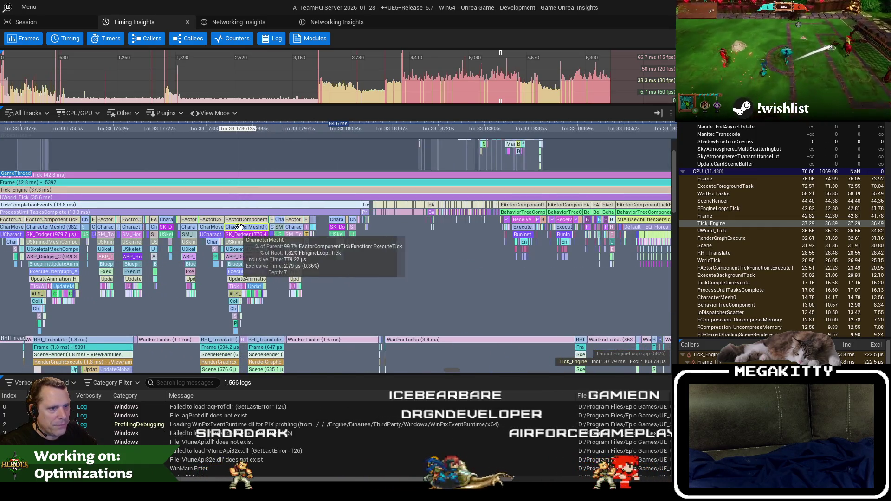
pyautogui.moveTo(259, 235); pyautogui.dragTo(441, 242)
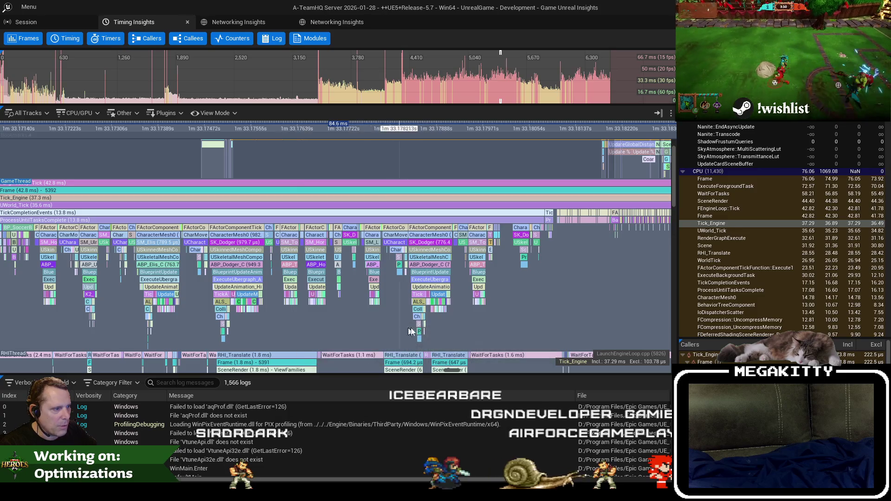
pyautogui.scroll(10, 422, 301)
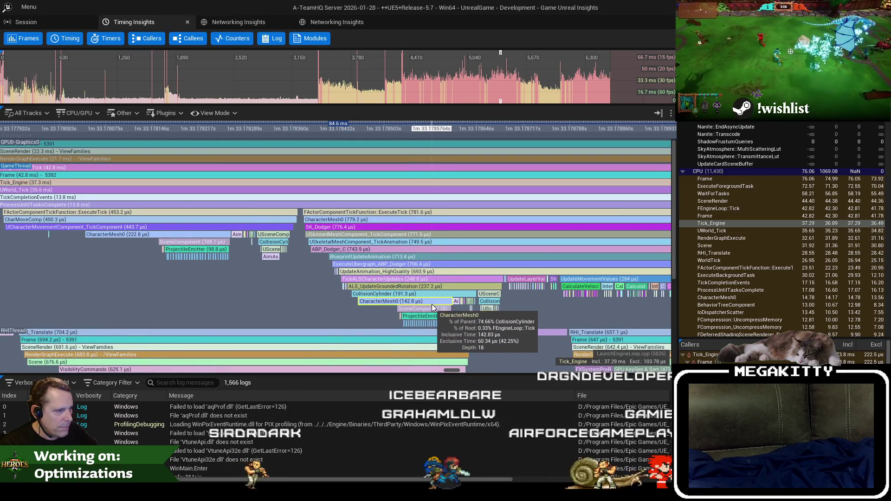
pyautogui.scroll(3, 431, 305)
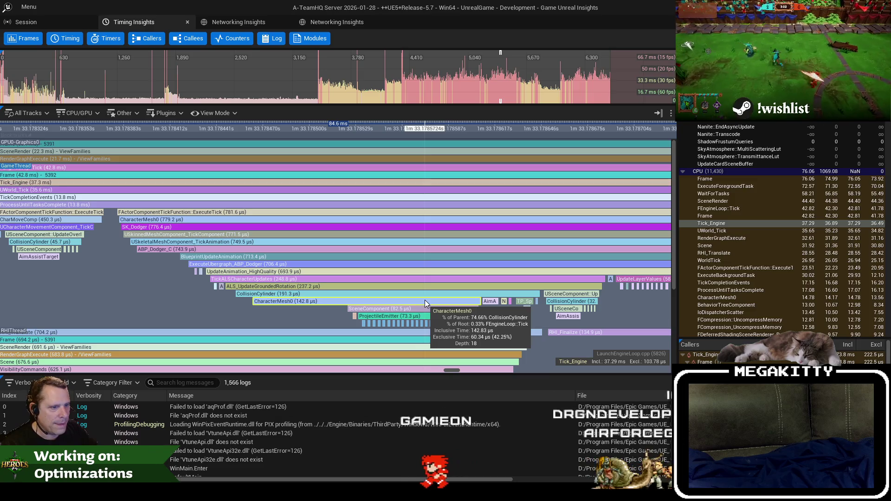
pyautogui.scroll(4, 419, 320)
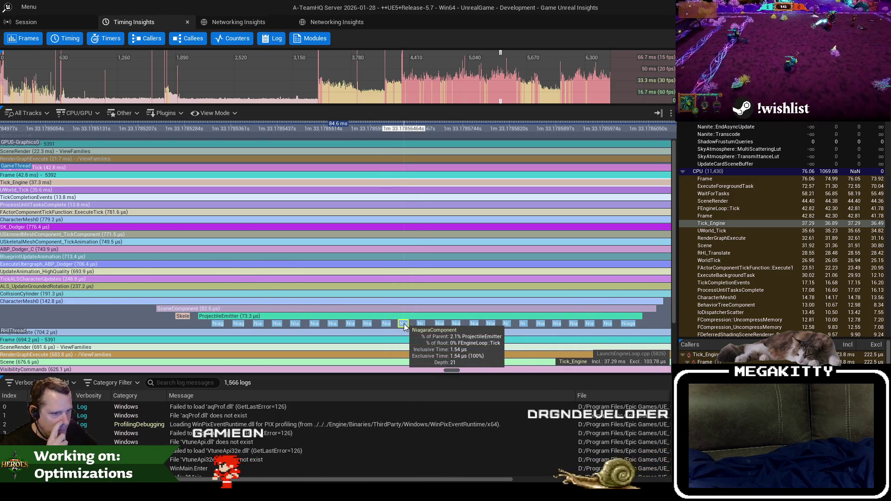
pyautogui.scroll(-4, 246, 304)
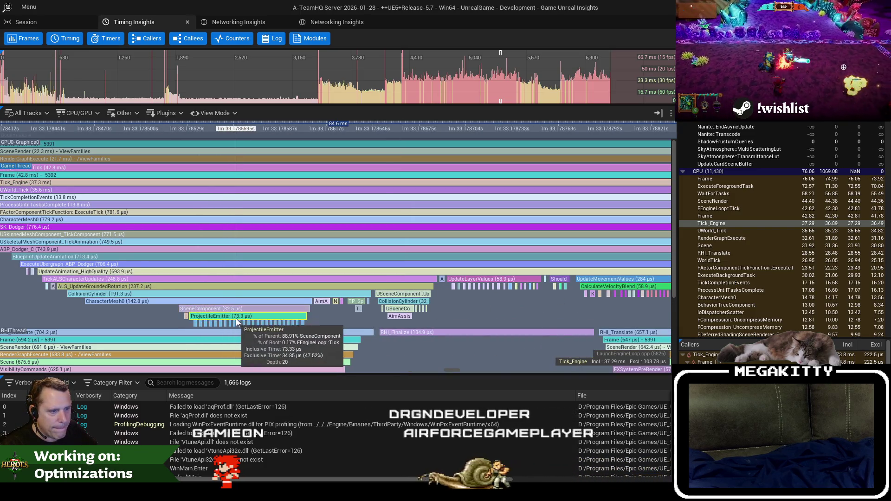
pyautogui.scroll(2, 236, 318)
pyautogui.scroll(-10, 201, 298)
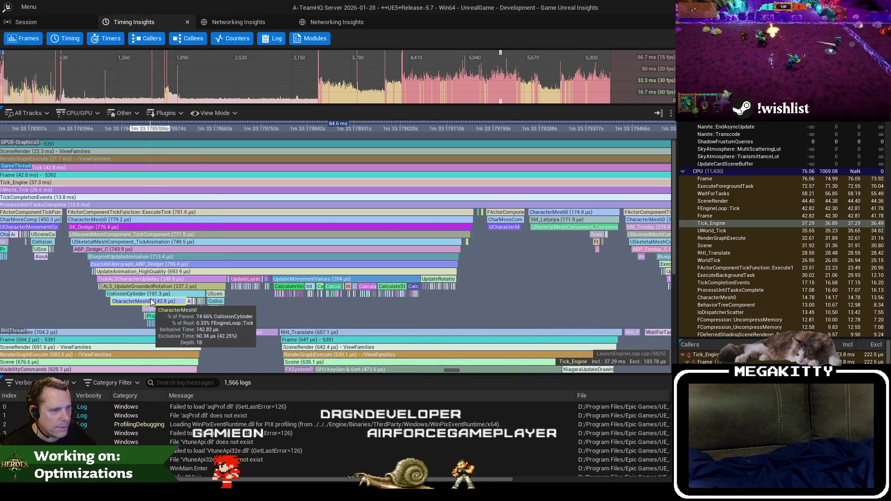
pyautogui.scroll(-5, 201, 298)
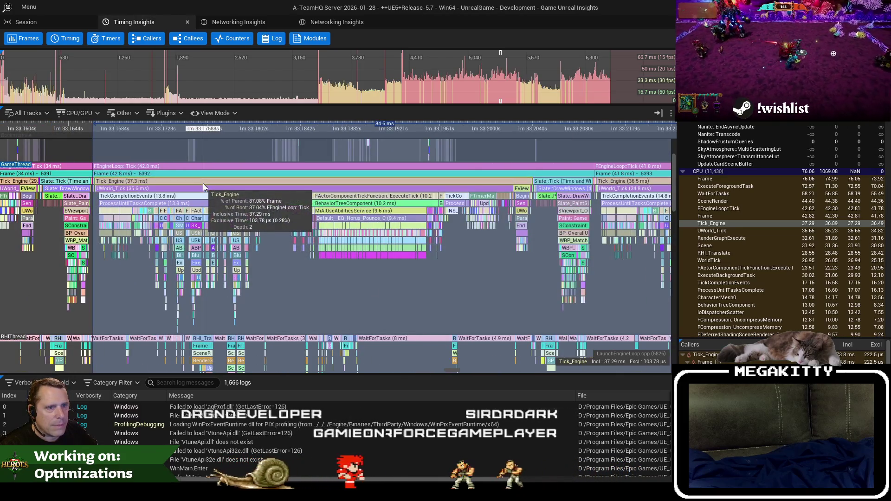
# Step: Follow frame 5391's tick events and select Default__EQ_Horus_Pounce_C (9.41 ms inclusive, 674.18 µs exclusive)
pyautogui.moveTo(388, 295); pyautogui.dragTo(303, 303)
pyautogui.moveTo(367, 288); pyautogui.dragTo(467, 289)
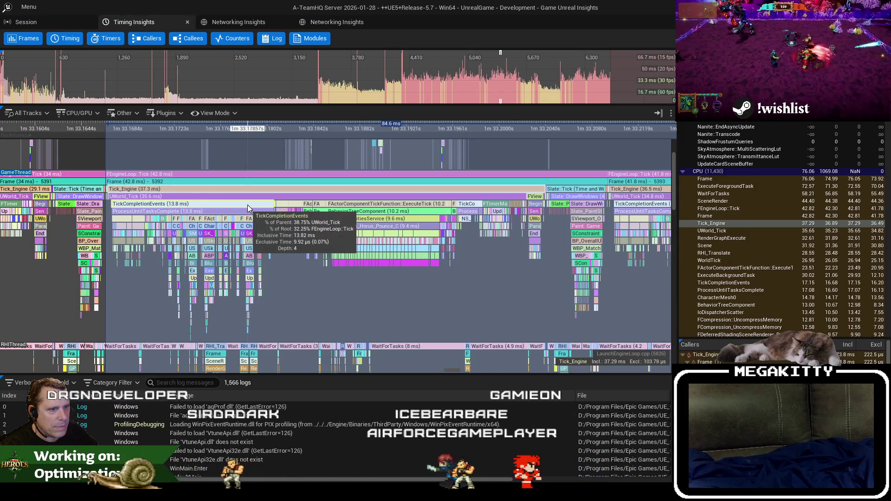
pyautogui.scroll(1, 223, 232)
pyautogui.scroll(8, 276, 264)
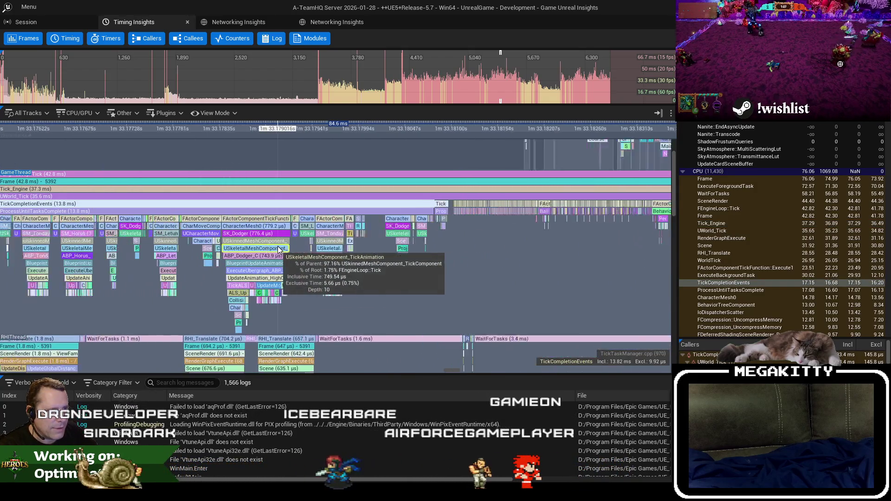
pyautogui.scroll(-1, 344, 284)
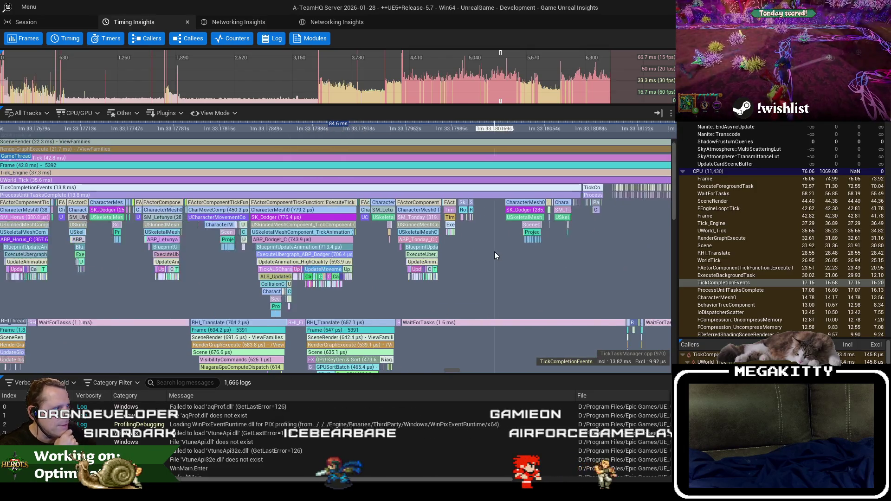
pyautogui.moveTo(344, 284); pyautogui.dragTo(497, 258)
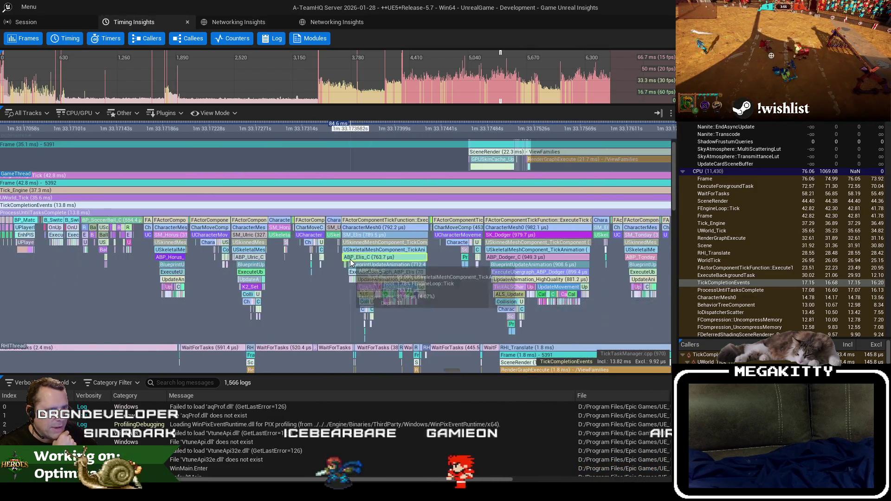
pyautogui.moveTo(260, 279); pyautogui.dragTo(348, 278)
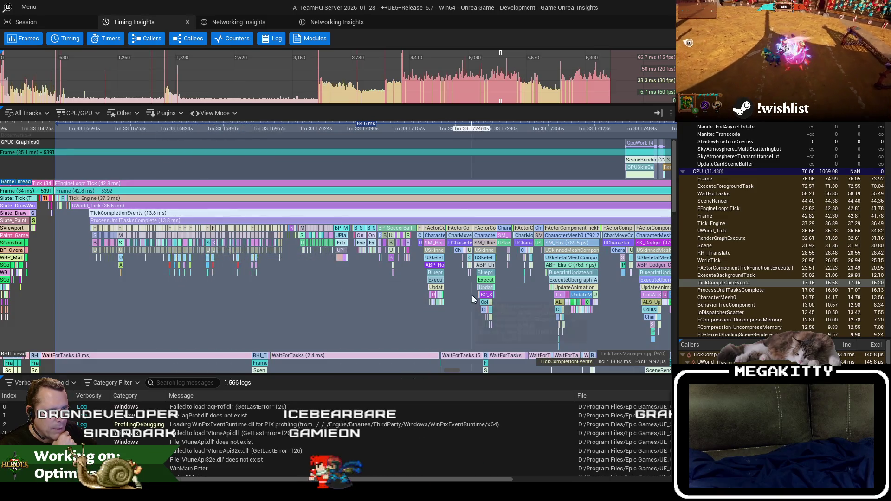
pyautogui.scroll(4, 472, 298)
pyautogui.moveTo(472, 299); pyautogui.dragTo(336, 279)
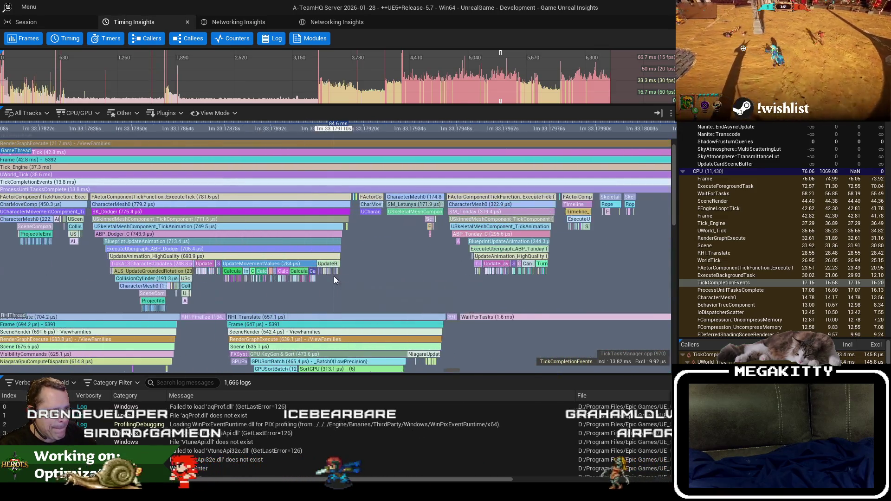
pyautogui.scroll(-2, 336, 280)
pyautogui.scroll(3, 268, 277)
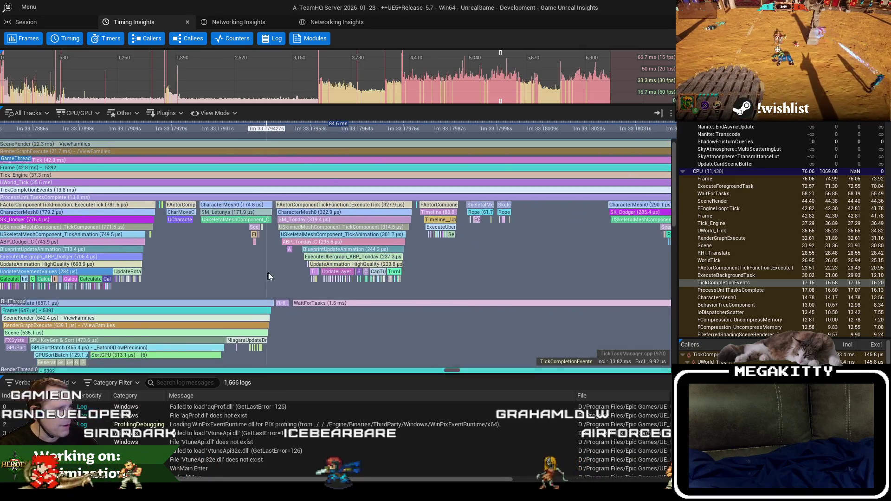
pyautogui.moveTo(535, 263); pyautogui.dragTo(260, 239)
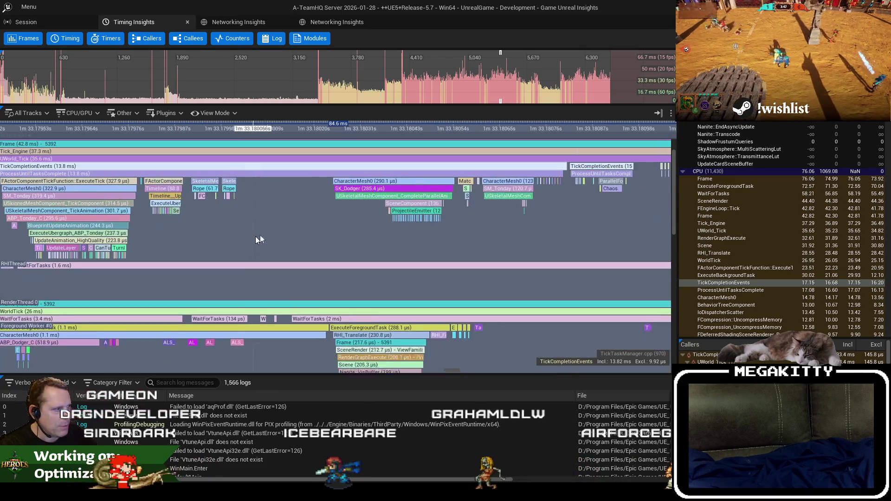
pyautogui.moveTo(542, 210); pyautogui.dragTo(190, 228)
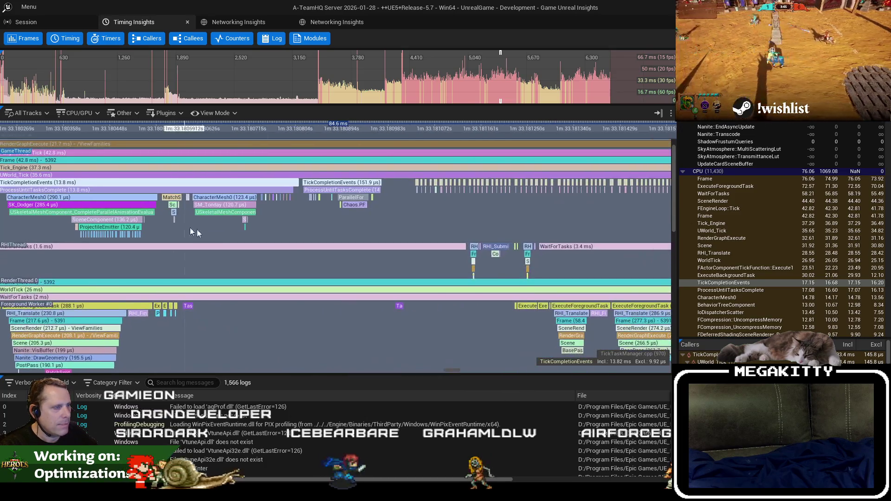
pyautogui.scroll(-10, 319, 227)
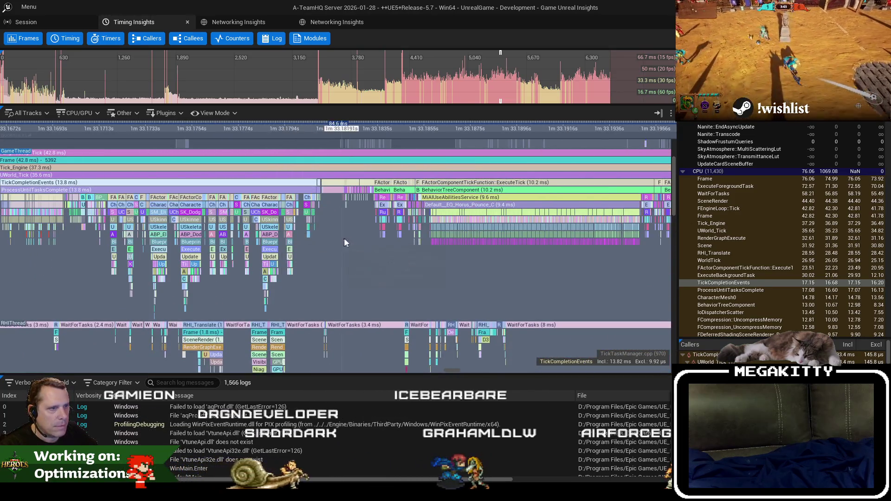
pyautogui.scroll(-3, 394, 267)
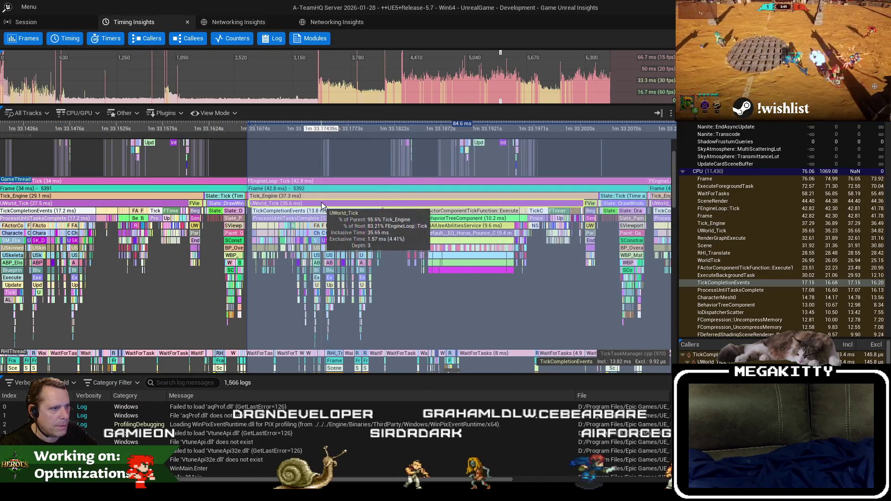
pyautogui.scroll(5, 457, 243)
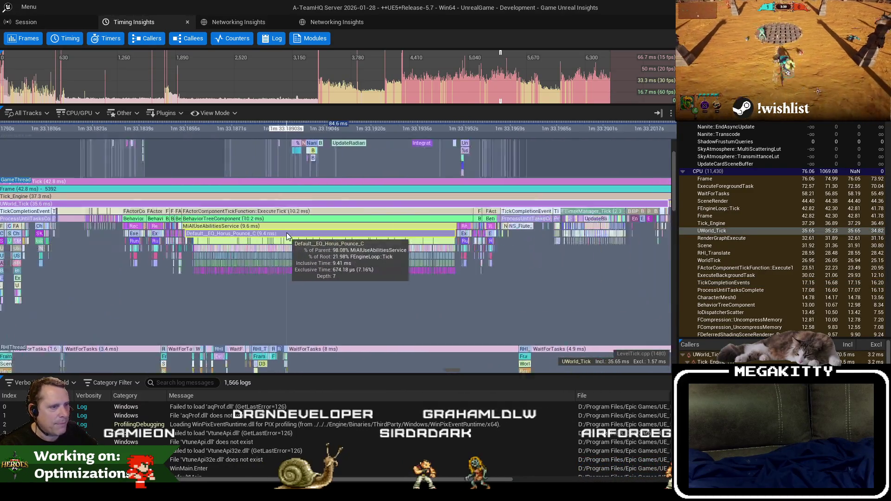
pyautogui.scroll(3, 251, 241)
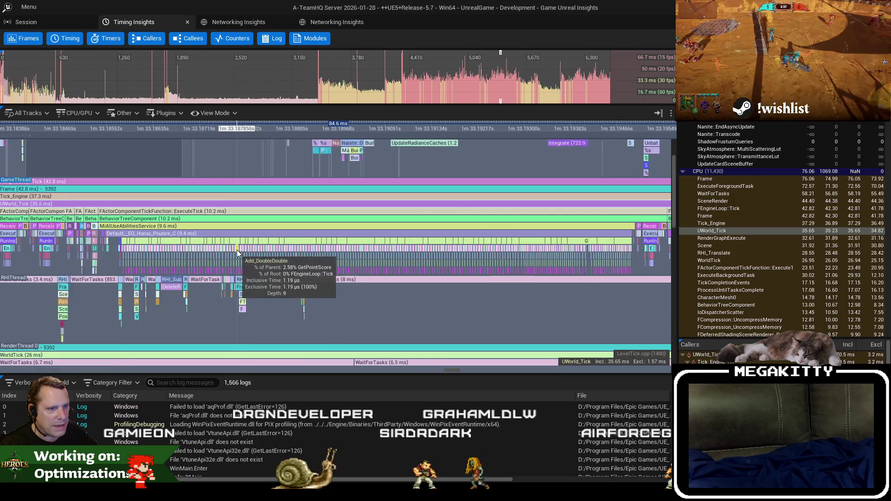
pyautogui.scroll(1, 236, 250)
pyautogui.click(154, 235)
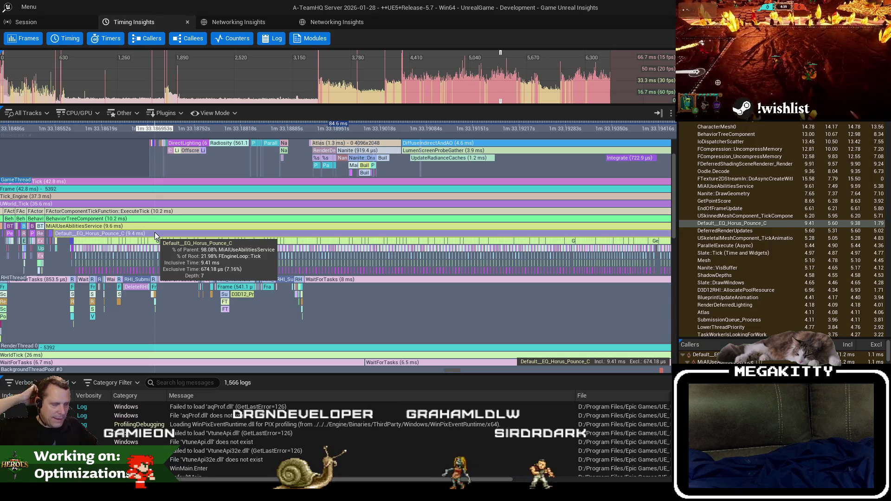
# Step: Open the PlayerVersusHorus level from Content Browser Level assets searched for 'horus'
pyautogui.hotkey('alt', 'Tab')
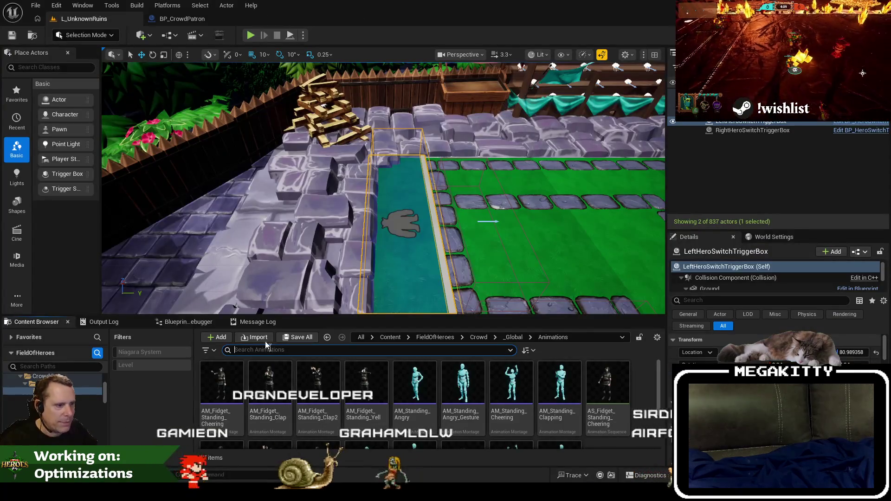
pyautogui.click(36, 5)
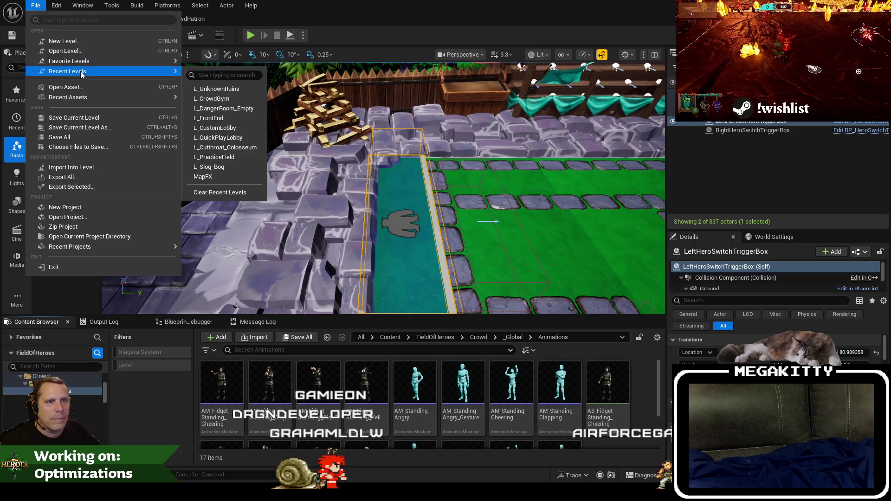
pyautogui.click(365, 343)
pyautogui.click(364, 340)
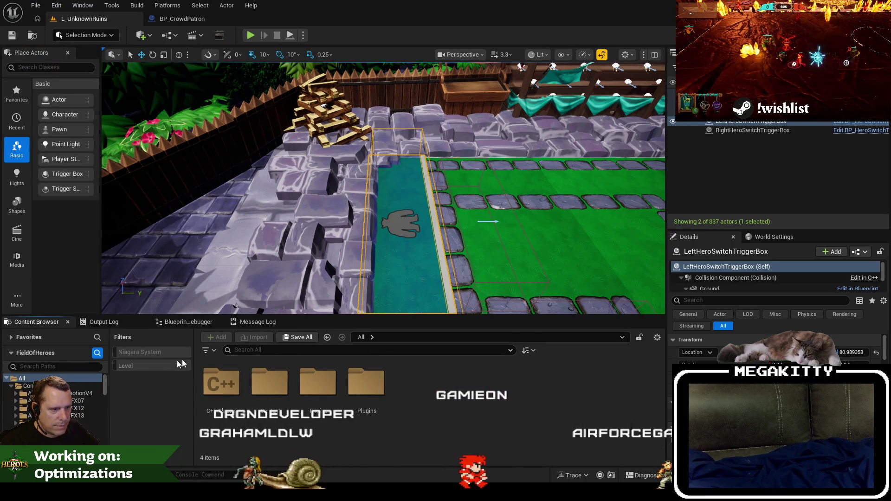
pyautogui.click(181, 365)
pyautogui.click(256, 350)
pyautogui.press('BackSpace')
pyautogui.press('BackSpace')
pyautogui.write('horus')
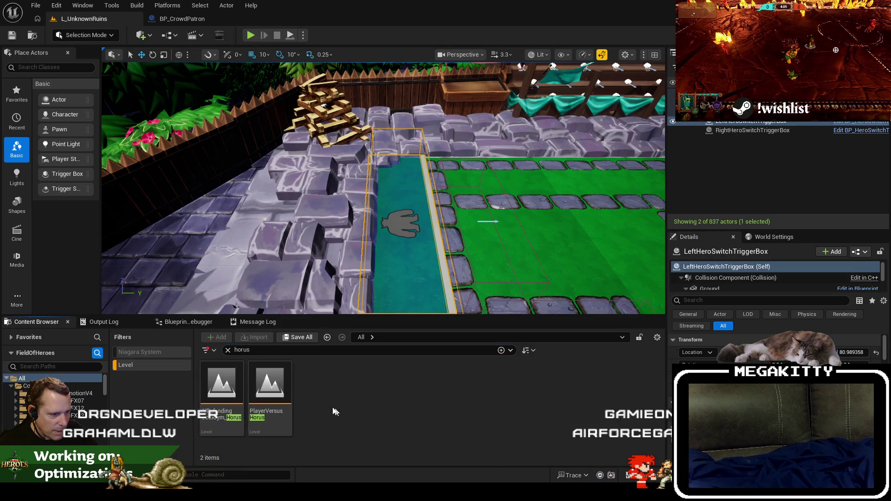
pyautogui.doubleClick(276, 389)
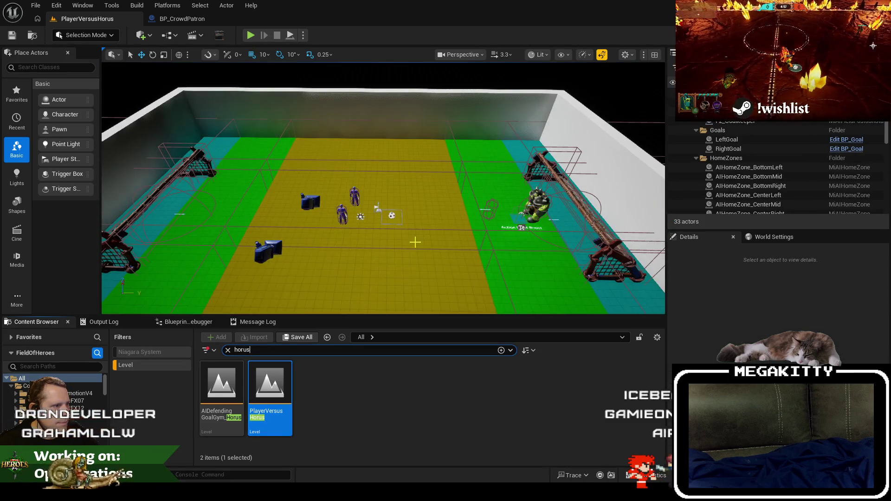
# Step: Select and focus the BP_Horus2 hero by the right-hand goal, then return to Insights
pyautogui.scroll(5, 383, 188)
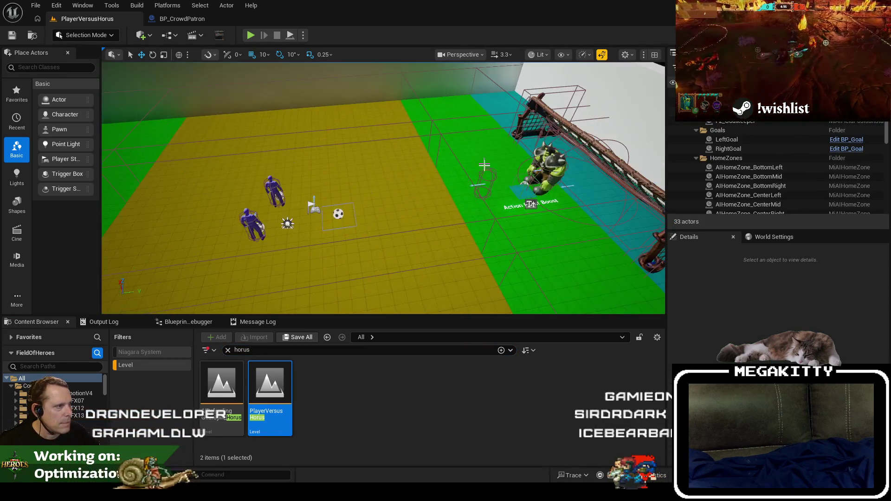
pyautogui.click(487, 179)
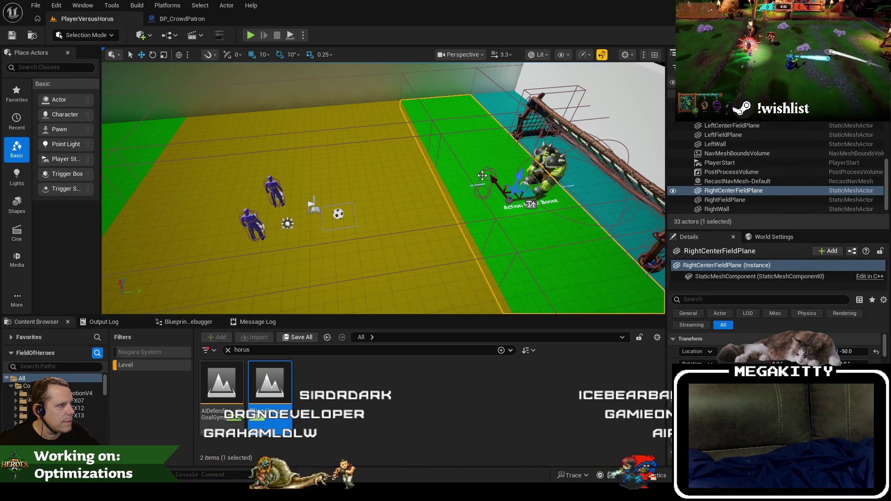
pyautogui.click(483, 176)
pyautogui.scroll(-8, 483, 176)
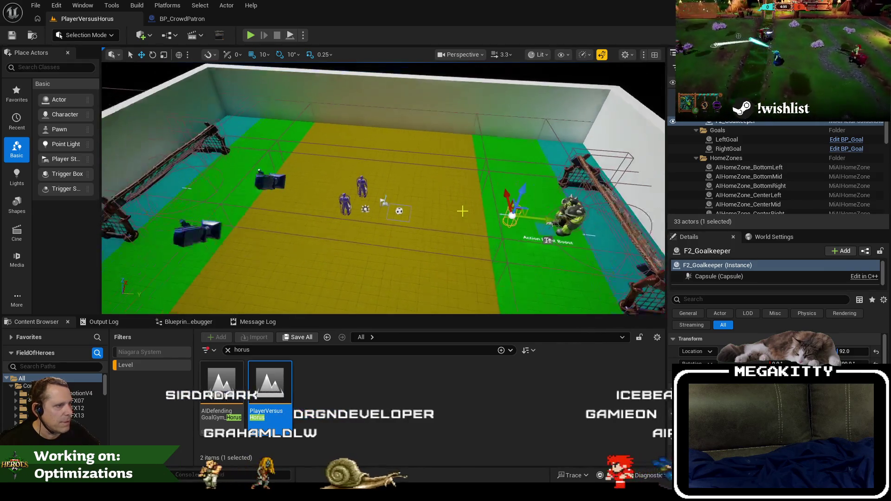
pyautogui.scroll(3, 367, 225)
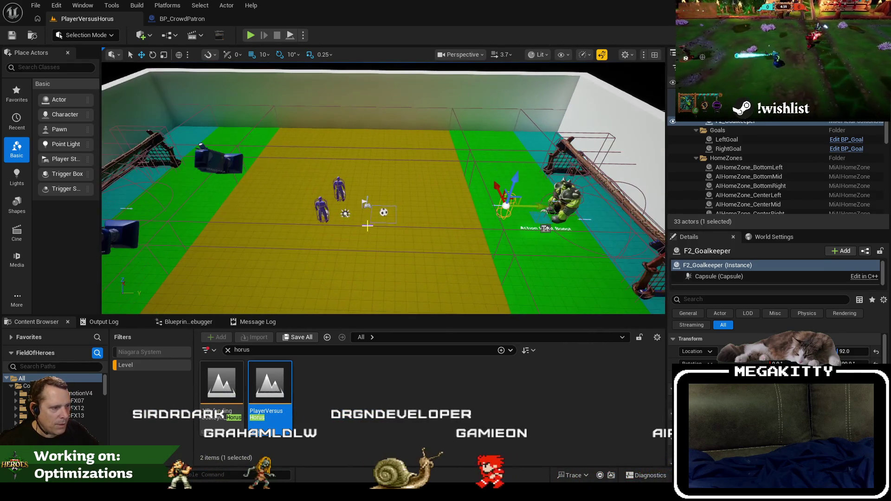
pyautogui.click(559, 202)
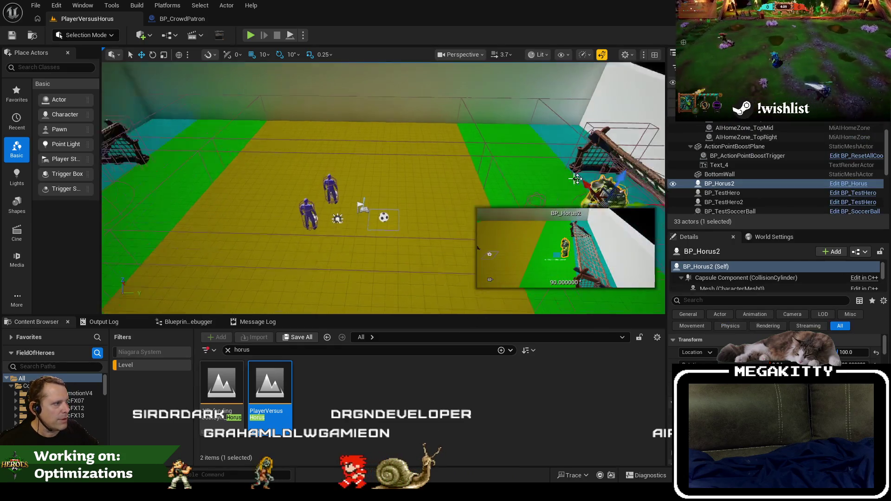
pyautogui.press('f')
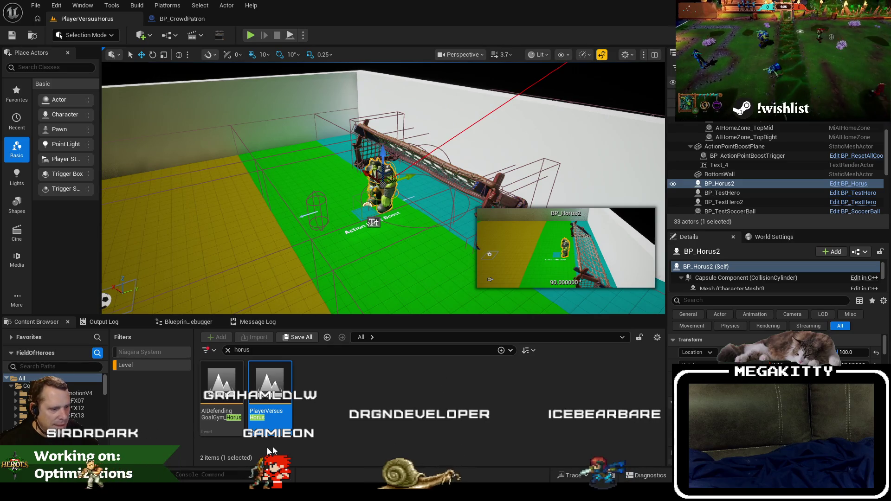
pyautogui.hotkey('alt', 'Tab')
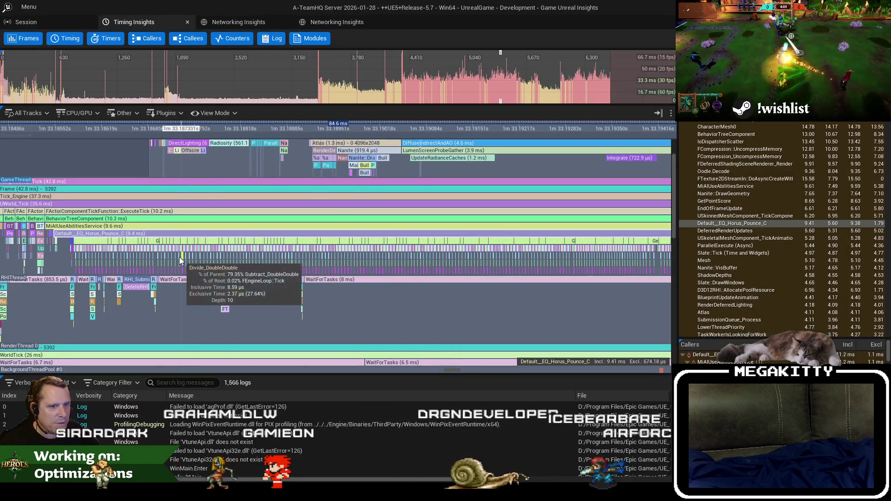
# Step: Zoom into the Default__EQ_Horus_Pounce_C block's inner calls, then return to the editor
pyautogui.scroll(3, 113, 249)
pyautogui.moveTo(113, 249)
pyautogui.mouseDown()
pyautogui.moveTo(204, 279)
pyautogui.moveTo(183, 263)
pyautogui.mouseUp()
pyautogui.scroll(2, 182, 264)
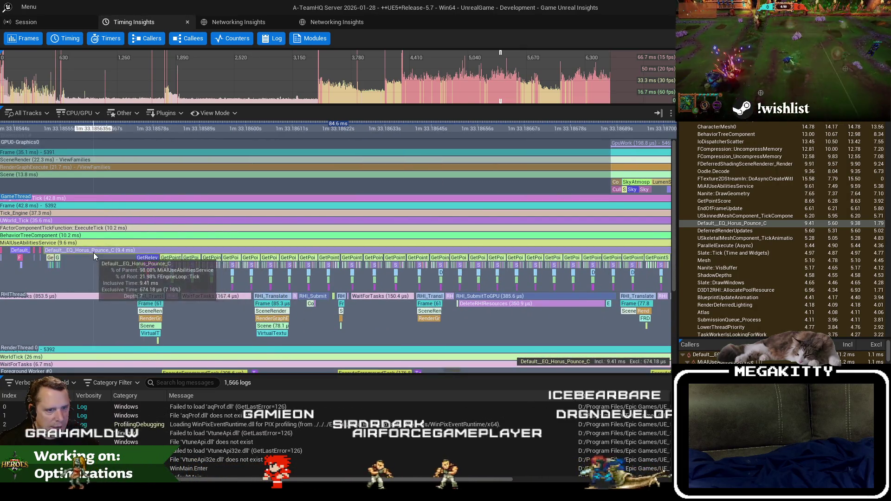
pyautogui.hotkey('alt', 'Tab')
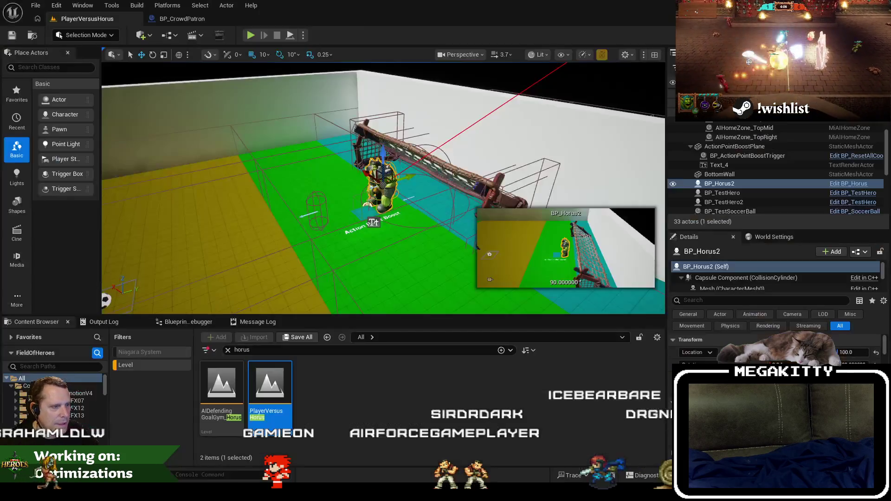
# Step: Browse from PHYS_Horus to the Horus Abilities Pounce folder and open EQ_Horus_Pounce
pyautogui.click(161, 366)
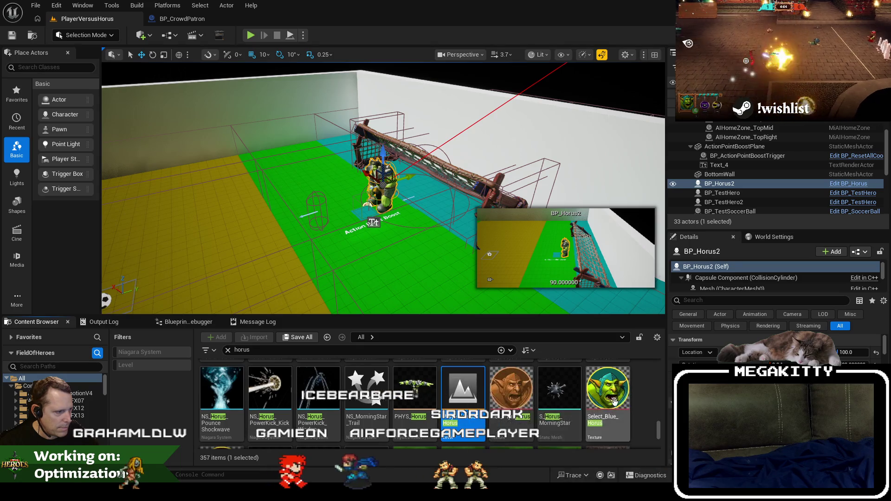
pyautogui.rightClick(414, 390)
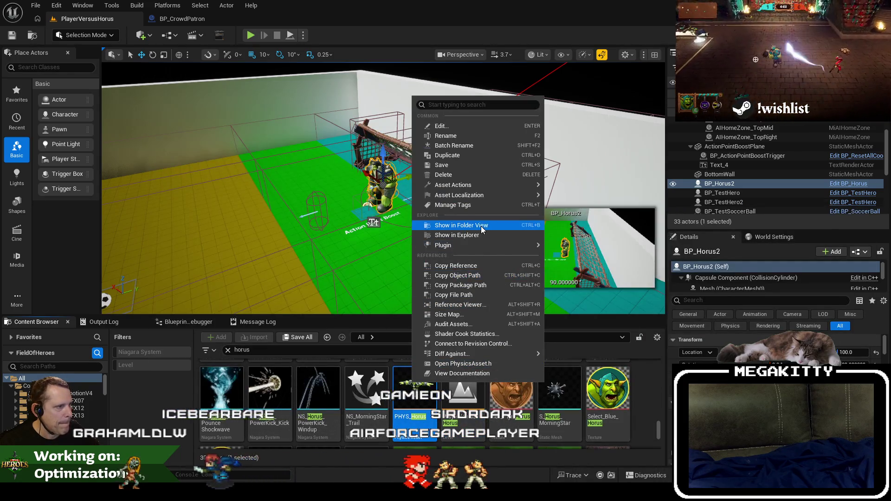
pyautogui.click(483, 227)
pyautogui.click(51, 383)
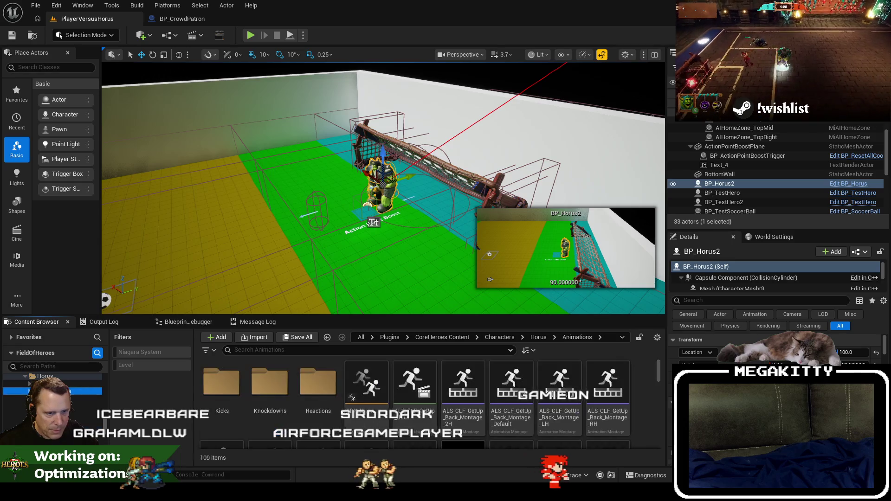
pyautogui.doubleClick(288, 391)
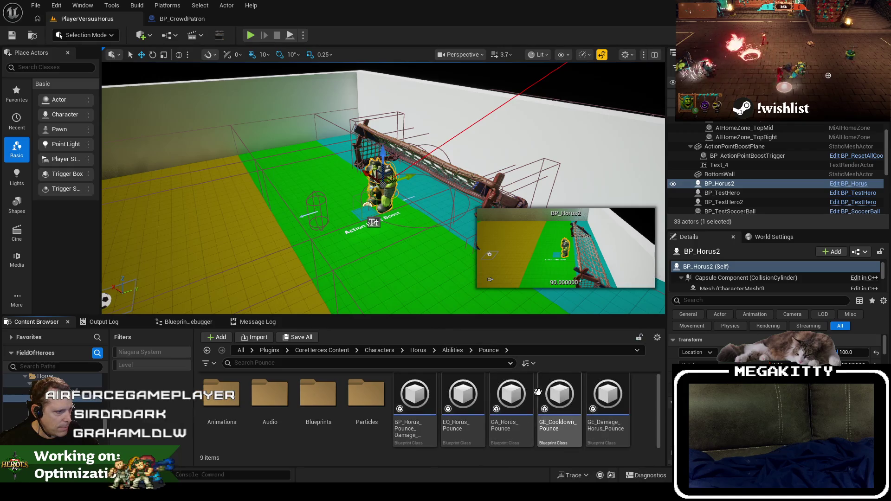
pyautogui.click(464, 394)
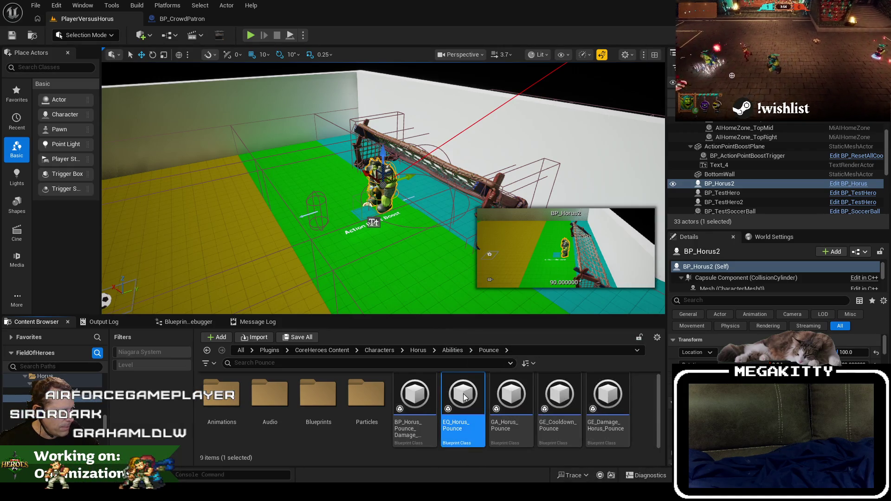
pyautogui.doubleClick(459, 399)
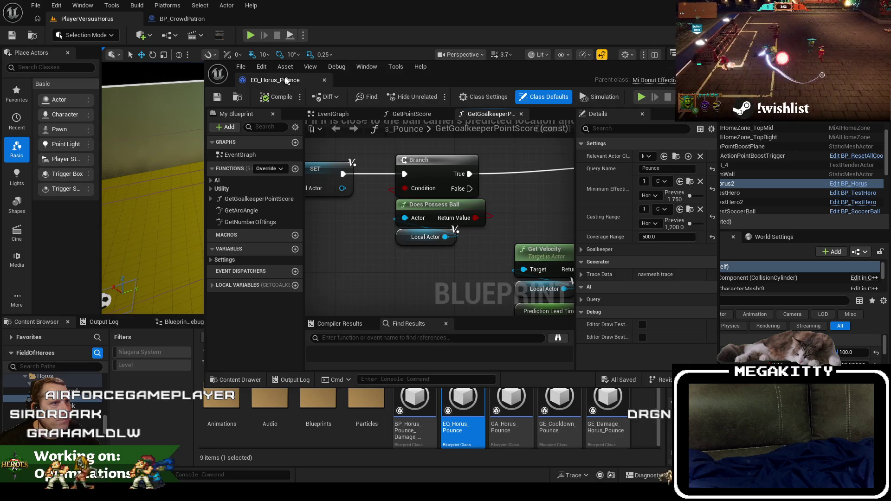
# Step: Dock the EQ_Horus_Pounce Blueprint as a tab and pan to the goalkeeper scoring nodes
pyautogui.moveTo(286, 80); pyautogui.dragTo(273, 19)
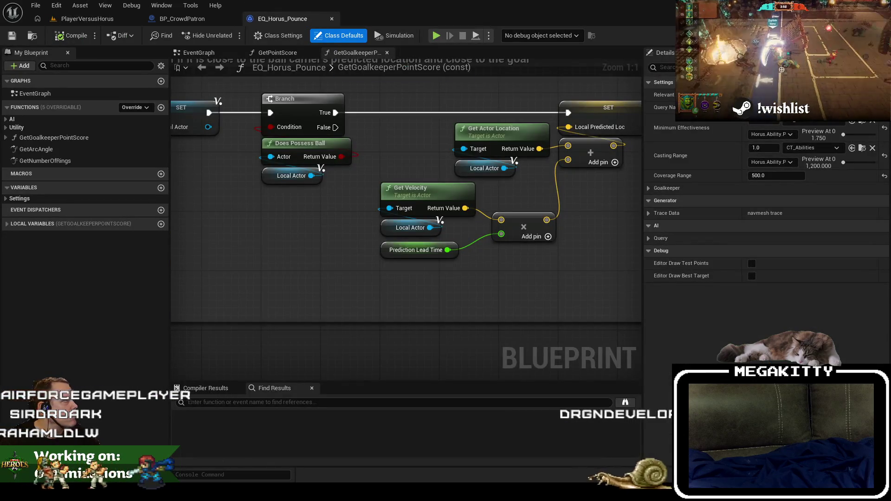
pyautogui.scroll(-3, 324, 260)
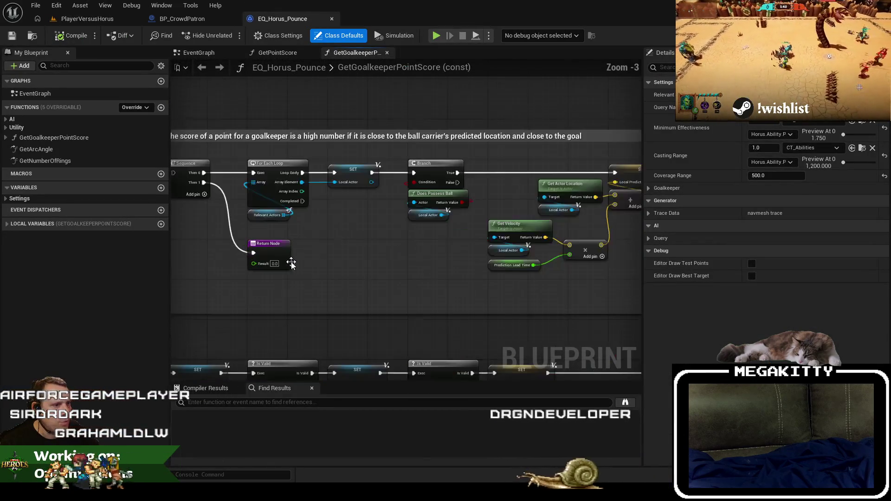
pyautogui.moveTo(332, 273)
pyautogui.mouseDown()
pyautogui.moveTo(422, 292)
pyautogui.moveTo(464, 288)
pyautogui.moveTo(385, 265)
pyautogui.moveTo(375, 354)
pyautogui.moveTo(382, 246)
pyautogui.mouseUp()
pyautogui.scroll(-1, 383, 246)
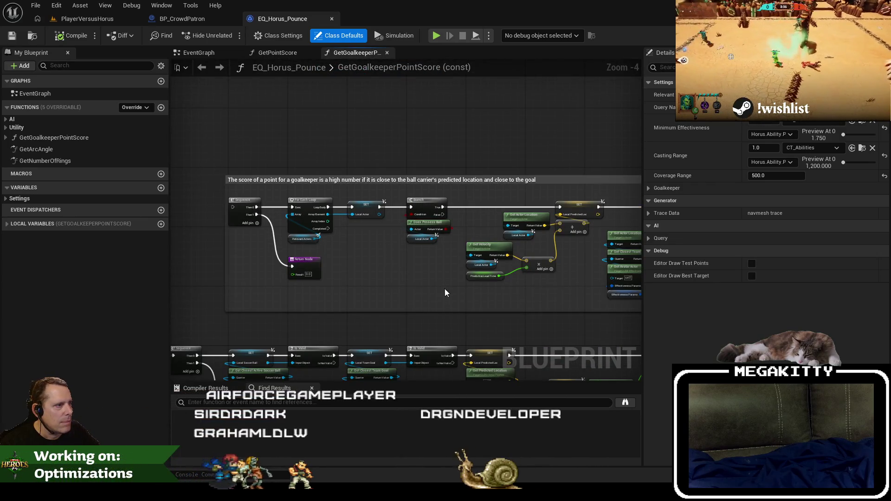
pyautogui.moveTo(444, 288); pyautogui.dragTo(433, 278)
pyautogui.moveTo(642, 327); pyautogui.dragTo(725, 327)
pyautogui.moveTo(610, 310)
pyautogui.mouseDown()
pyautogui.moveTo(527, 277)
pyautogui.moveTo(380, 266)
pyautogui.moveTo(657, 248)
pyautogui.mouseUp()
pyautogui.moveTo(210, 244); pyautogui.dragTo(235, 229)
# Step: Select the GetGoalkeeperPointScore entry node, then return to the PlayerVersusHorus level tab
pyautogui.scroll(-4, 236, 230)
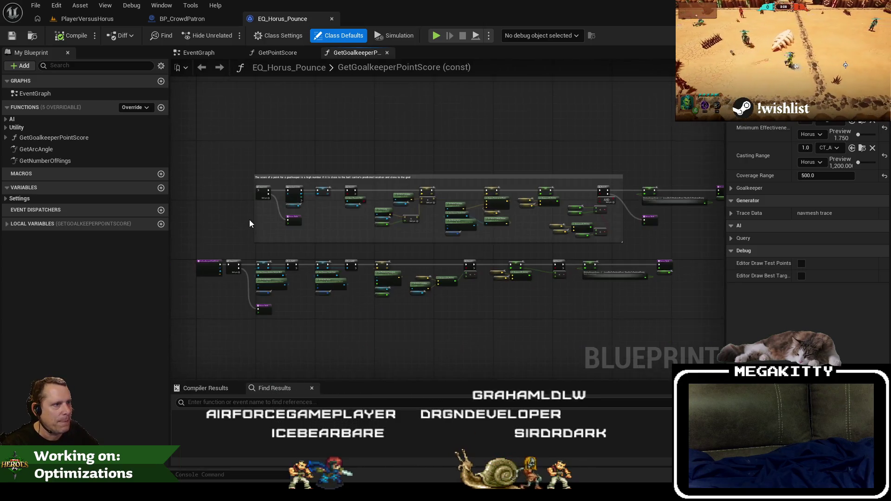
pyautogui.scroll(5, 249, 219)
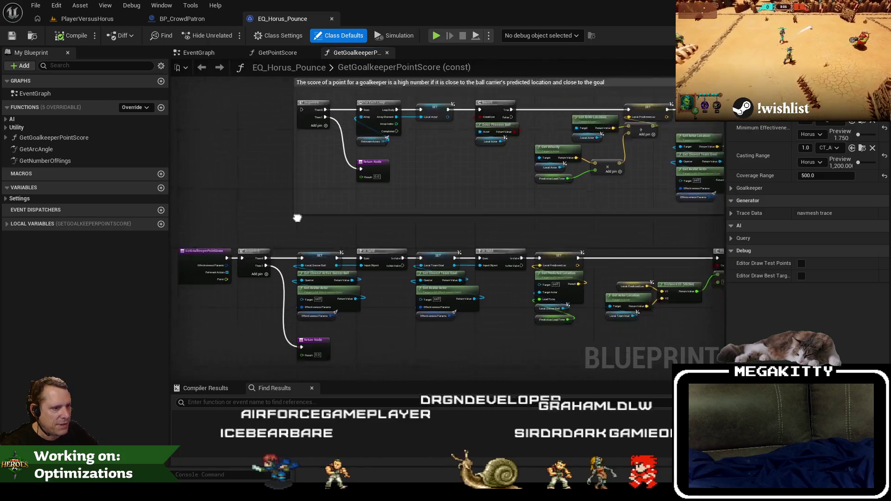
pyautogui.scroll(2, 215, 241)
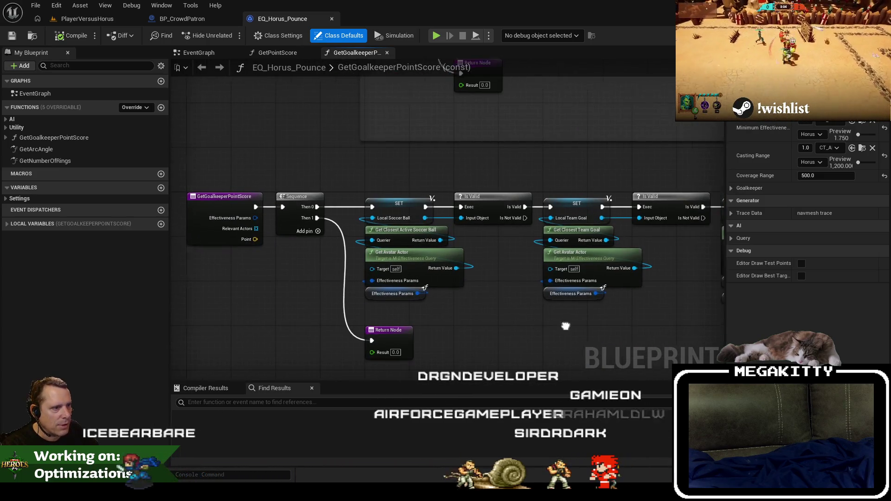
pyautogui.scroll(-2, 499, 336)
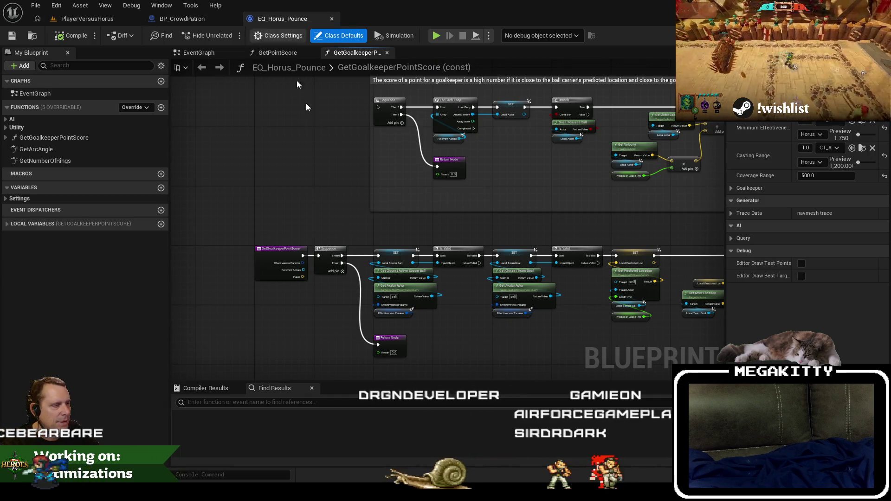
pyautogui.scroll(2, 336, 306)
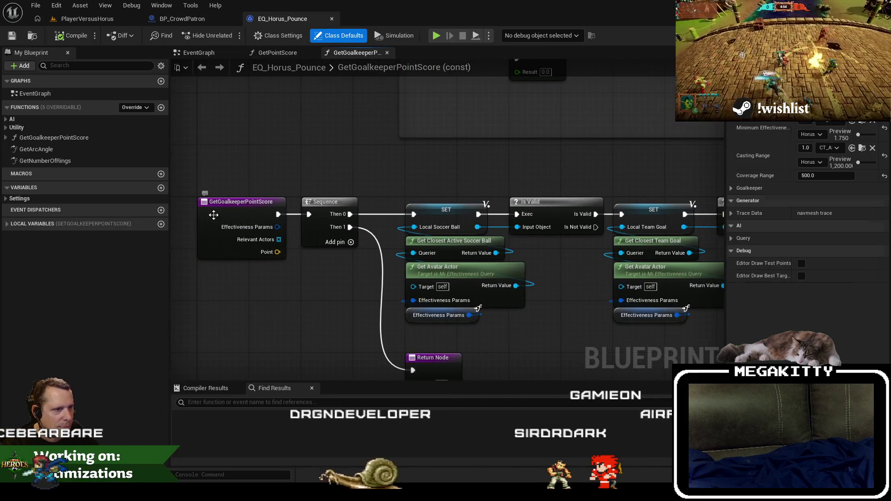
pyautogui.click(213, 215)
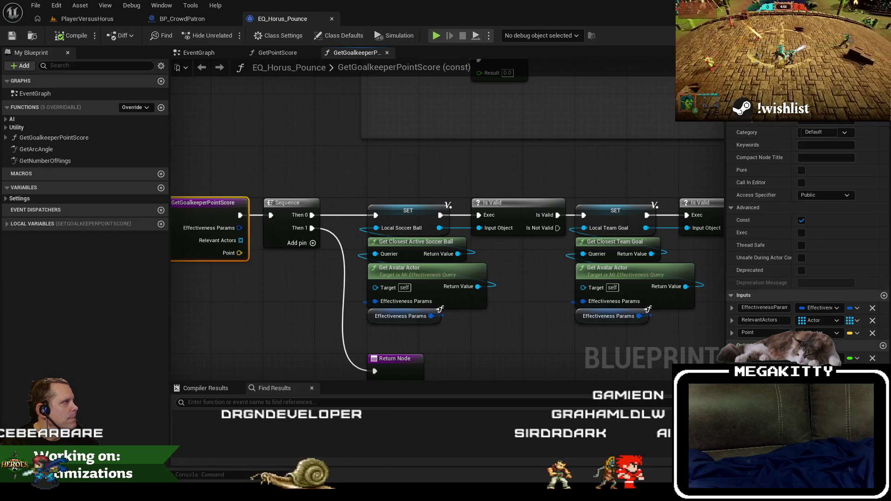
pyautogui.click(108, 21)
pyautogui.moveTo(433, 208); pyautogui.dragTo(334, 210)
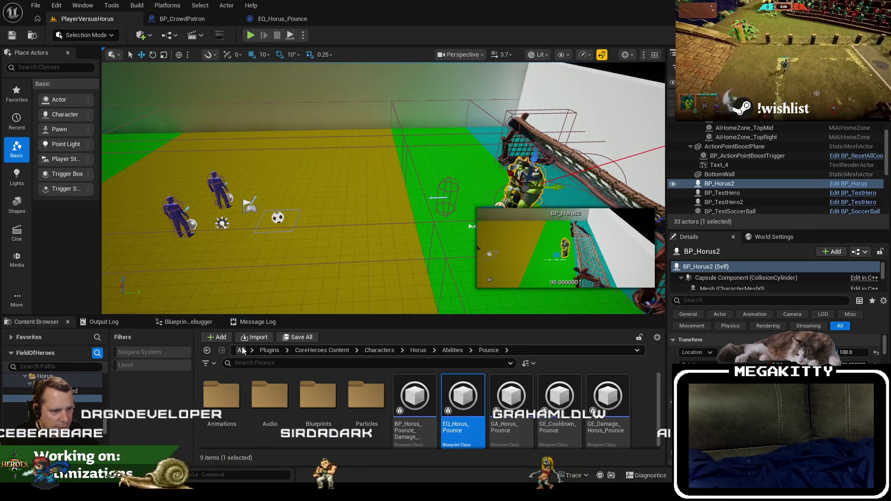
# Step: Drop a MiEQSTestingPawn onto the field near the centre and select it
pyautogui.click(241, 351)
pyautogui.write('eqs')
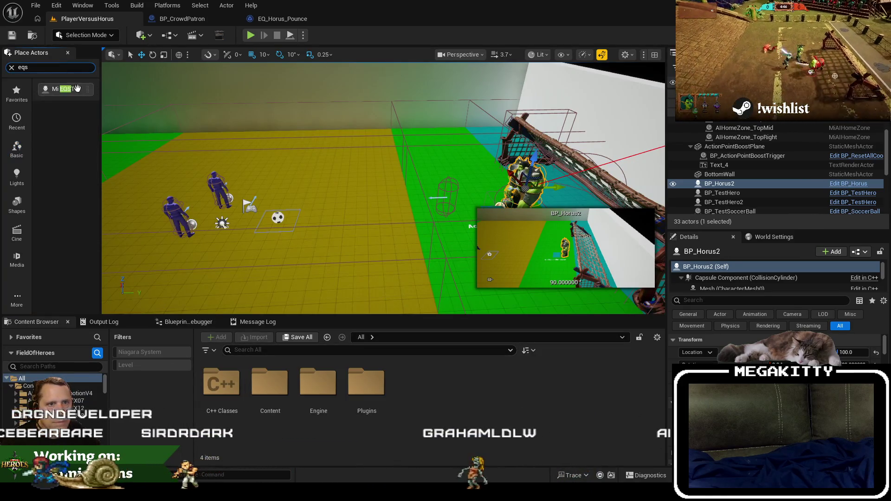
pyautogui.moveTo(388, 165); pyautogui.dragTo(353, 201)
pyautogui.click(349, 183)
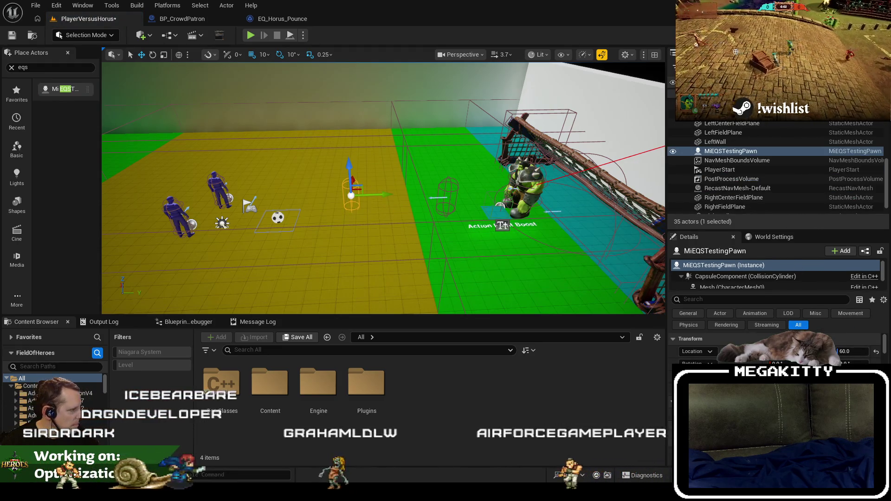
pyautogui.scroll(-3, 775, 348)
pyautogui.scroll(3, 775, 344)
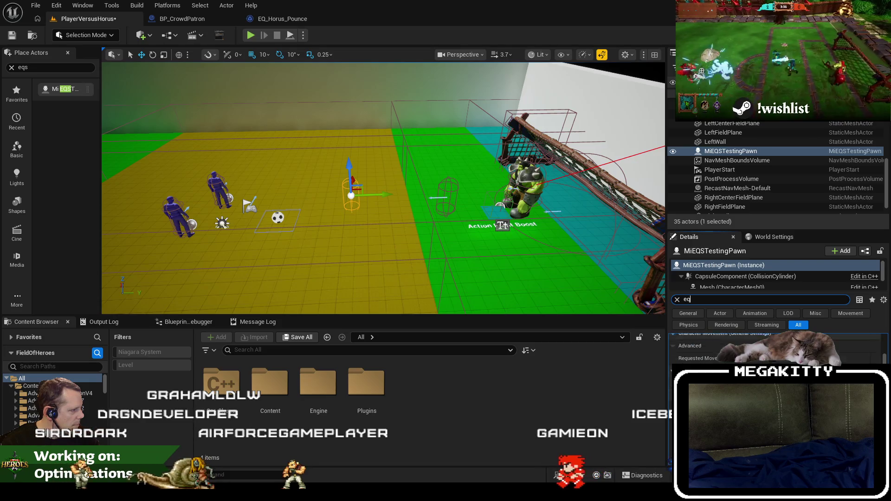
# Step: Browse the pawn's environment query list without assigning a query
pyautogui.click(789, 378)
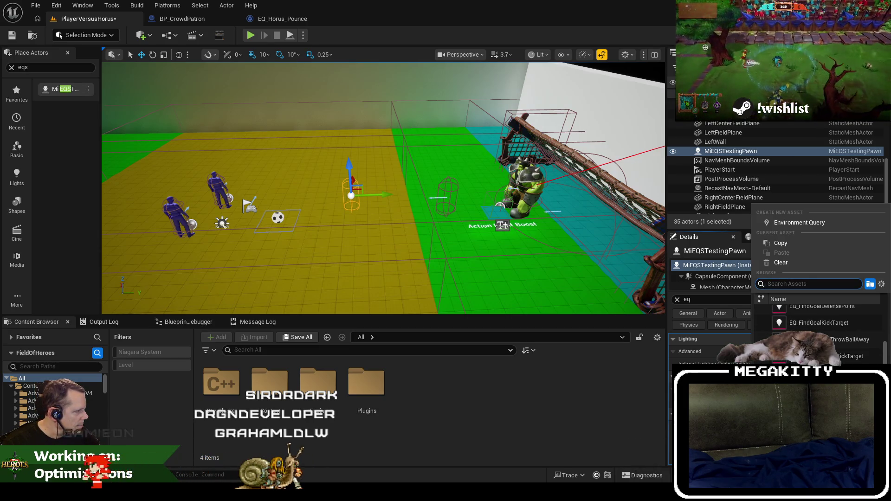
pyautogui.hotkey('alt', 'Tab')
pyautogui.hotkey('alt', 'Tab')
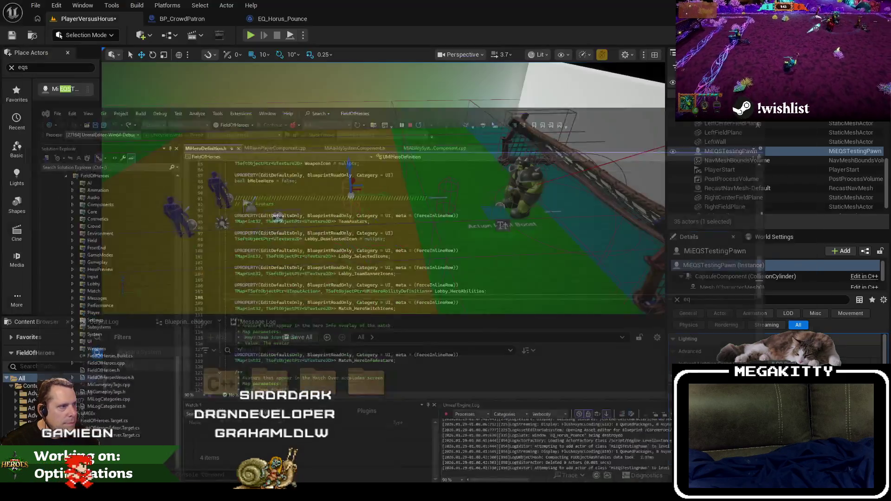
pyautogui.click(286, 17)
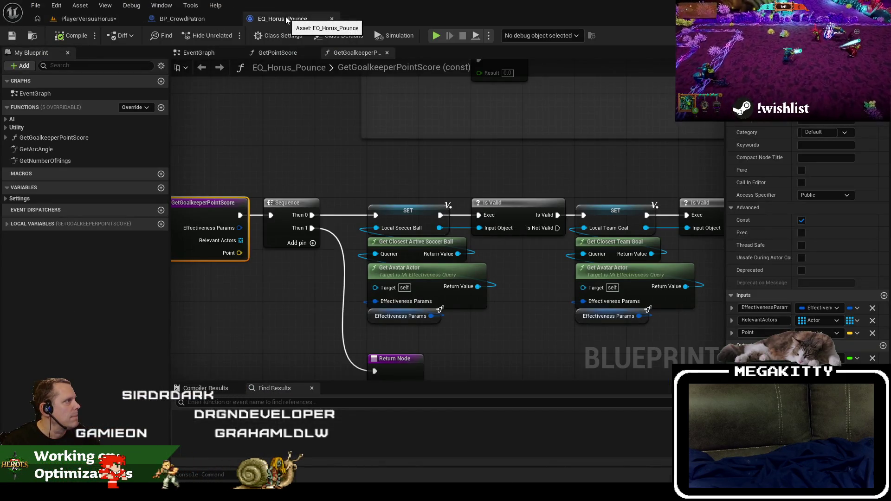
pyautogui.click(101, 18)
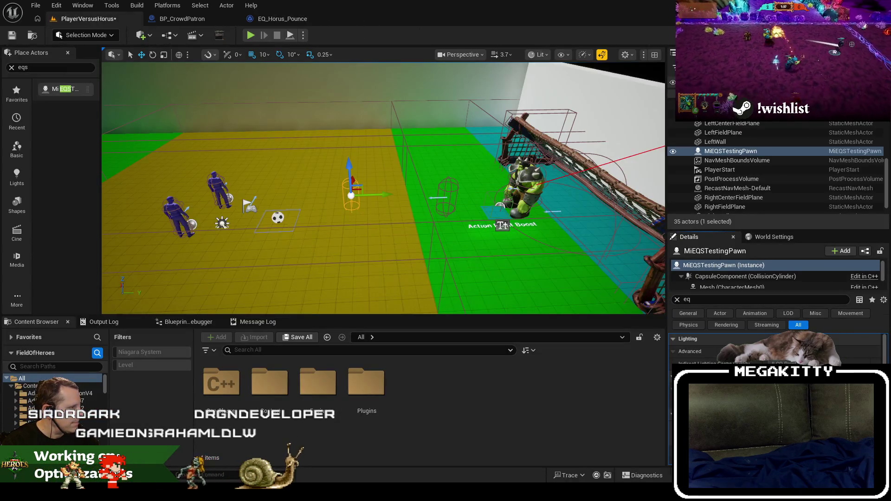
pyautogui.click(817, 371)
pyautogui.press('BackSpace')
pyautogui.press('BackSpace')
pyautogui.press('BackSpace')
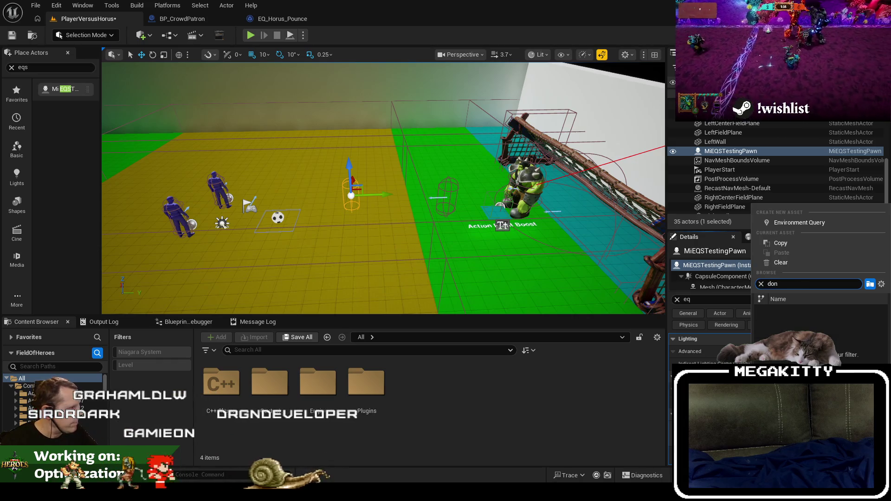
pyautogui.press('Escape')
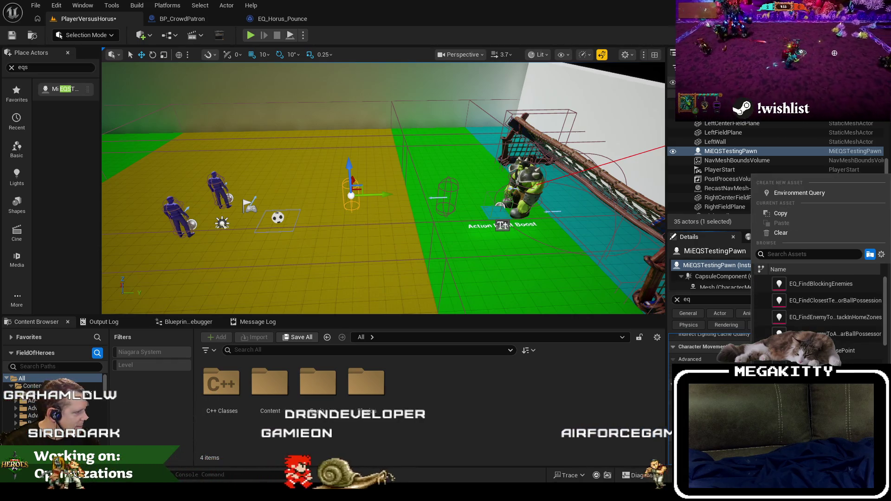
pyautogui.click(817, 371)
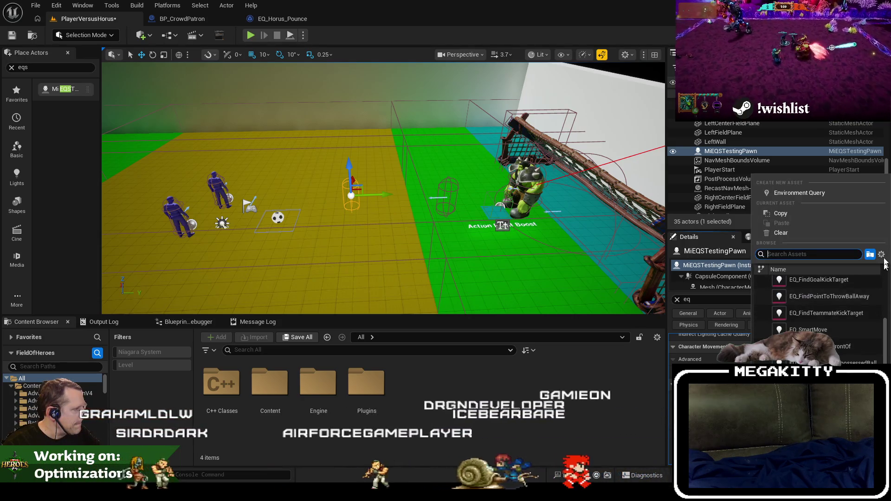
pyautogui.click(344, 203)
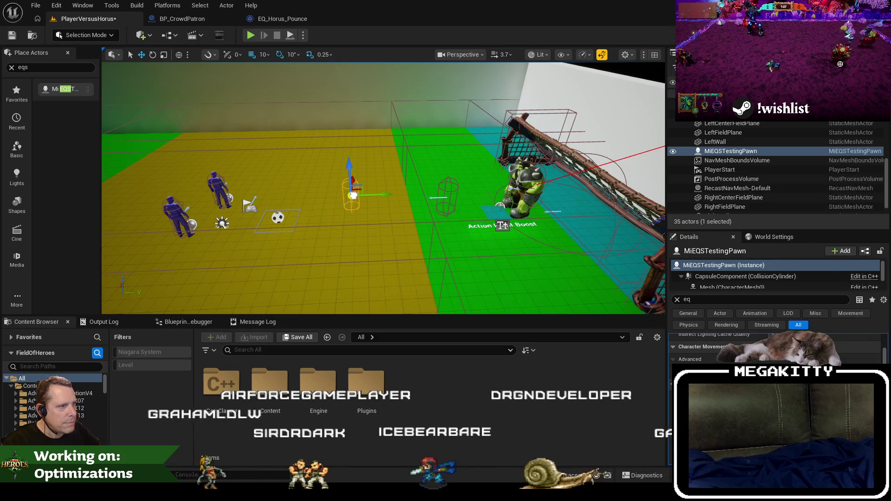
# Step: Reselect the MiEQSTestingPawn and assign an environment query in its Query property
pyautogui.click(352, 213)
pyautogui.moveTo(371, 236); pyautogui.dragTo(371, 218)
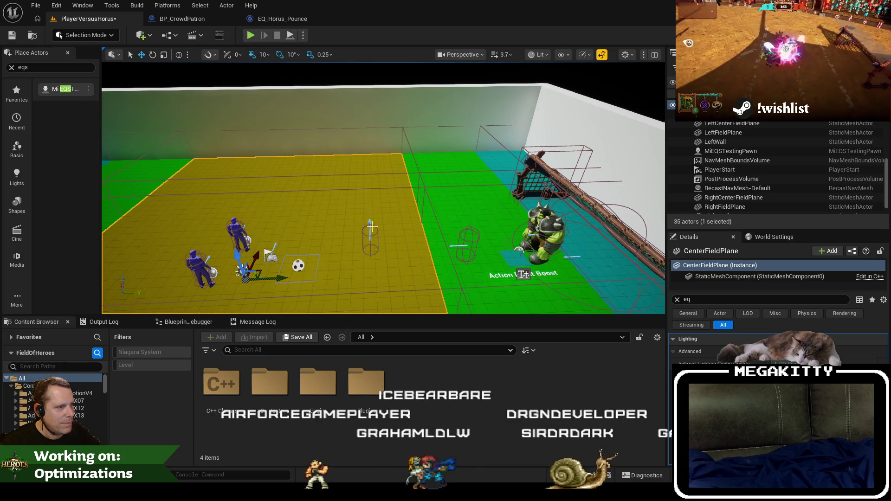
pyautogui.moveTo(372, 226); pyautogui.dragTo(372, 211)
pyautogui.click(375, 247)
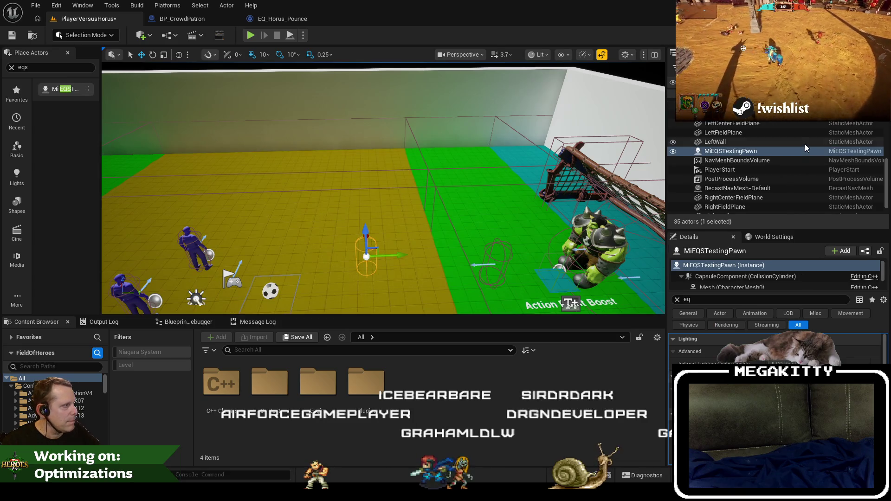
pyautogui.click(789, 385)
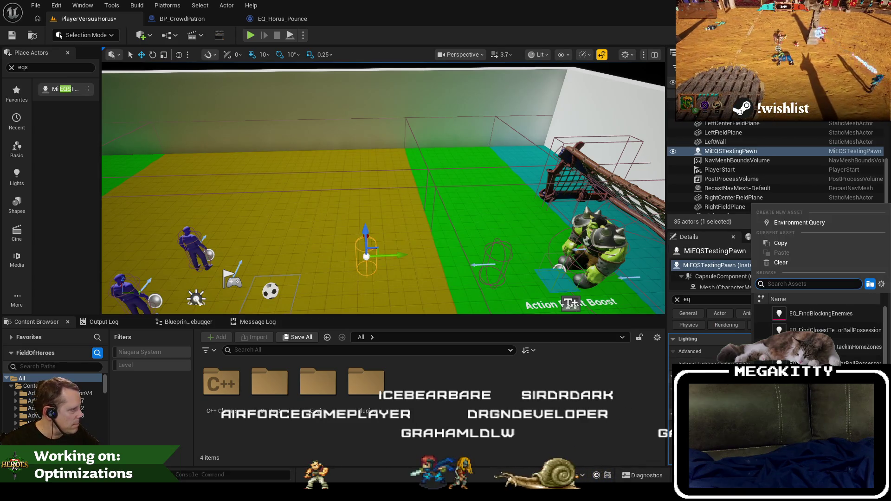
pyautogui.scroll(-1, 819, 332)
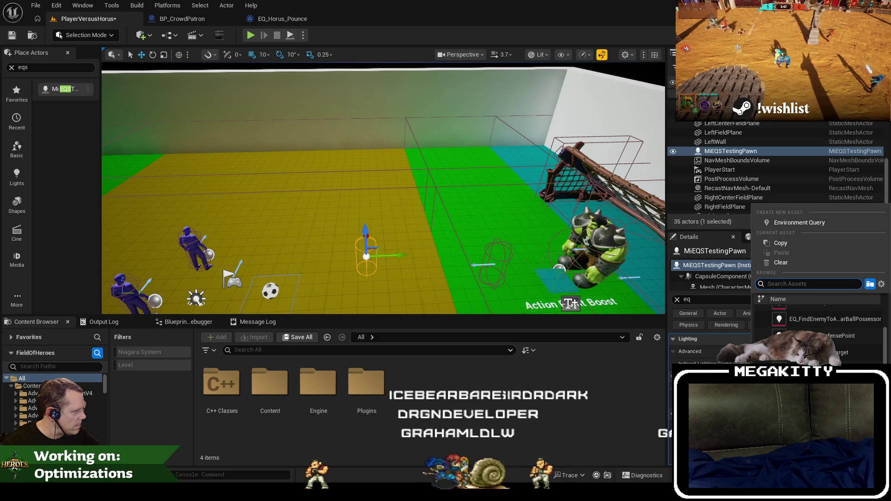
pyautogui.scroll(-2, 820, 332)
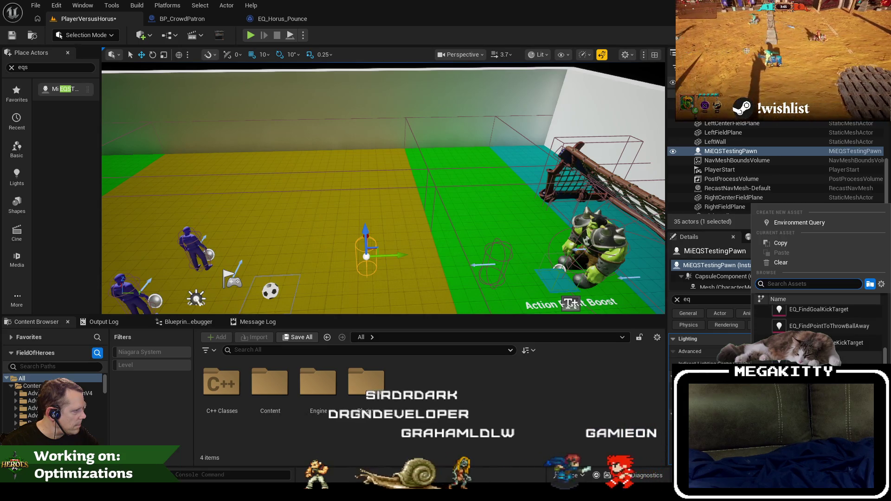
pyautogui.click(819, 326)
# Step: Zoom the viewport out from the EQS scoring rings, then switch to Unreal Insights
pyautogui.scroll(-5, 537, 266)
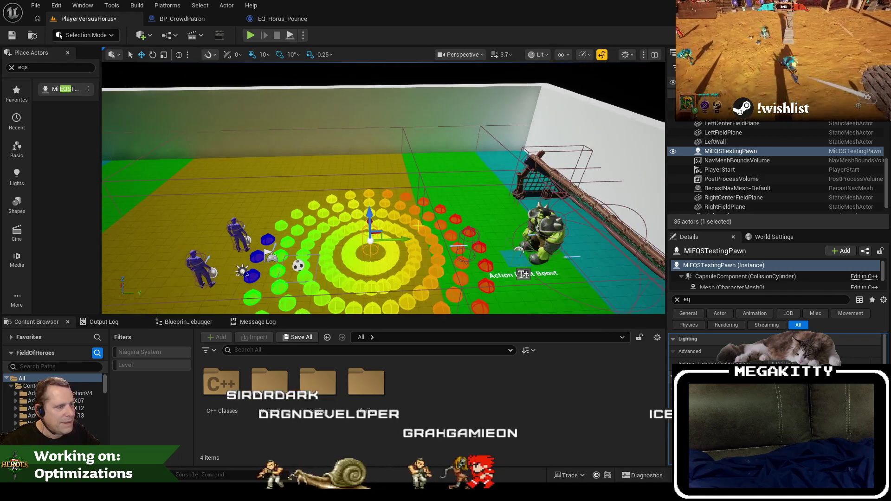
pyautogui.scroll(2, 360, 252)
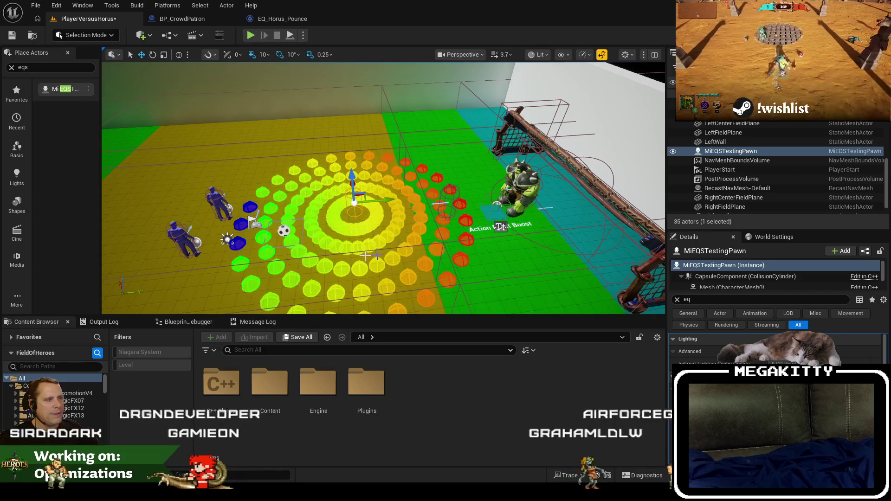
pyautogui.scroll(3, 394, 281)
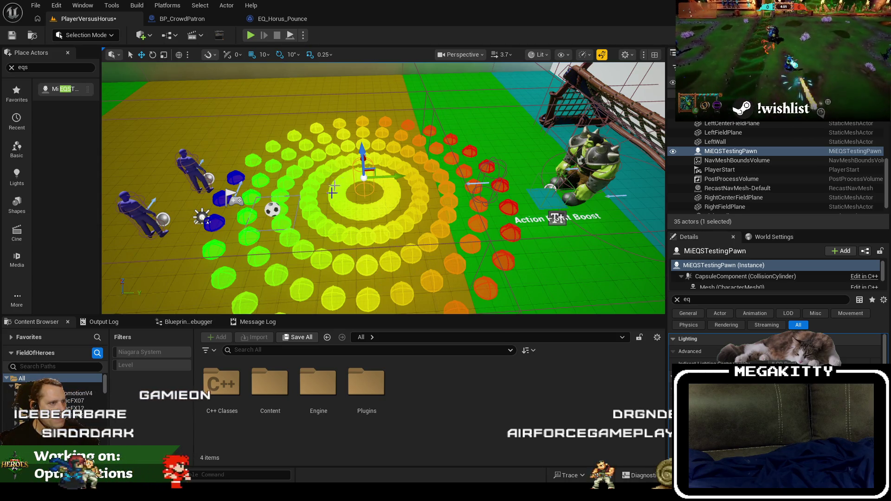
pyautogui.scroll(-2, 775, 348)
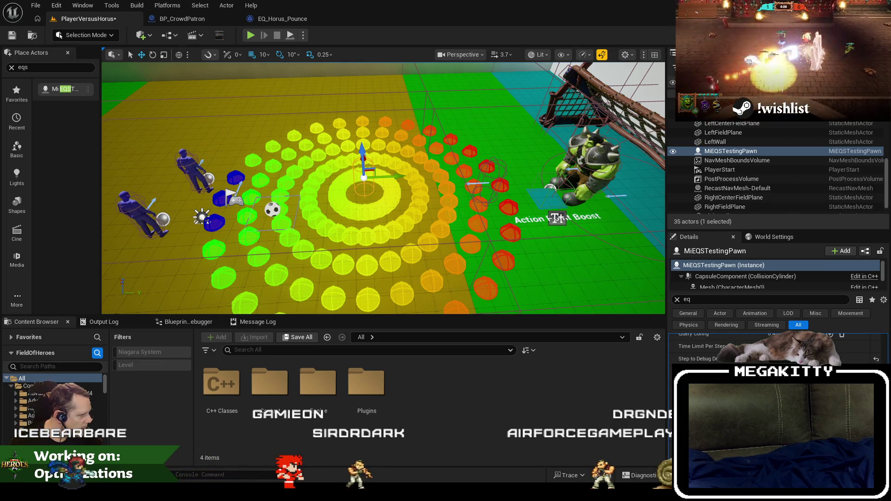
pyautogui.scroll(-2, 358, 198)
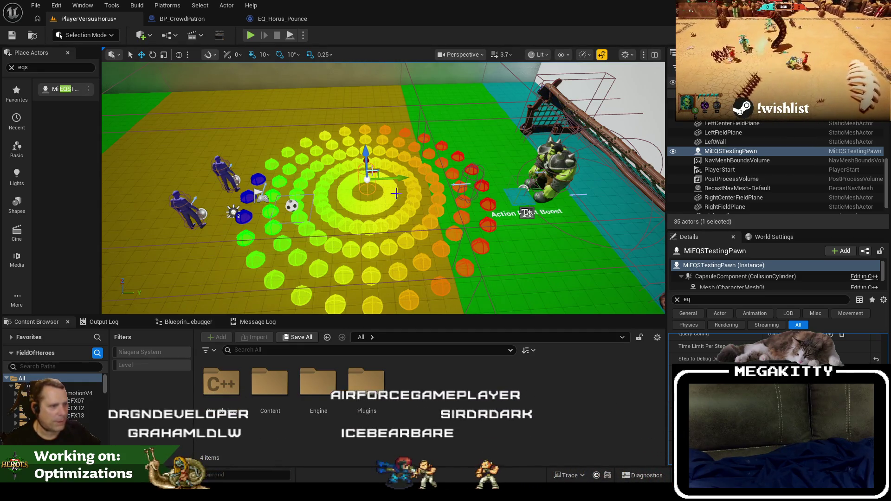
pyautogui.hotkey('alt', 'Tab')
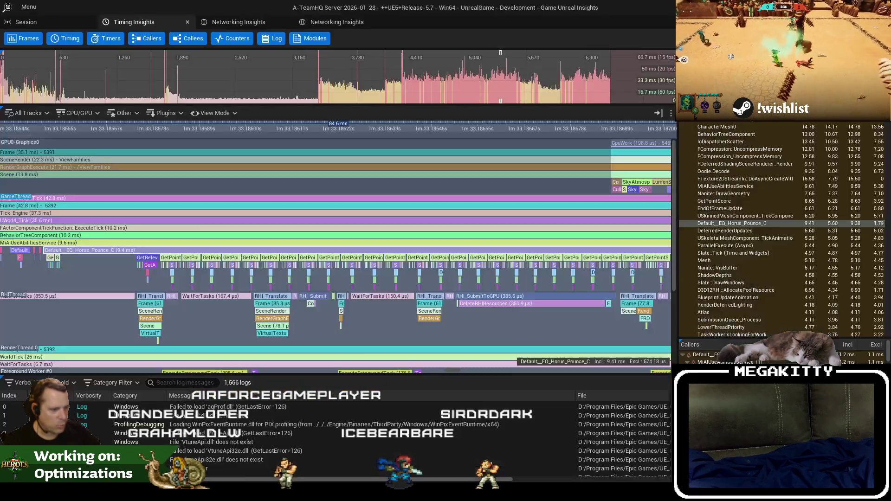
# Step: Zoom and pan across the repeated GetPointScore calls, then switch to Visual Studio
pyautogui.scroll(4, 208, 227)
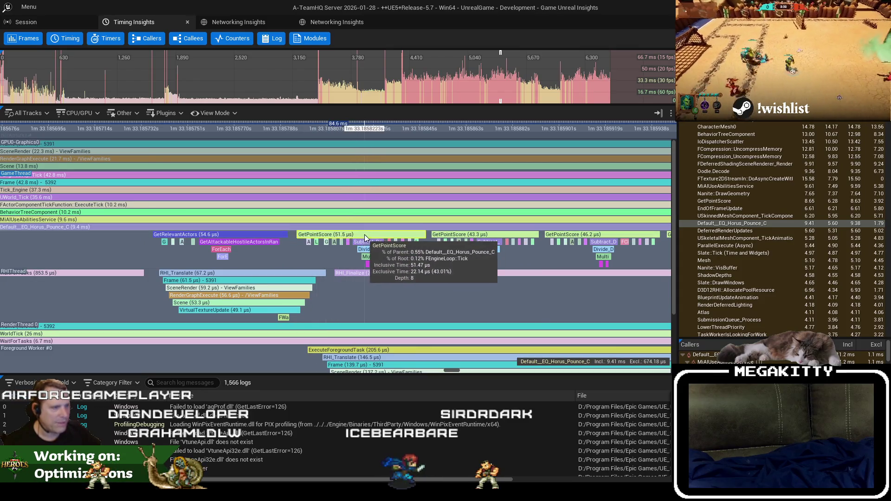
pyautogui.scroll(3, 344, 238)
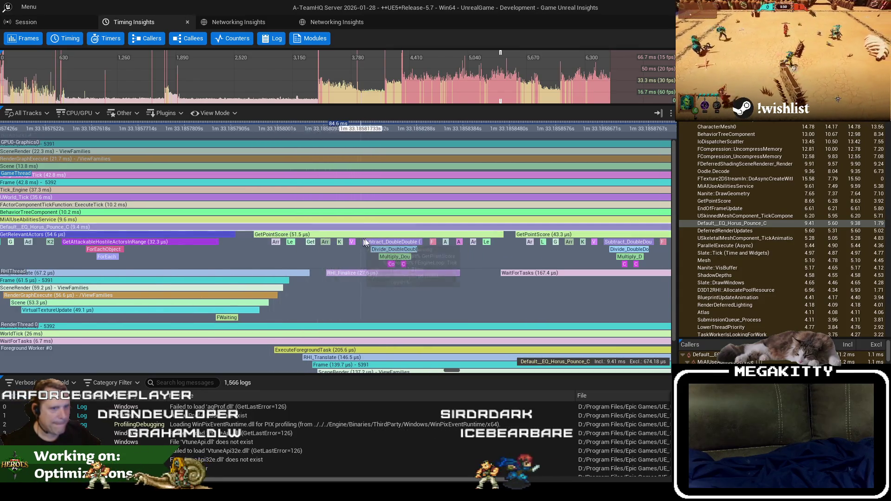
pyautogui.scroll(-7, 364, 242)
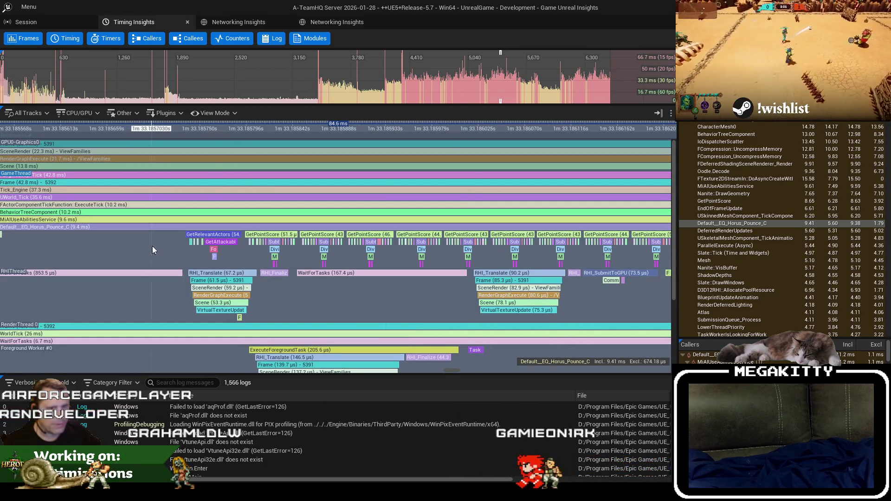
pyautogui.moveTo(154, 250); pyautogui.dragTo(235, 264)
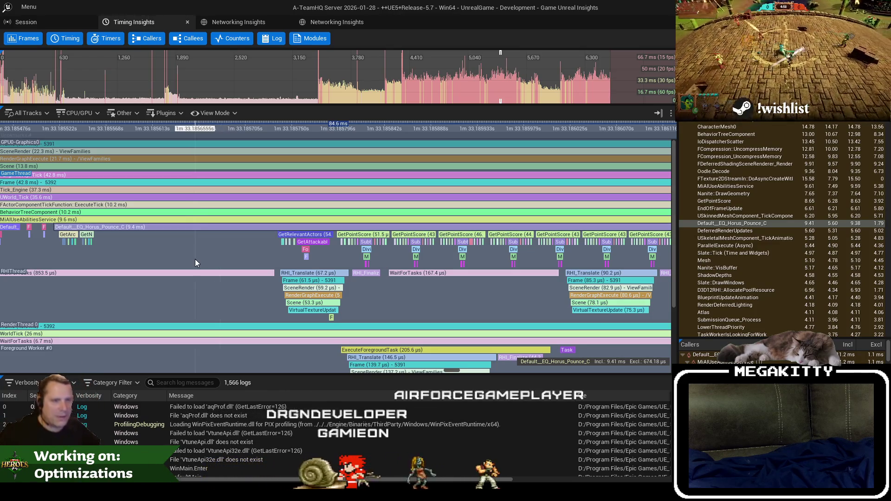
pyautogui.hotkey('alt', 'Tab')
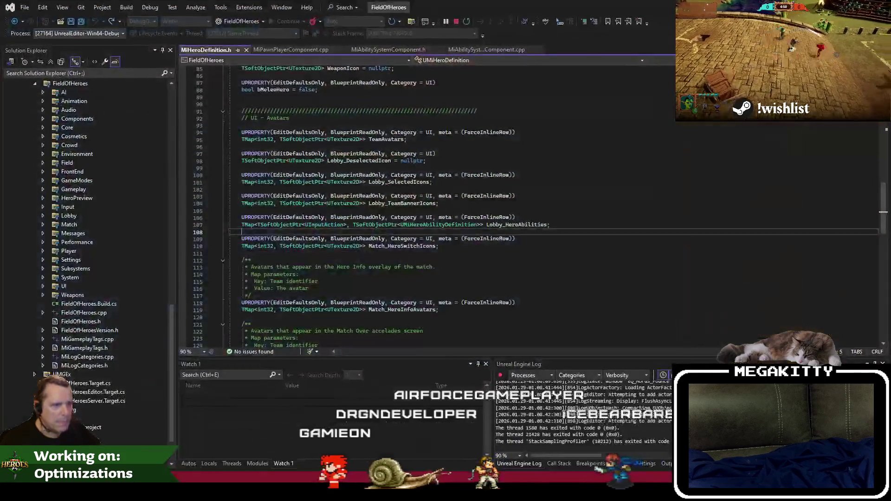
# Step: Place the caret on line 94, then glance at EQ_Horus_Pounce before returning to PlayerVersusHorus
pyautogui.click(388, 132)
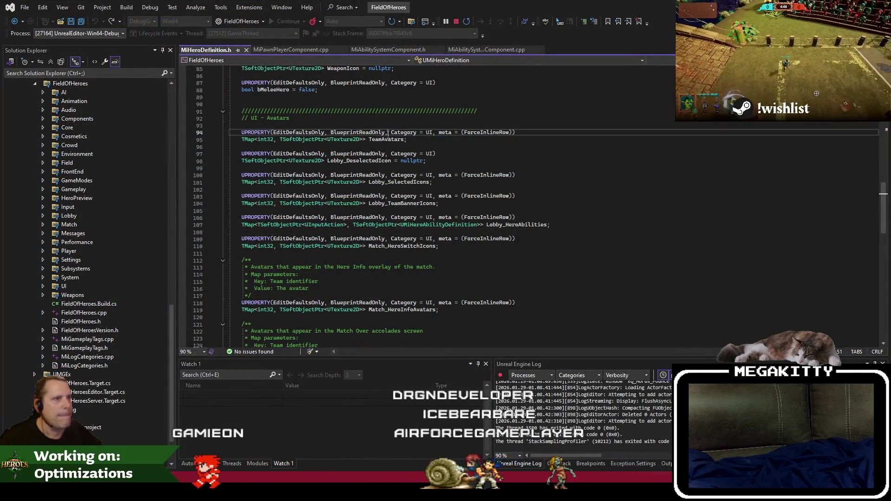
pyautogui.hotkey('alt', 'Tab')
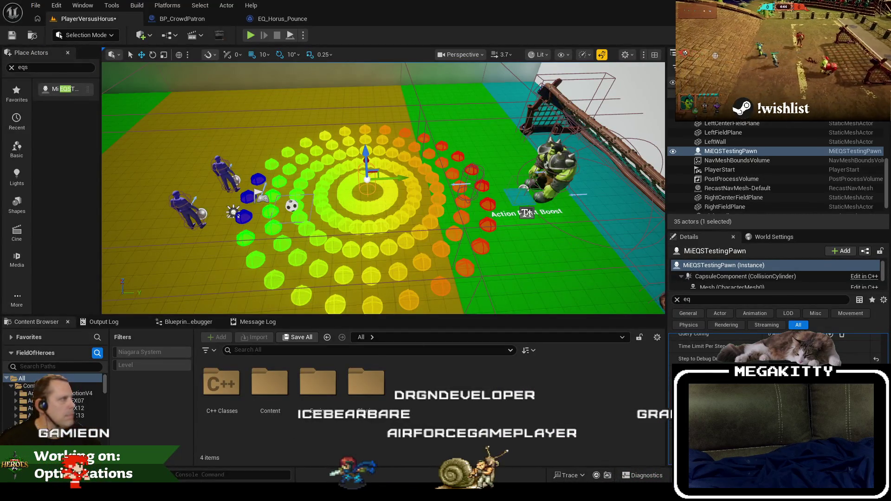
pyautogui.click(287, 18)
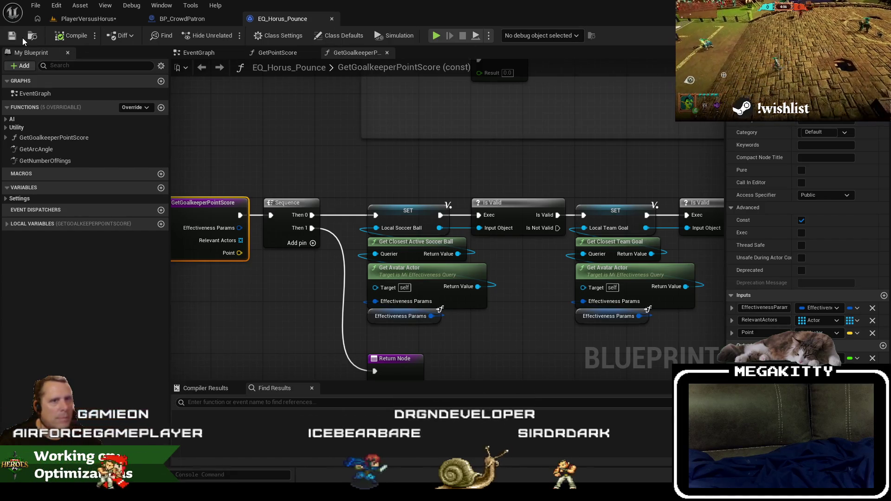
pyautogui.click(88, 18)
# Step: Open GA_Horus_Pounce from EQ_Horus_Pounce's Reference Viewer and scroll to its AI section
pyautogui.rightClick(462, 392)
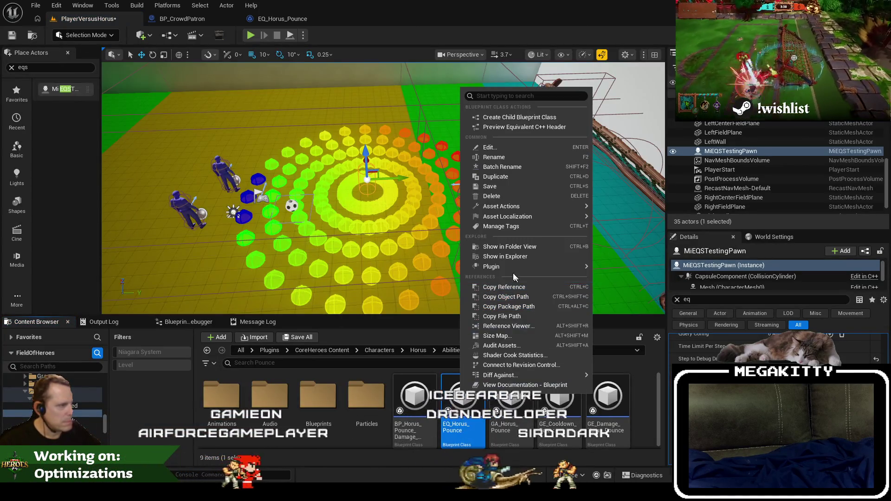
pyautogui.click(509, 326)
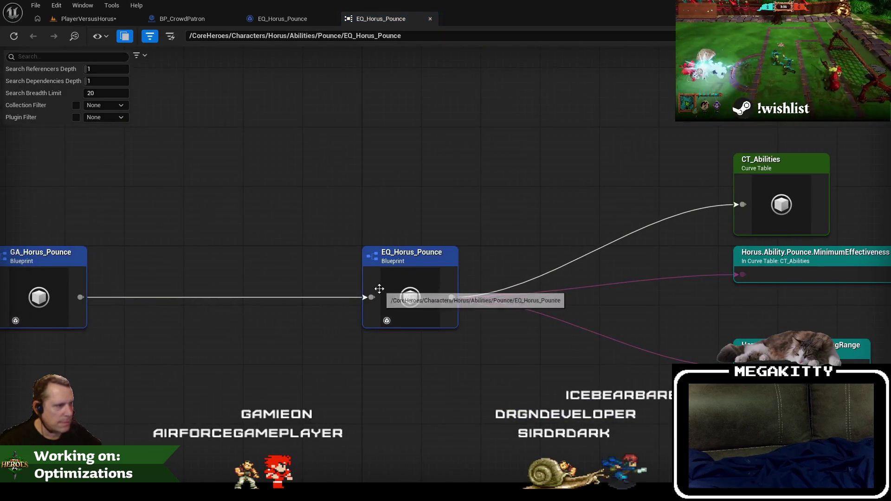
pyautogui.moveTo(232, 269); pyautogui.dragTo(387, 265)
pyautogui.rightClick(194, 260)
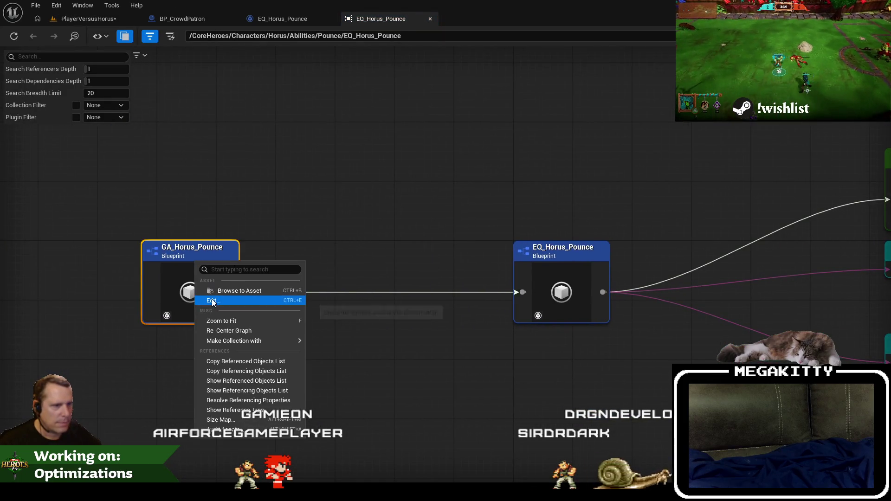
pyautogui.click(218, 301)
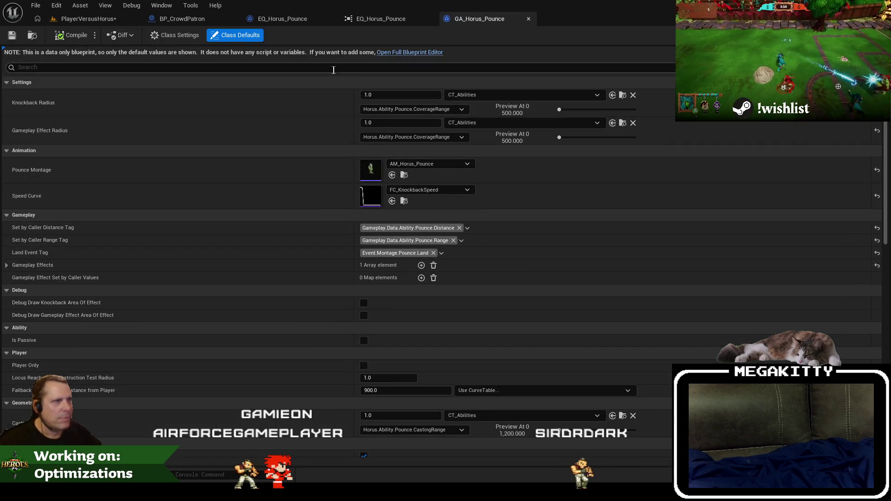
pyautogui.scroll(-10, 483, 260)
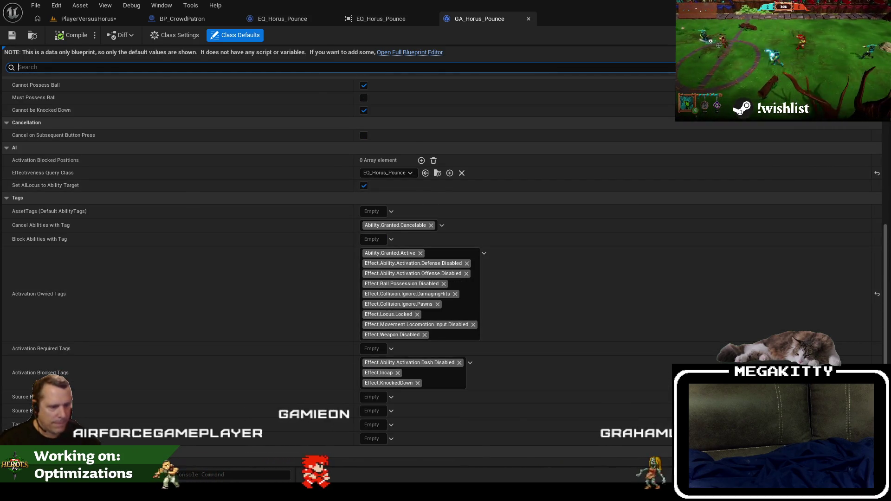
pyautogui.hotkey('alt', 'Tab')
# Step: Search all project files for effectivenessqueryclass and open the GetDefault match in MiAIUseAbilitiesService.cpp
pyautogui.click(410, 21)
pyautogui.write('effectiv')
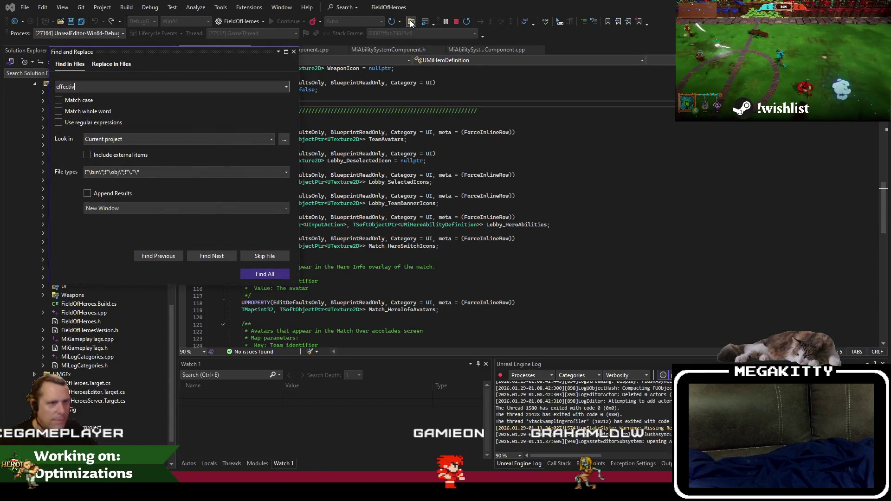
pyautogui.write('enessqueryclass')
pyautogui.press('Return')
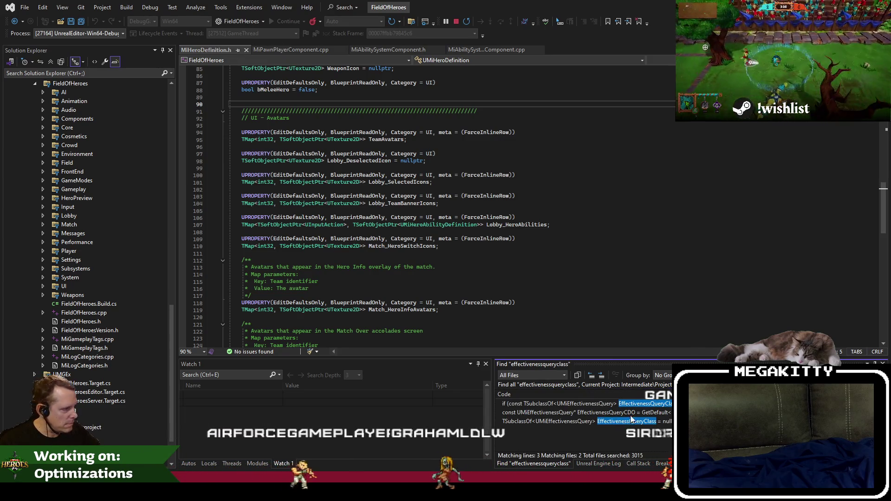
pyautogui.doubleClick(634, 412)
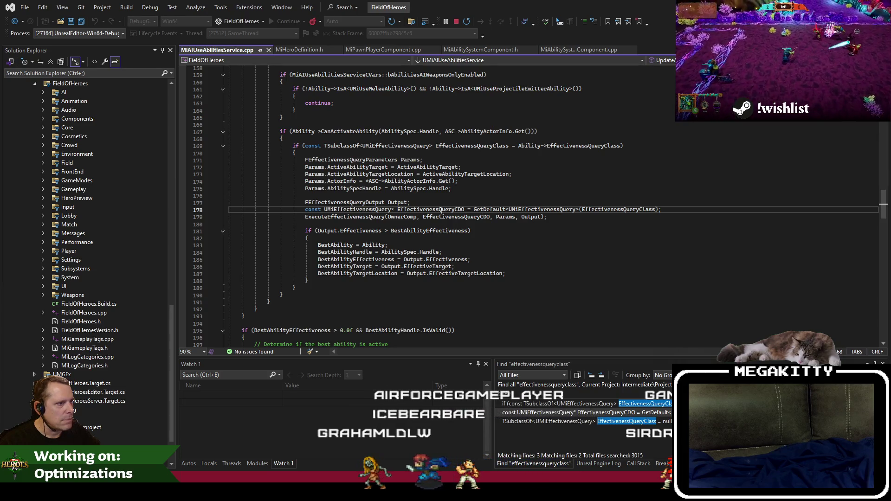
# Step: Close every other open file, keeping only MiAIUseAbilitiesService.cpp
pyautogui.doubleClick(364, 218)
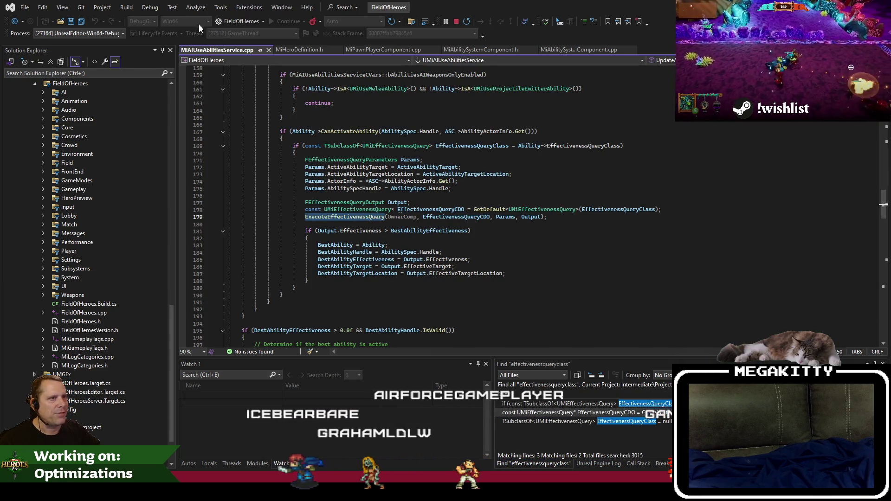
pyautogui.rightClick(208, 49)
pyautogui.click(267, 91)
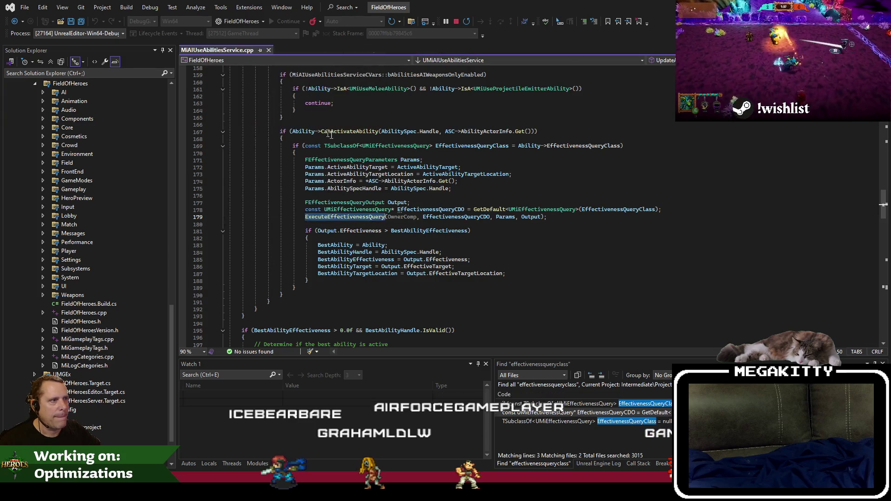
pyautogui.scroll(13, 341, 165)
pyautogui.scroll(20, 341, 164)
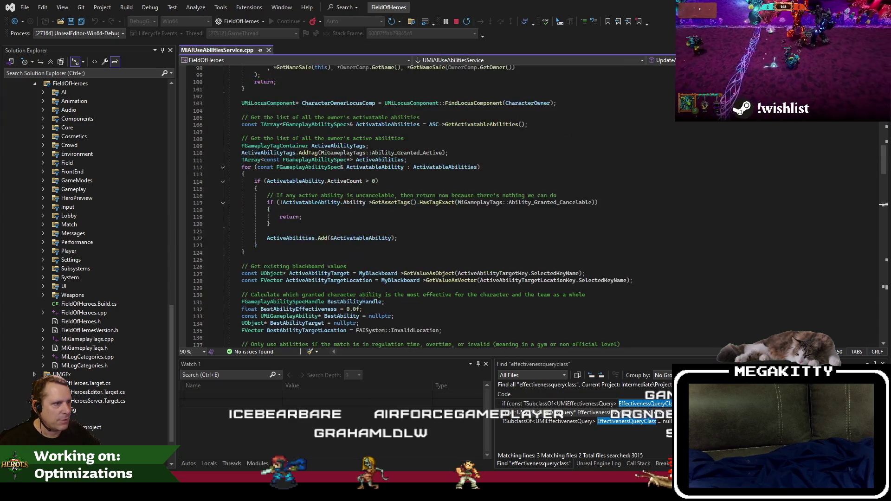
pyautogui.scroll(-6, 342, 164)
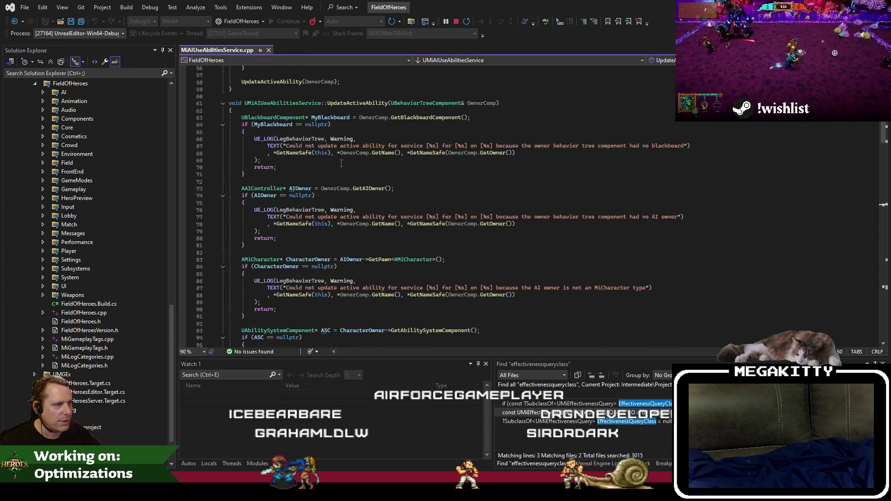
# Step: Select the UpdateActiveAbility function name, then bring up the Notepad++ performance notes
pyautogui.doubleClick(358, 103)
pyautogui.scroll(-20, 377, 244)
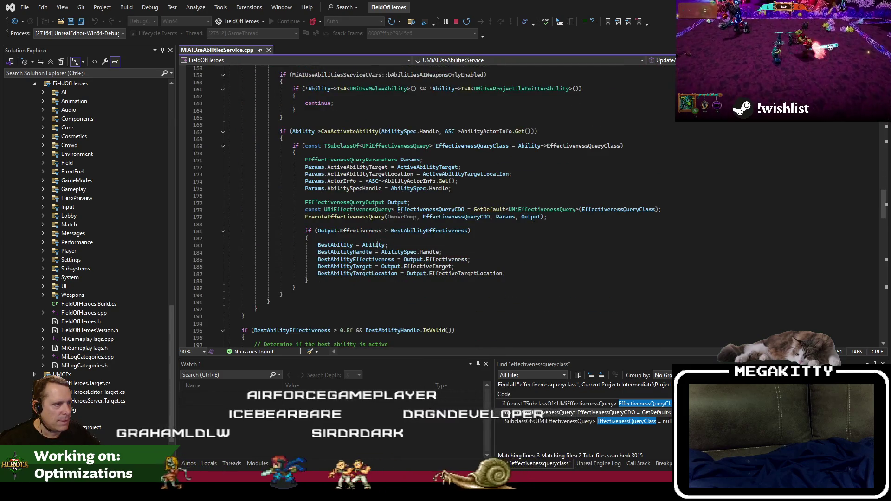
pyautogui.click(371, 223)
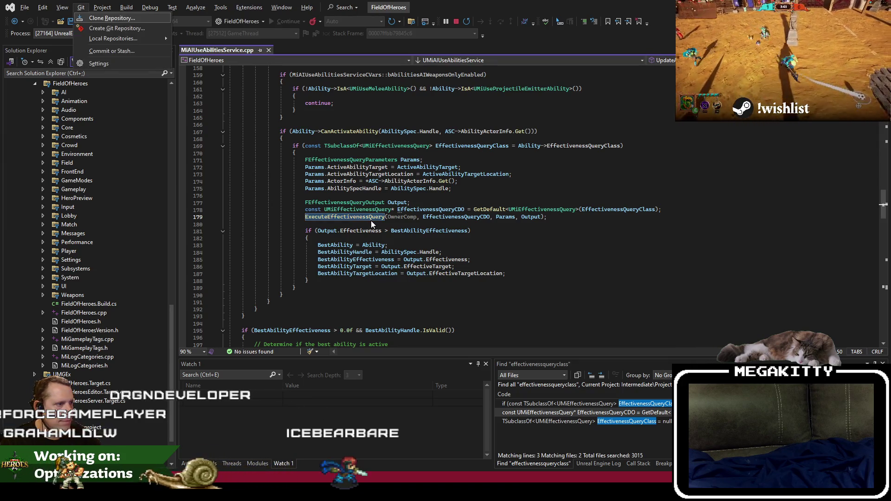
pyautogui.scroll(15, 367, 219)
pyautogui.scroll(20, 299, 174)
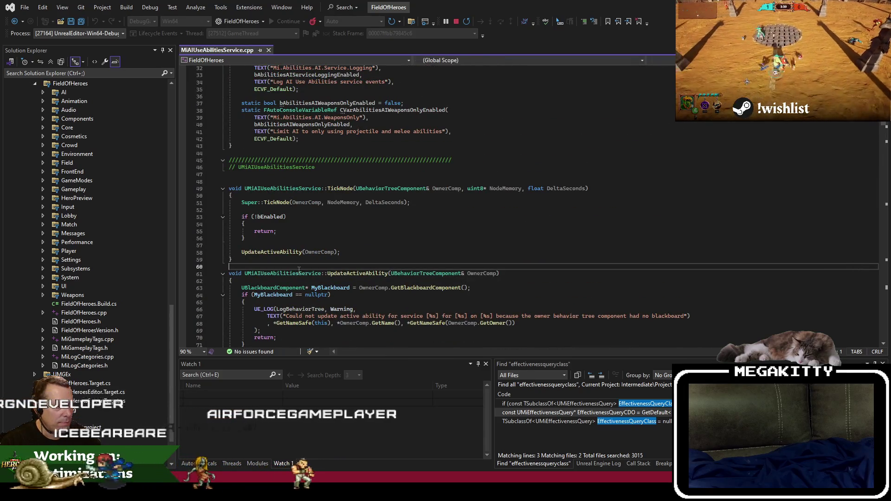
pyautogui.click(300, 273)
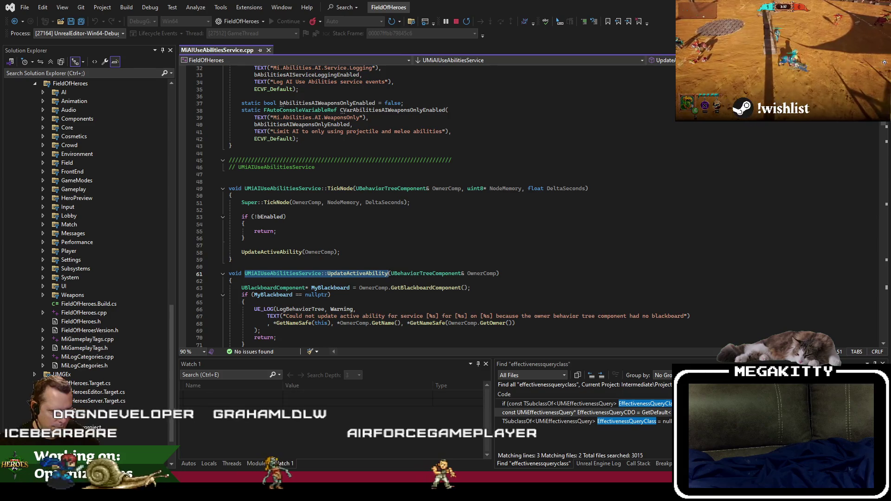
pyautogui.hotkey('alt', 'Tab')
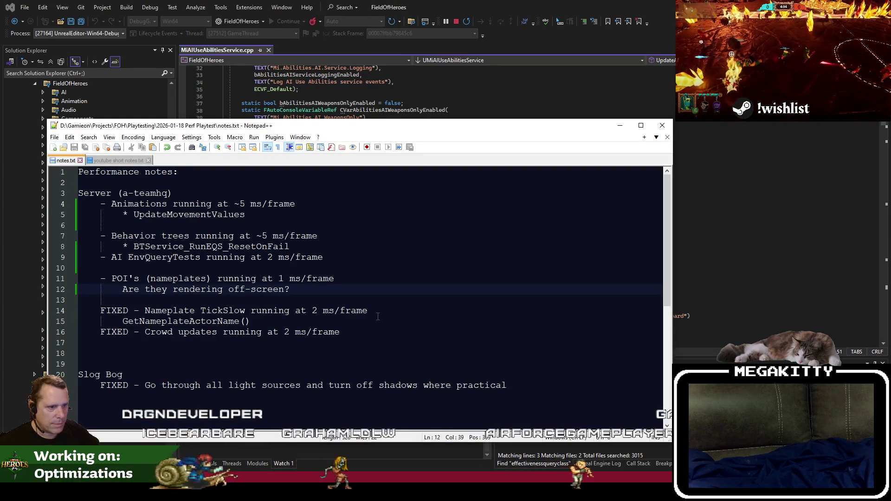
# Step: Add UMiAIUseAbilitiesService::UpdateActiveAbility on a new line under the AI EnvQueryTests note
pyautogui.press('Up')
pyautogui.press('Up')
pyautogui.press('Up')
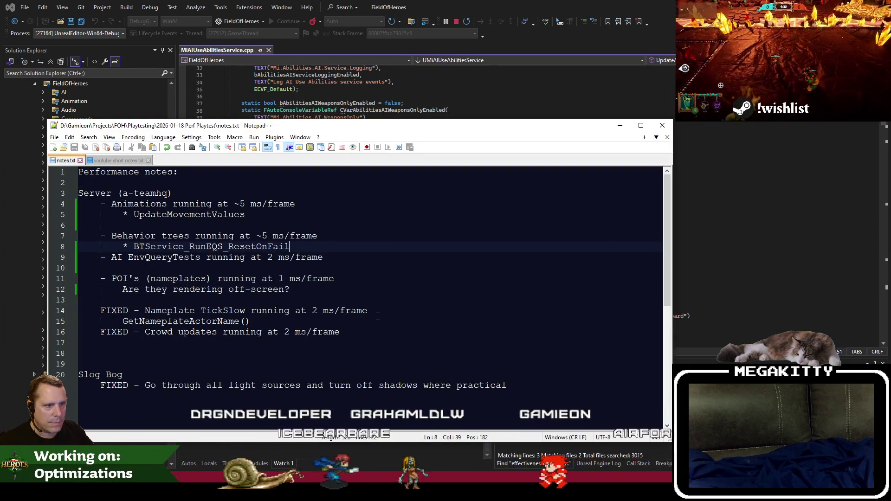
pyautogui.press('Down')
pyautogui.press('End')
pyautogui.press('Return')
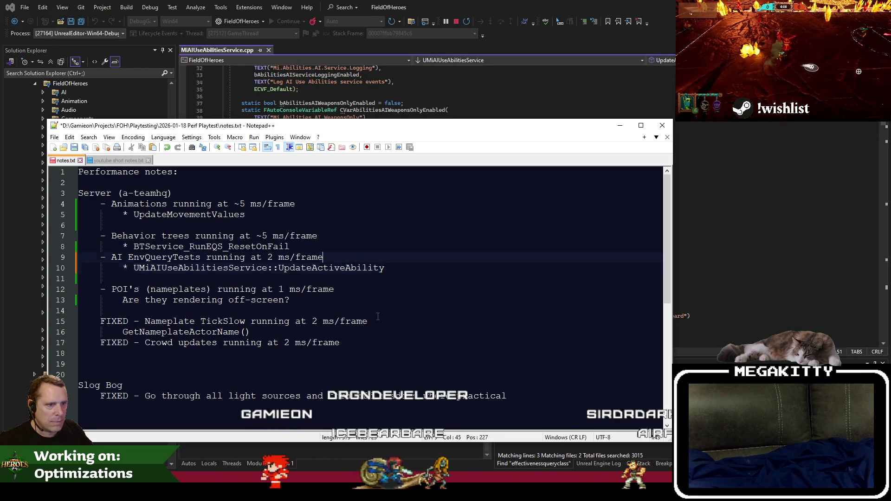
pyautogui.hotkey('alt', 'Tab')
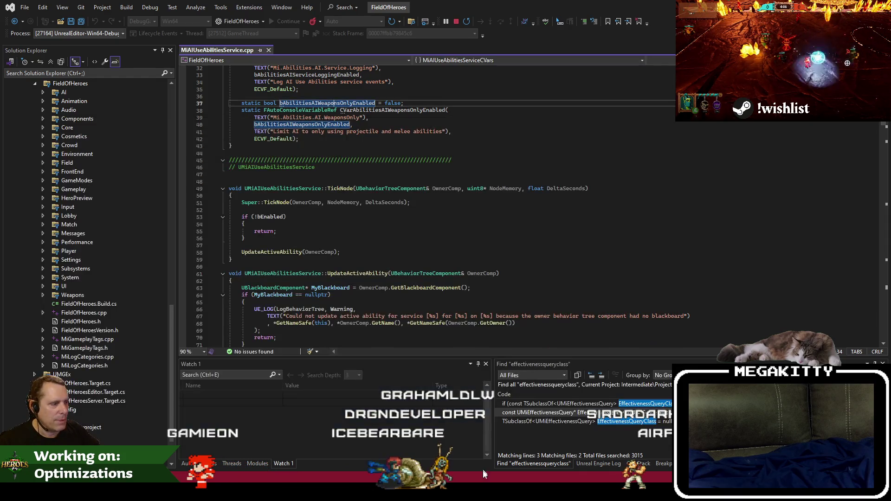
pyautogui.hotkey('alt', 'Tab')
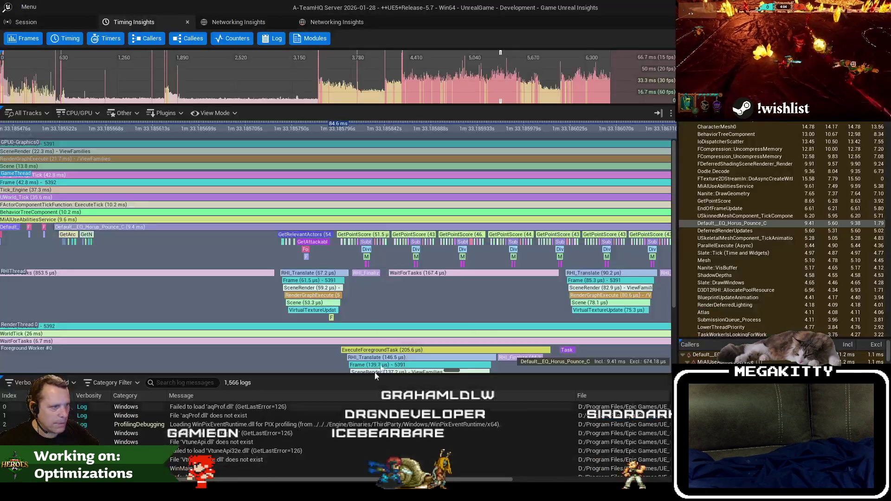
pyautogui.scroll(-3, 418, 301)
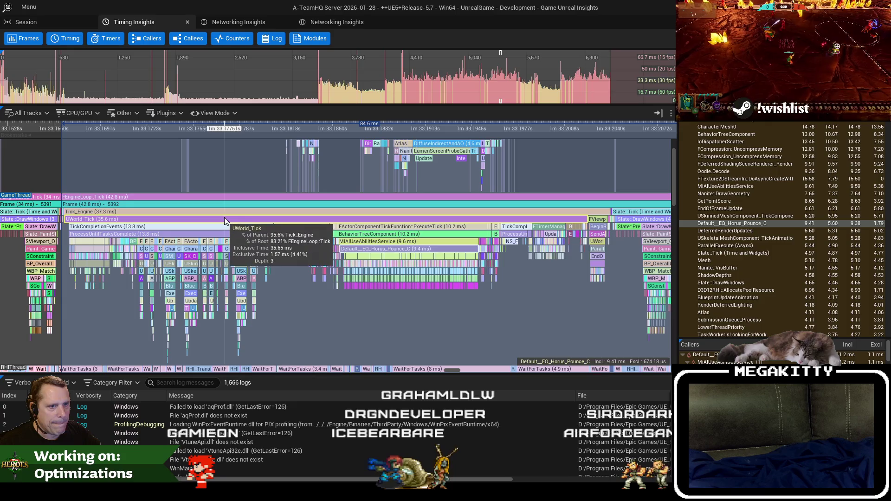
# Step: Select UWorld_Tick in Timing Insights and zoom and pan the timeline around its events, then return to notes.txt
pyautogui.click(224, 218)
pyautogui.scroll(15, 414, 258)
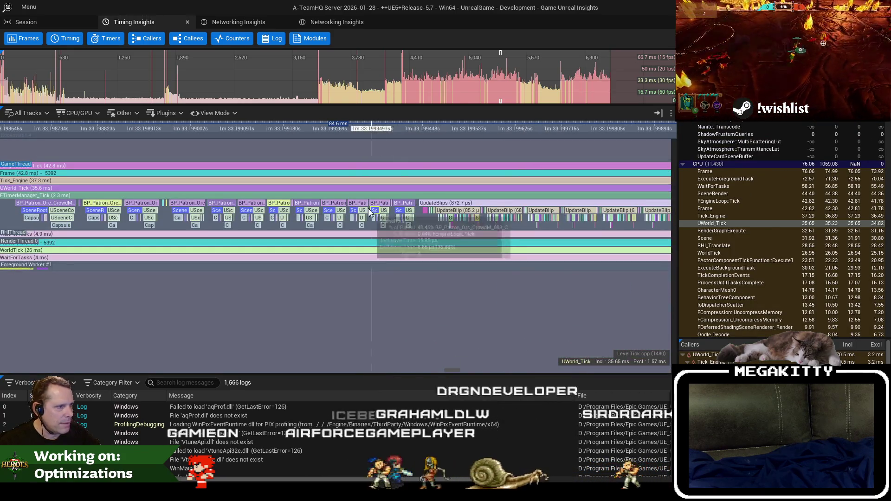
pyautogui.scroll(-5, 386, 213)
pyautogui.scroll(3, 386, 213)
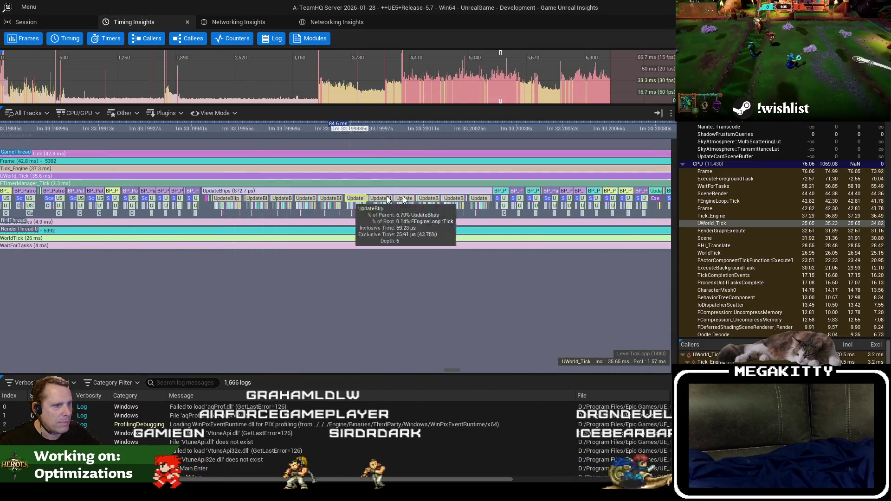
pyautogui.scroll(3, 395, 197)
pyautogui.scroll(-5, 394, 197)
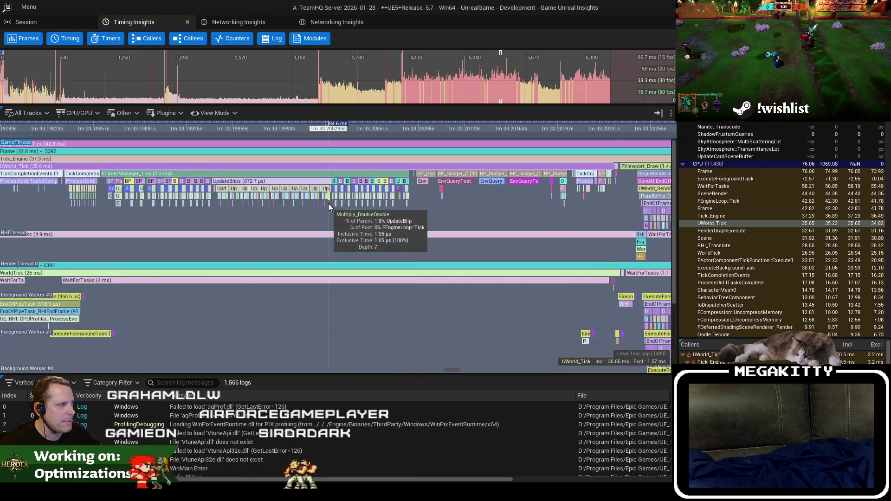
pyautogui.moveTo(459, 191); pyautogui.dragTo(455, 183)
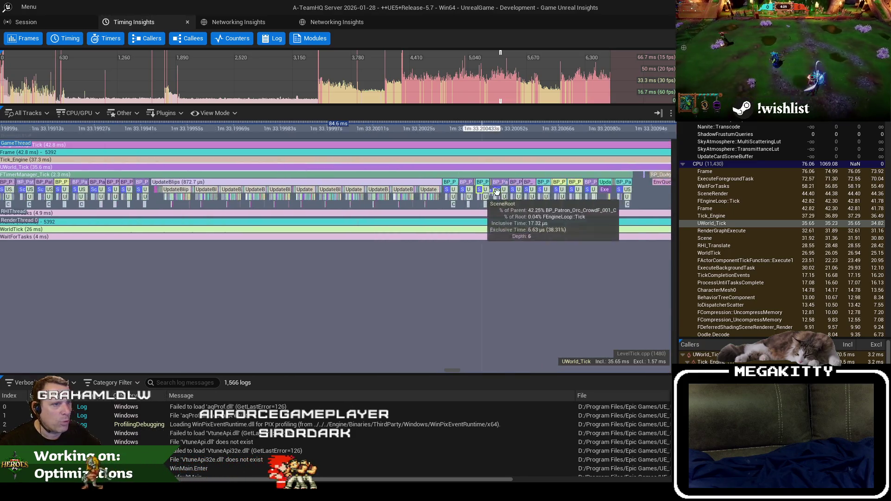
pyautogui.scroll(-3, 459, 219)
pyautogui.moveTo(316, 223); pyautogui.dragTo(414, 209)
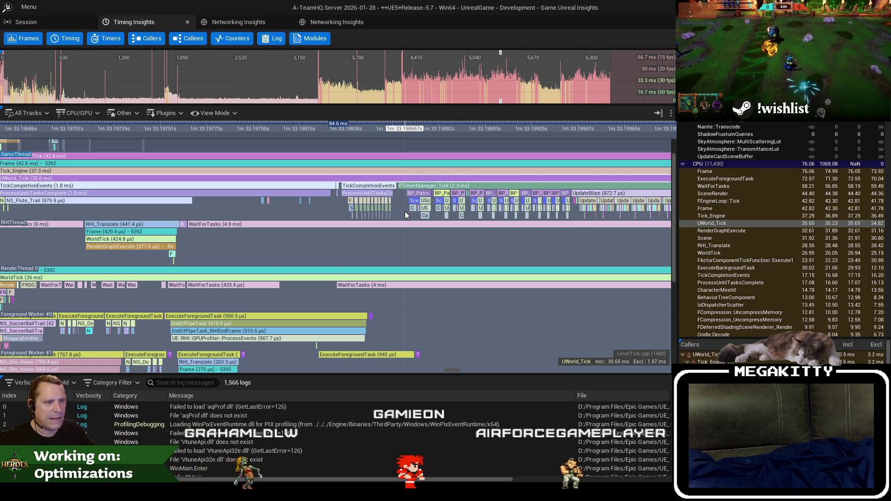
pyautogui.moveTo(461, 200)
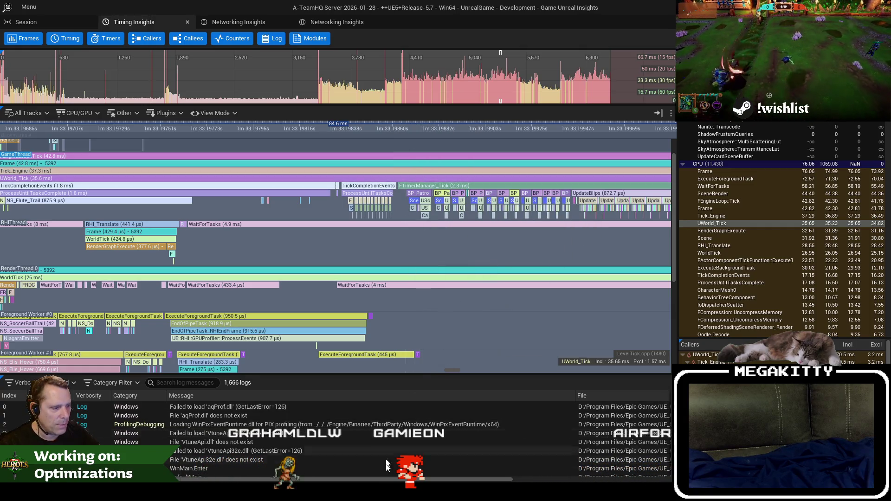
pyautogui.hotkey('alt', 'Tab')
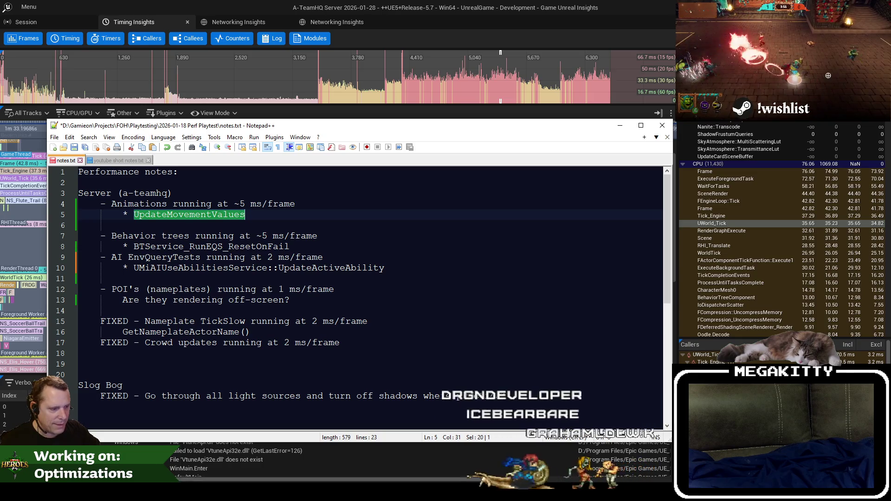
# Step: Load L_CrowdGym from Recent Levels, discarding the unsaved changes
pyautogui.hotkey('alt', 'Tab')
pyautogui.click(107, 18)
pyautogui.rightClick(110, 20)
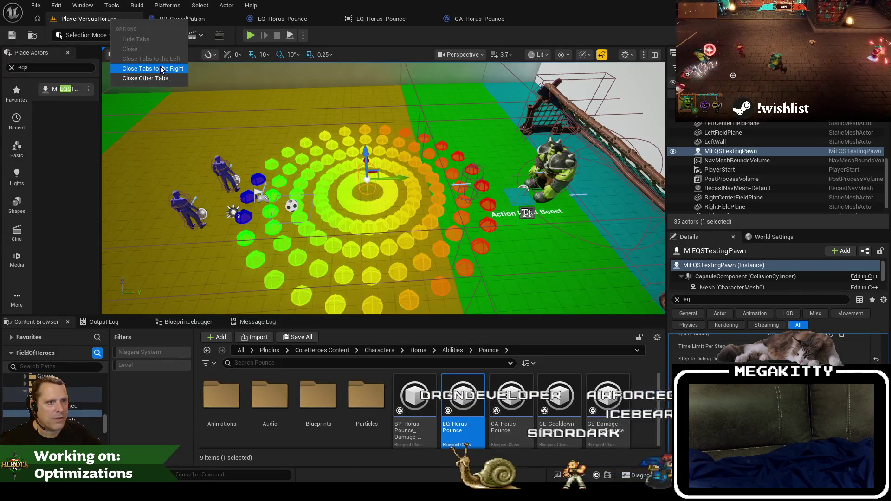
pyautogui.click(36, 5)
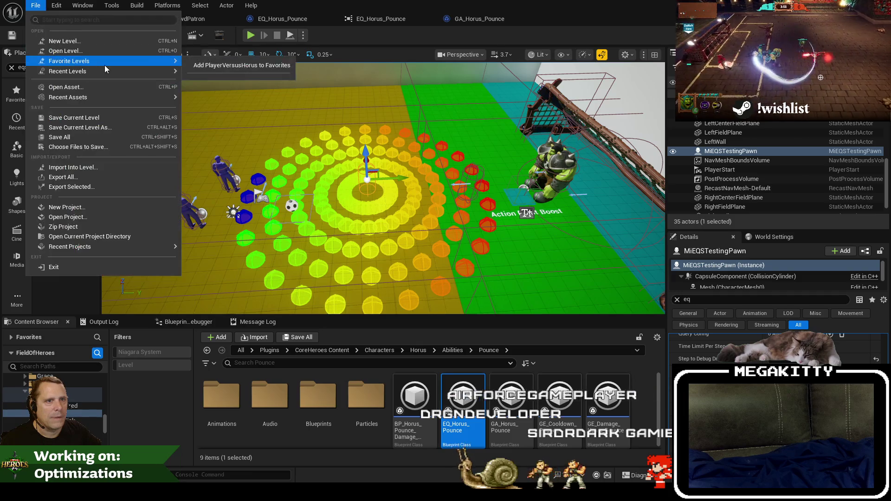
pyautogui.moveTo(157, 74)
pyautogui.click(227, 109)
pyautogui.click(531, 346)
# Step: Search all content for abp_dodger and open the ABP_Dodger animation blueprint
pyautogui.click(241, 350)
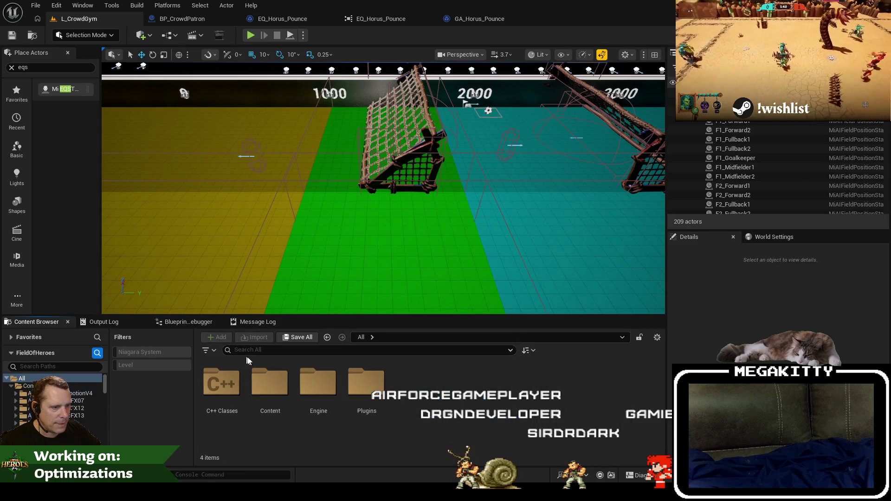
pyautogui.write('abp_dodger')
pyautogui.click(221, 380)
pyautogui.doubleClick(221, 379)
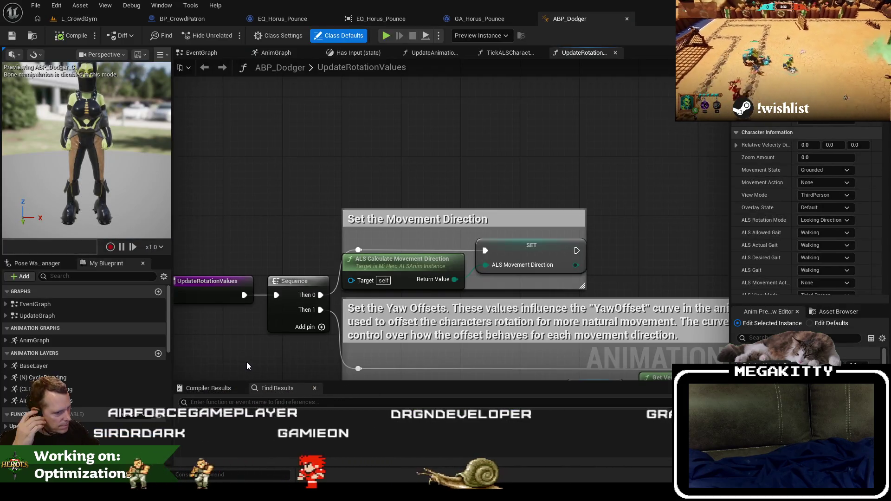
# Step: Find all references to UpdateMovementValues by name and open its function graph in ABP_Dodger
pyautogui.click(91, 276)
pyautogui.write('UpdateMovementValues')
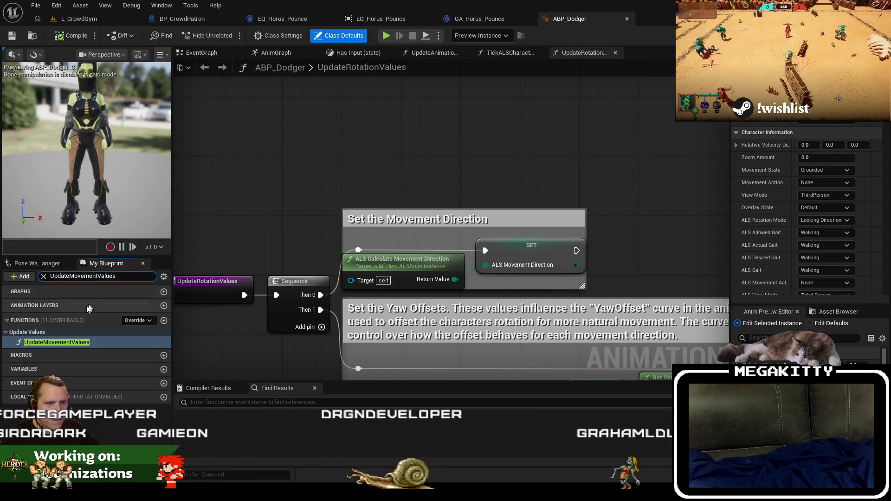
pyautogui.rightClick(70, 343)
pyautogui.moveTo(138, 398)
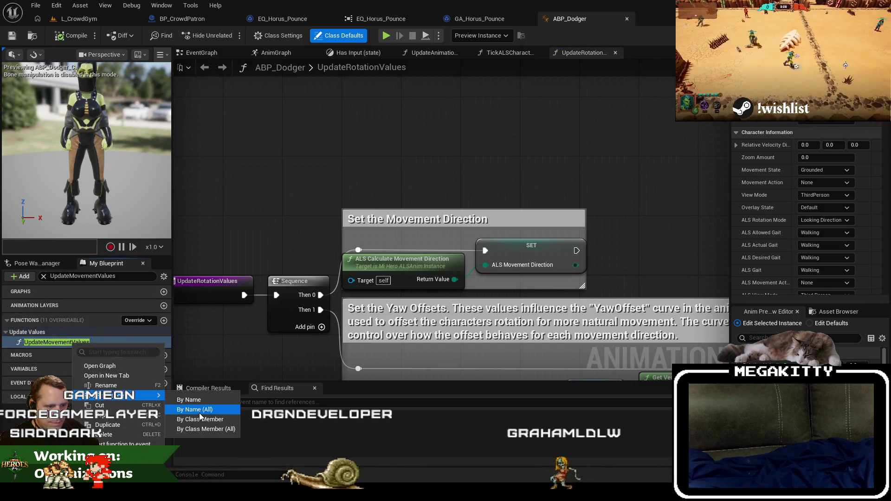
pyautogui.click(269, 447)
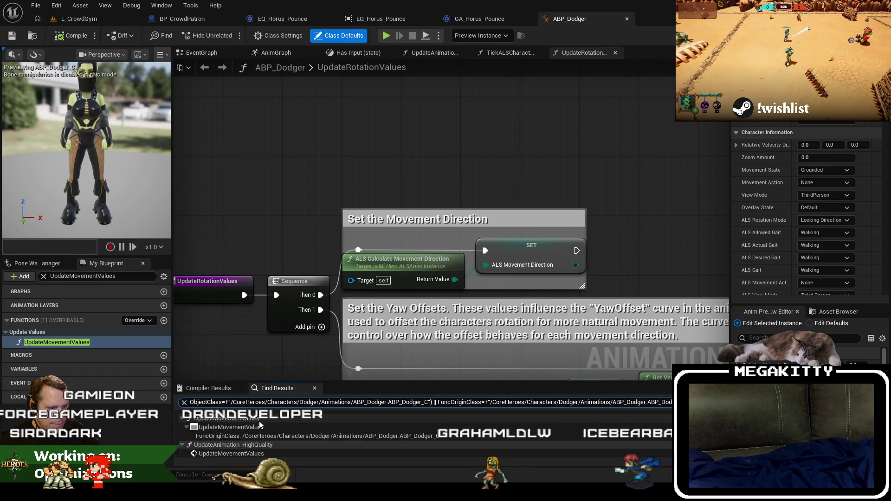
pyautogui.doubleClick(259, 425)
pyautogui.scroll(-5, 340, 245)
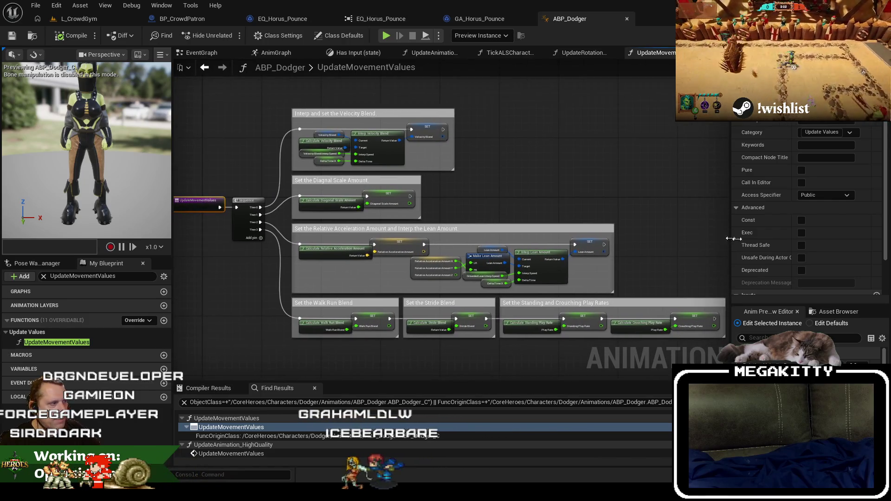
# Step: Inspect the CalculateVelocityBlend function graph, then go back to UpdateMovementValues
pyautogui.moveTo(733, 247); pyautogui.dragTo(759, 246)
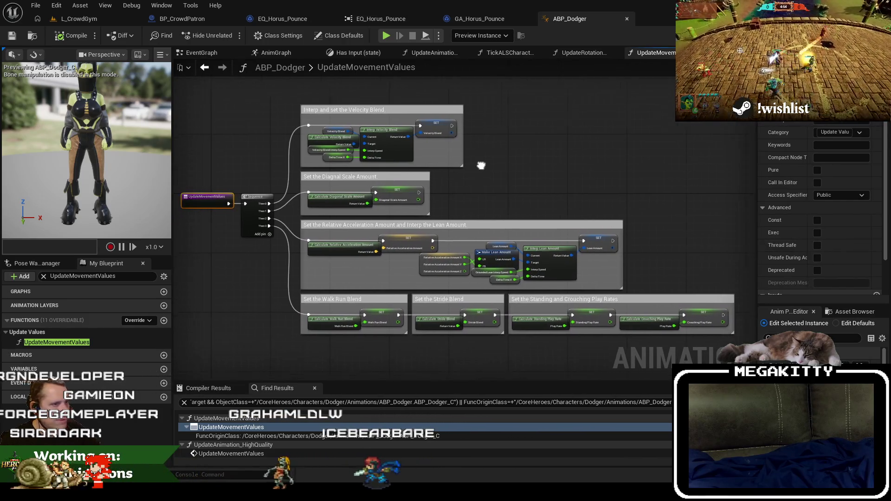
pyautogui.moveTo(680, 361); pyautogui.dragTo(191, 95)
pyautogui.click(336, 101)
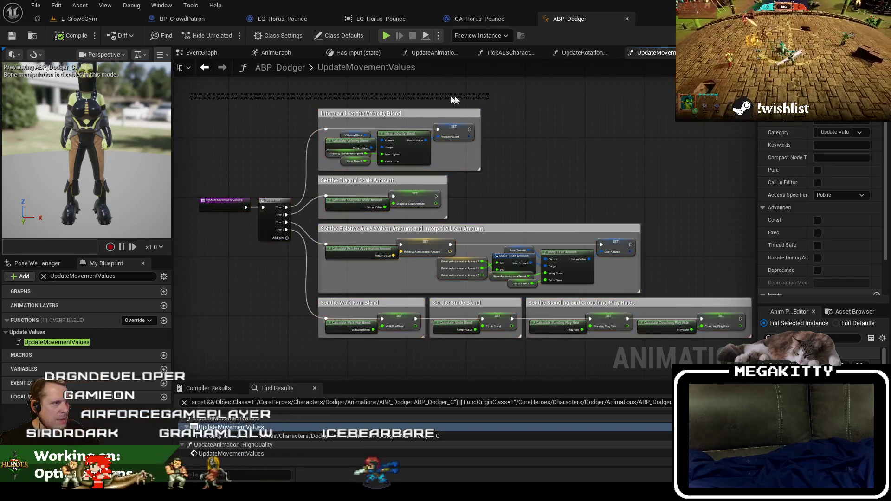
pyautogui.scroll(3, 336, 101)
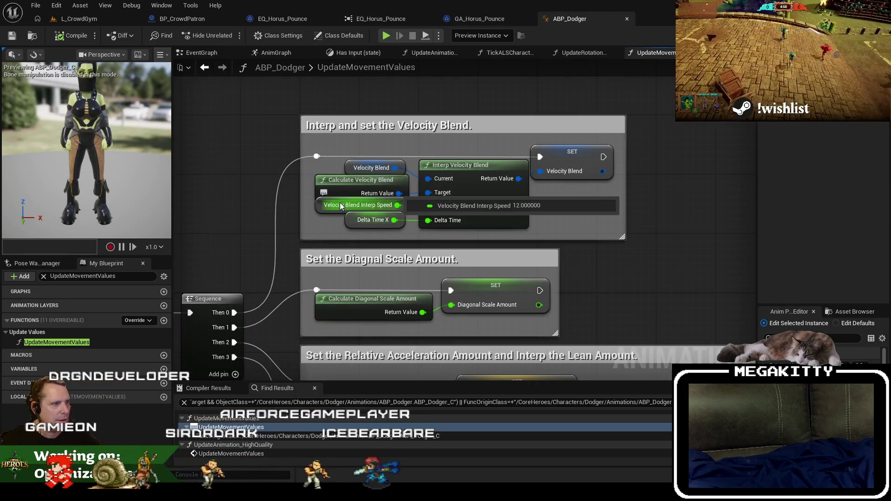
pyautogui.click(346, 185)
pyautogui.doubleClick(347, 185)
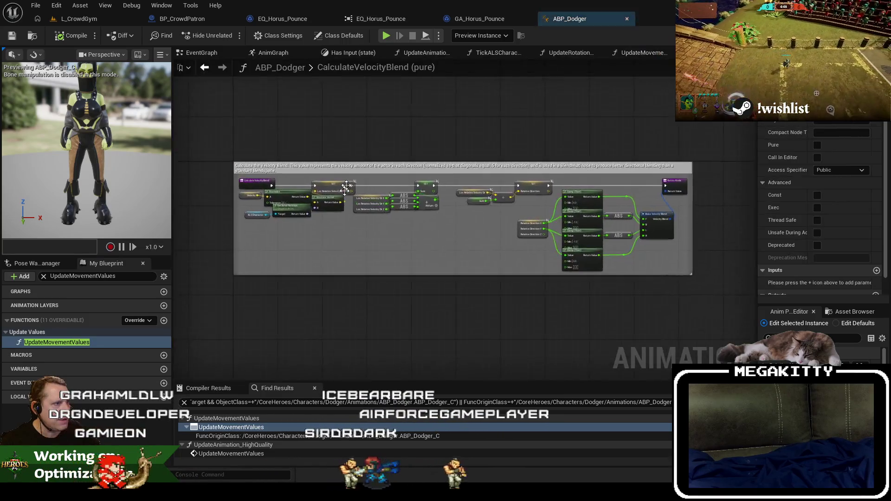
pyautogui.moveTo(506, 262); pyautogui.dragTo(362, 272)
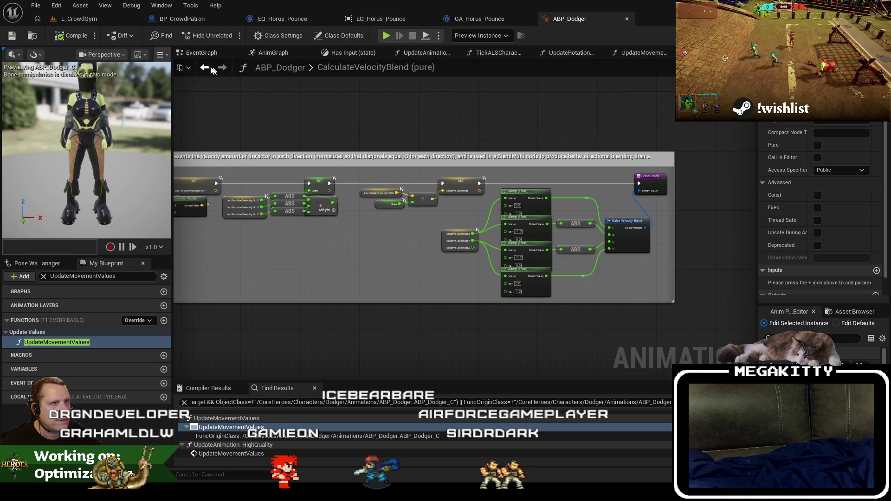
pyautogui.hotkey('alt', 'Left')
# Step: Open the InterpVelocityBlend and CalculateDiagonalScaleAmount function graphs from UpdateMovementValues
pyautogui.rightClick(204, 52)
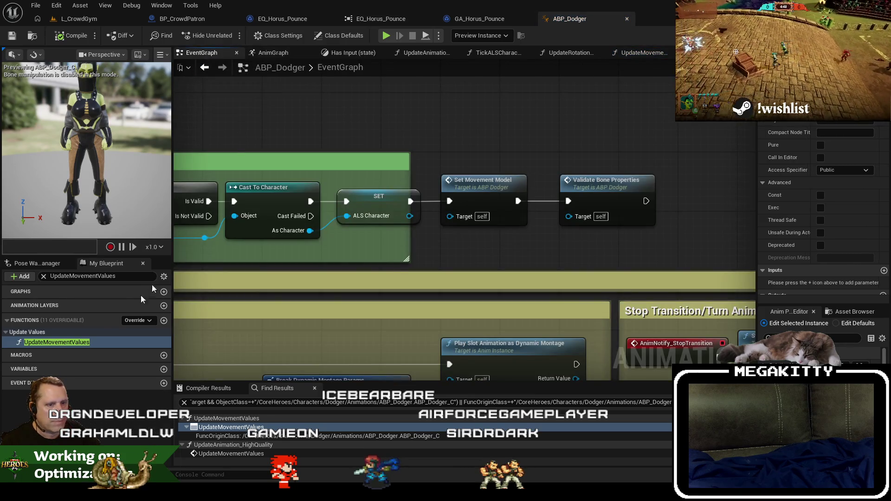
pyautogui.doubleClick(79, 344)
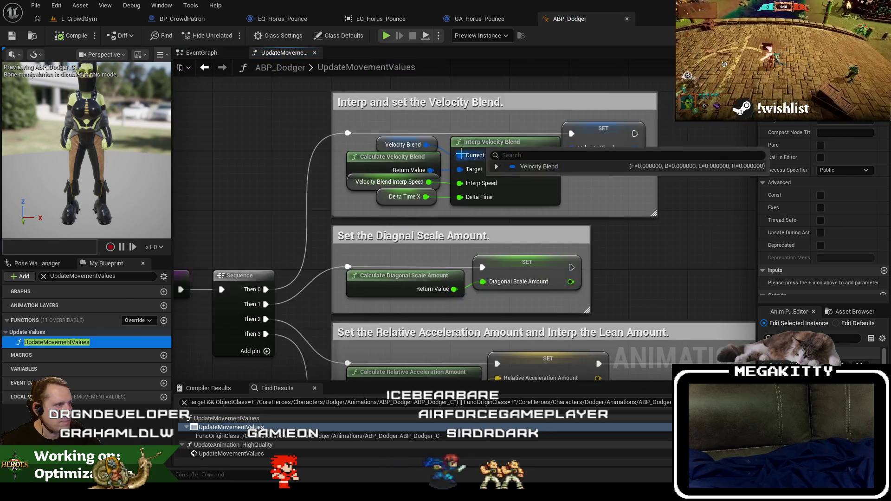
pyautogui.doubleClick(548, 191)
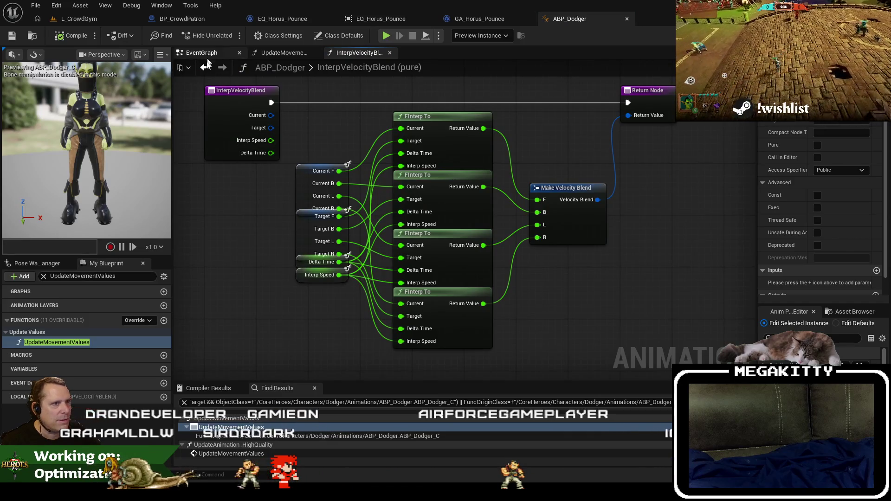
pyautogui.click(204, 67)
pyautogui.moveTo(678, 254); pyautogui.dragTo(639, 207)
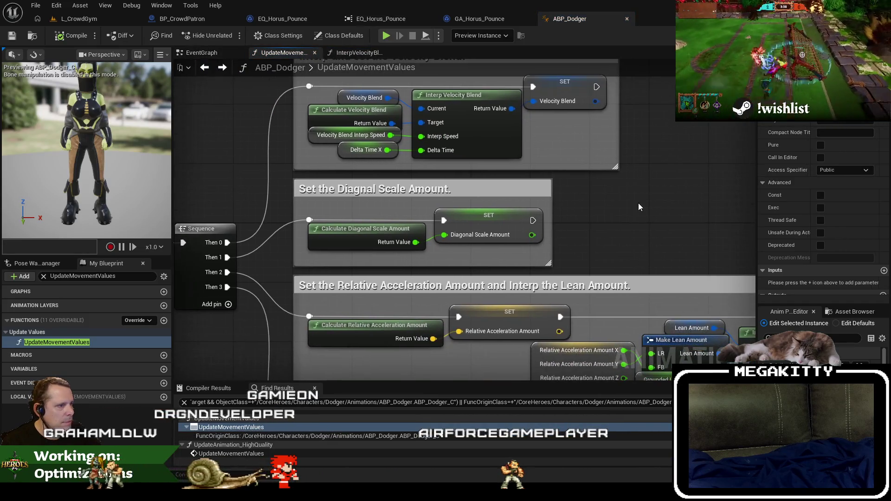
pyautogui.doubleClick(401, 248)
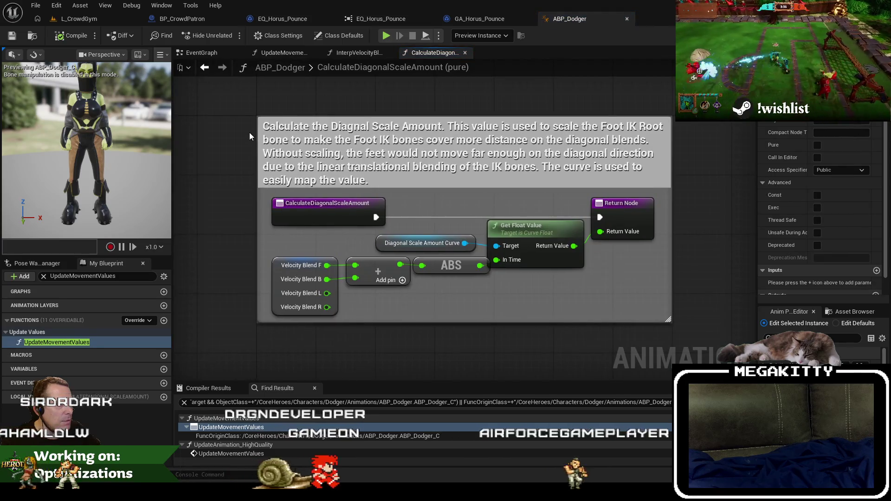
# Step: List all references to the Velocity Blend variable
pyautogui.click(291, 280)
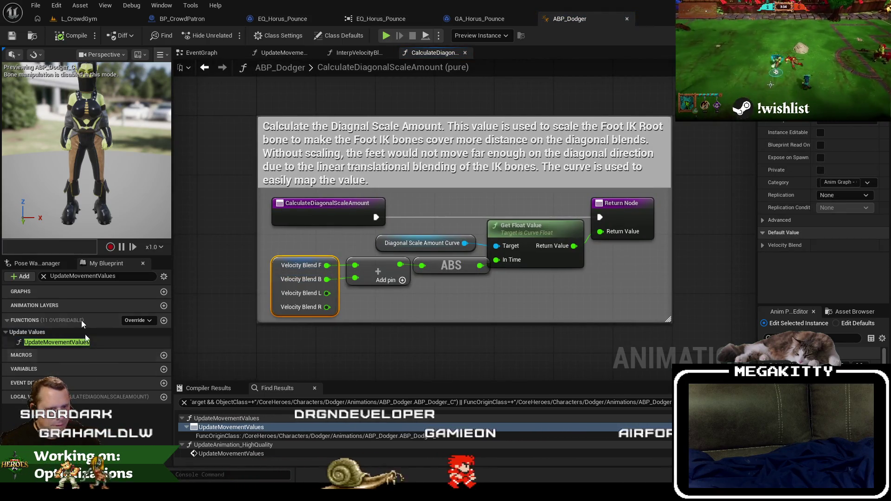
pyautogui.write('vel')
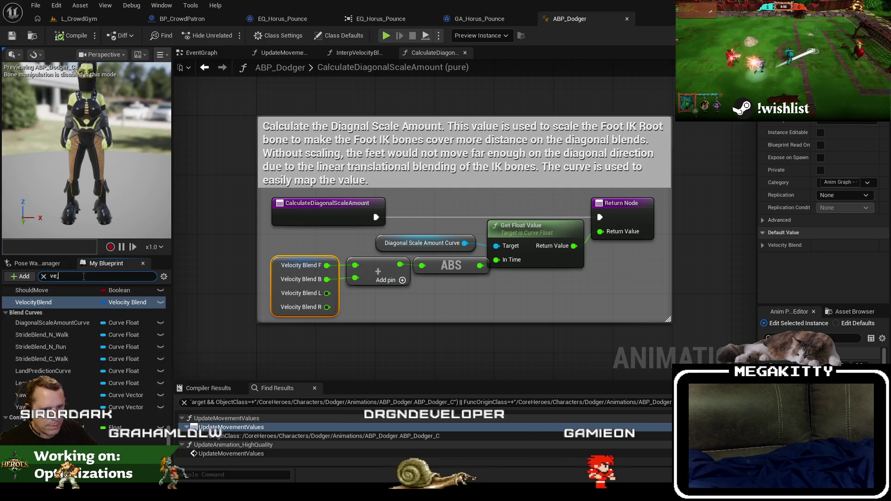
pyautogui.write('ocity blend')
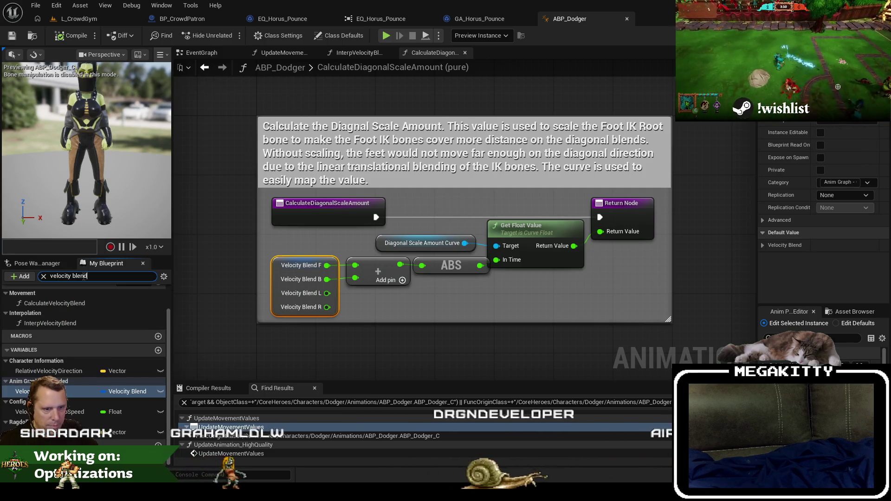
pyautogui.scroll(2, 85, 302)
pyautogui.rightClick(63, 408)
pyautogui.moveTo(116, 350)
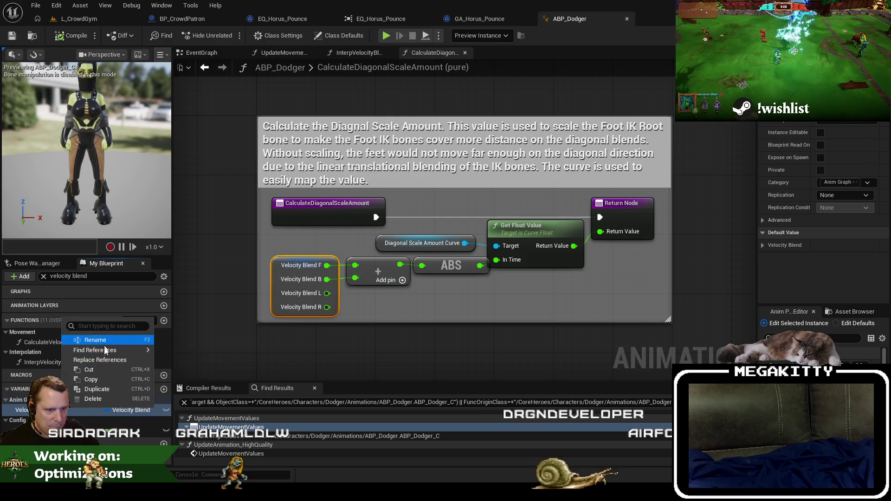
pyautogui.click(211, 374)
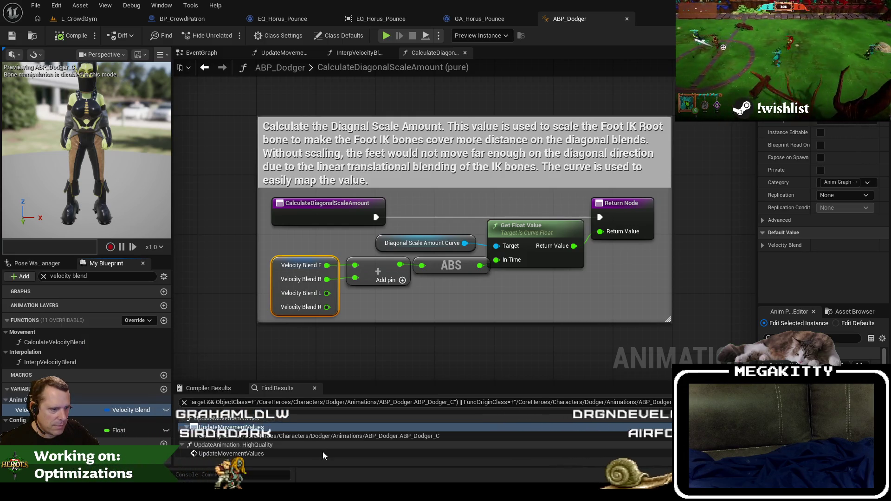
pyautogui.scroll(-3, 323, 452)
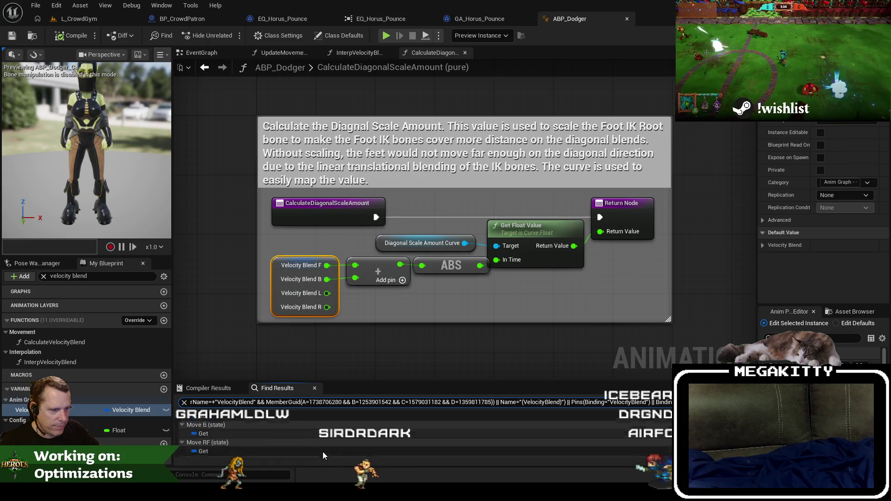
pyautogui.scroll(-5, 322, 452)
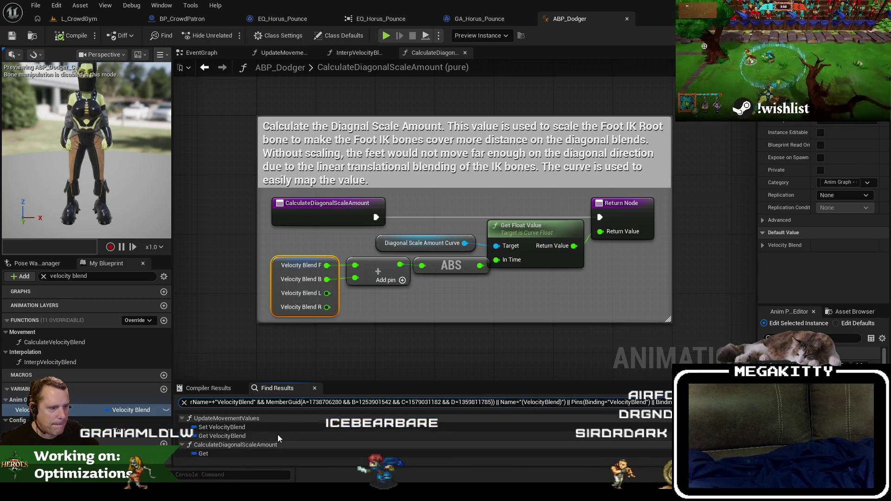
pyautogui.click(283, 52)
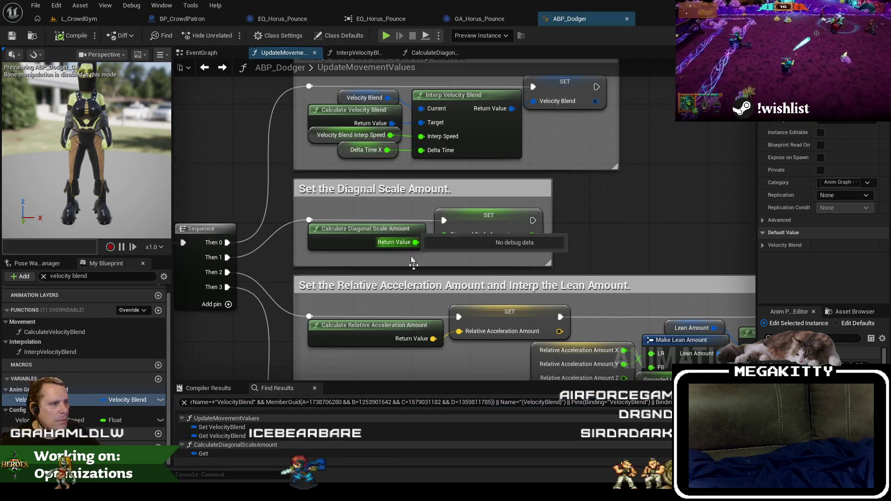
# Step: Review the Calculate Relative Acceleration Amount function graph, then return to UpdateMovementValues
pyautogui.click(314, 277)
pyautogui.doubleClick(315, 277)
pyautogui.scroll(3, 325, 260)
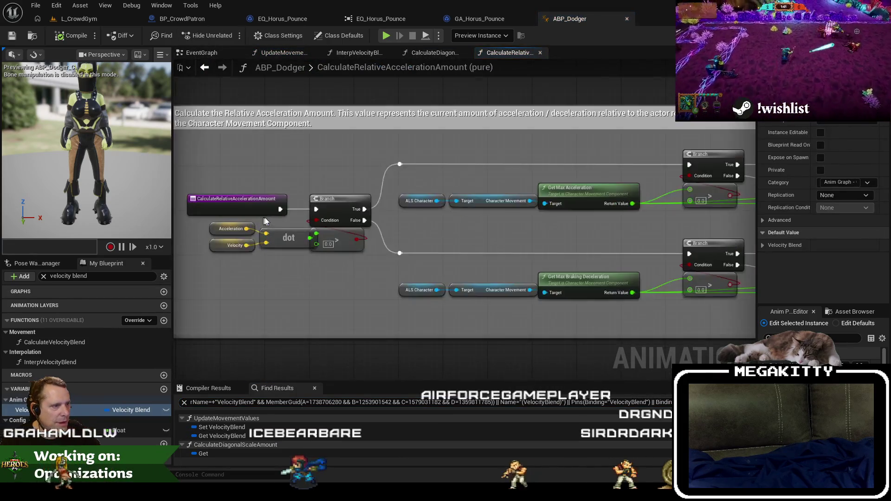
pyautogui.moveTo(450, 239); pyautogui.dragTo(306, 241)
pyautogui.moveTo(377, 229); pyautogui.dragTo(580, 237)
pyautogui.moveTo(209, 260); pyautogui.dragTo(436, 284)
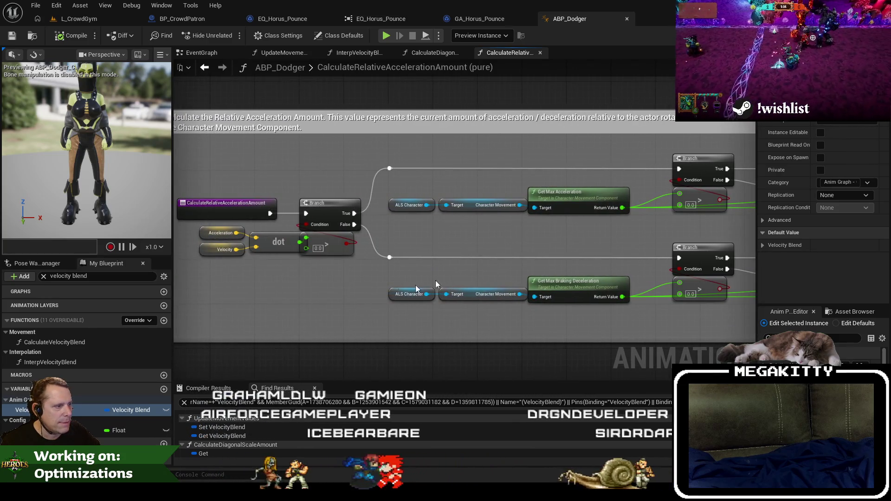
pyautogui.click(205, 69)
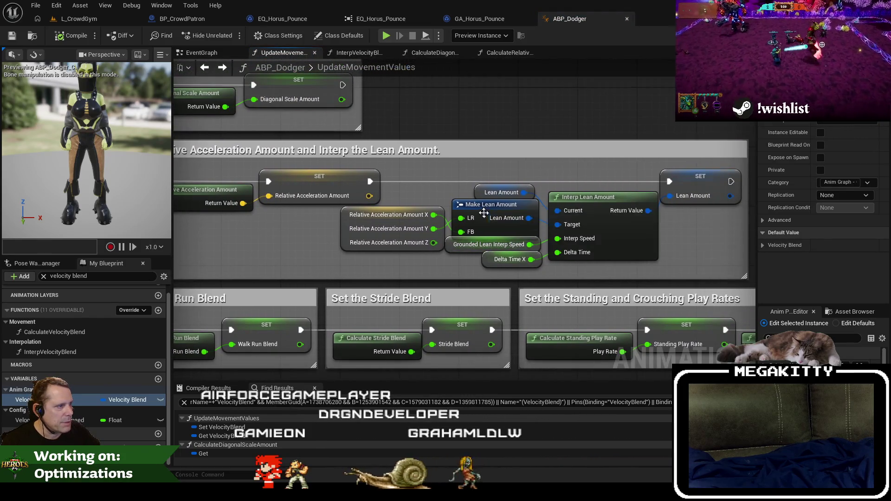
# Step: Find all references to Lean Amount and jump to the node that sets it
pyautogui.click(484, 213)
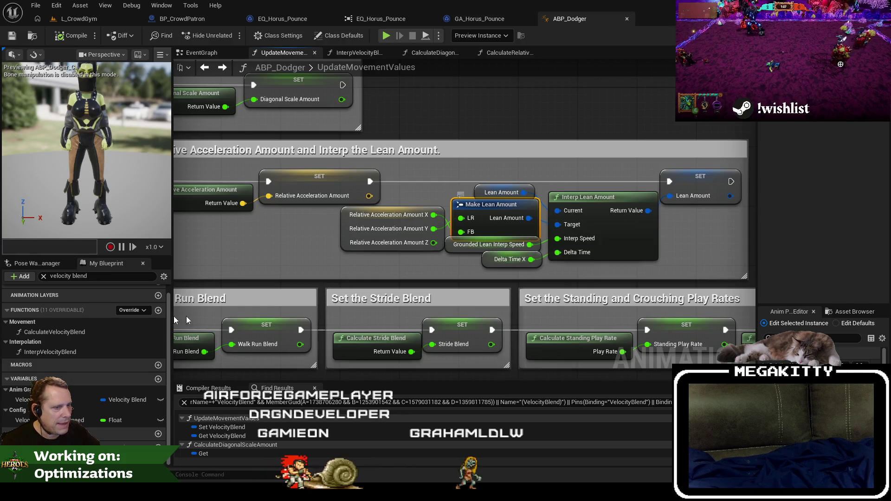
pyautogui.click(82, 276)
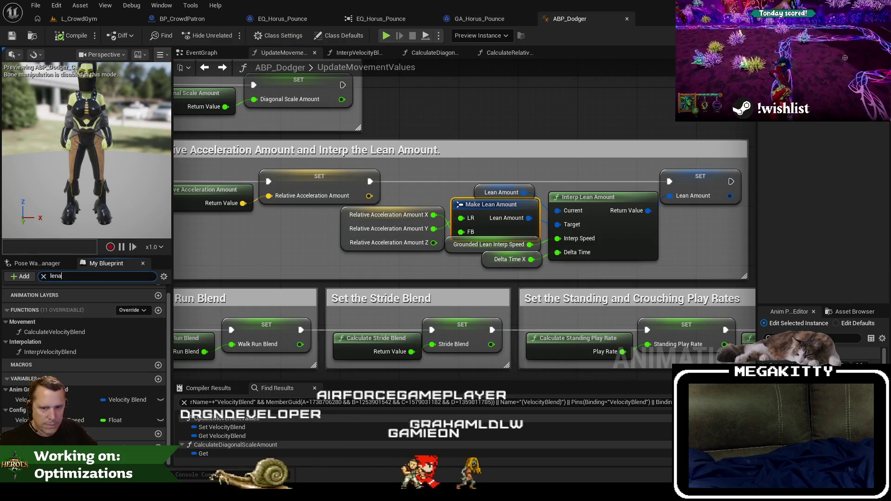
pyautogui.write('lean amount')
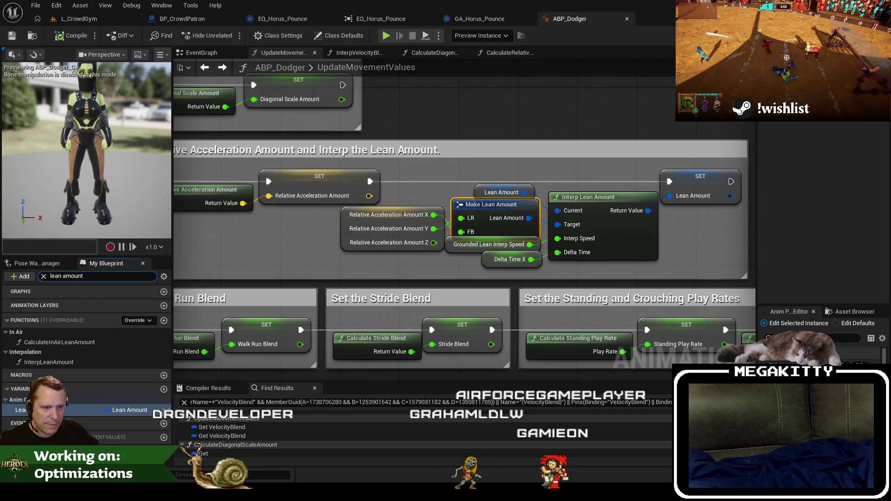
pyautogui.rightClick(44, 410)
pyautogui.moveTo(101, 352)
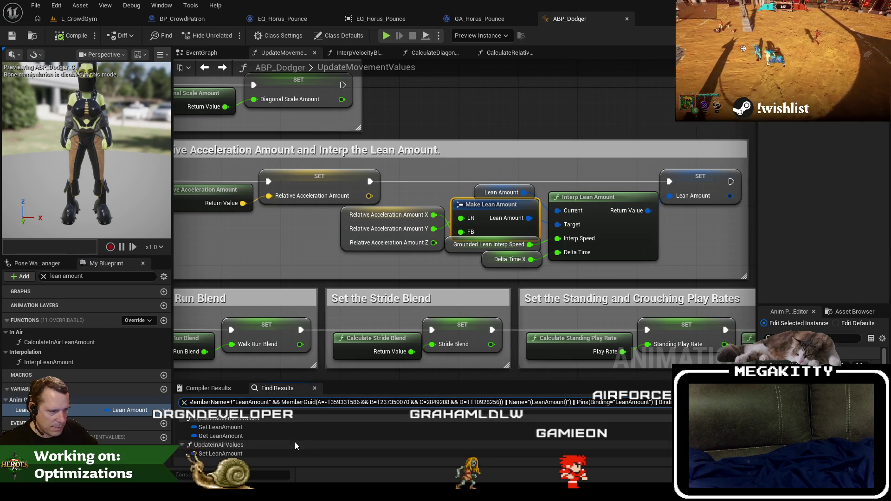
pyautogui.doubleClick(255, 427)
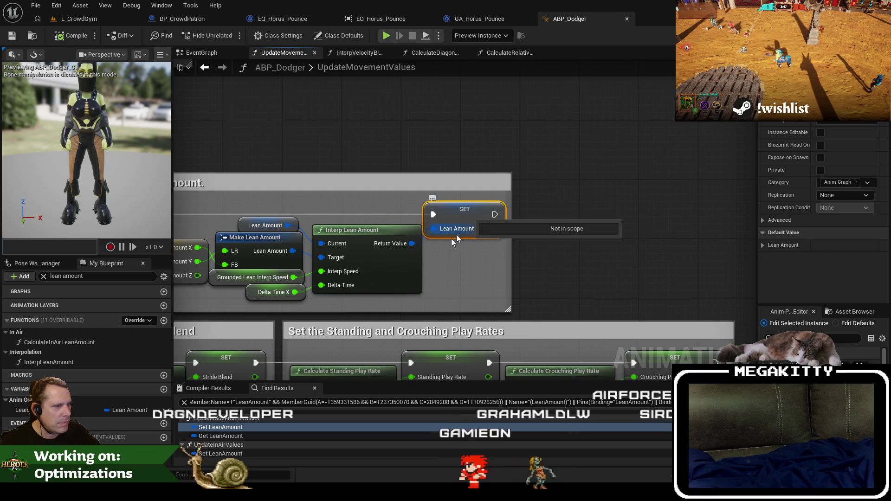
pyautogui.scroll(-5, 335, 441)
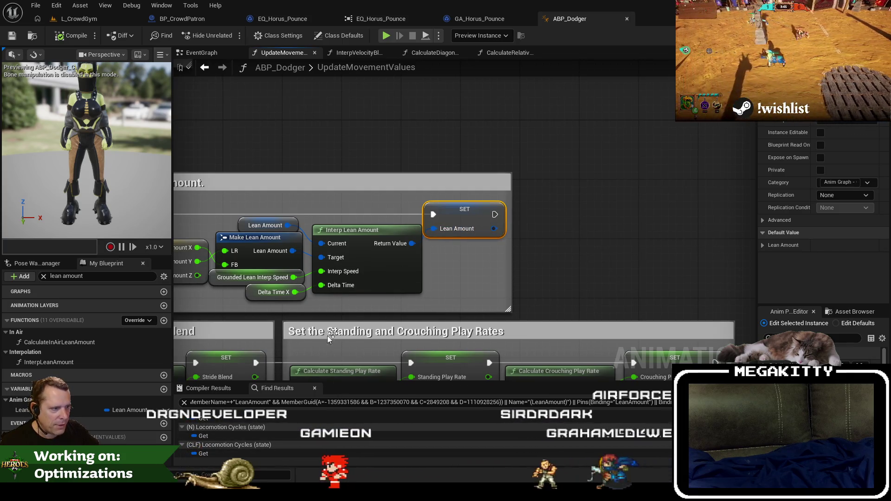
pyautogui.scroll(-3, 327, 335)
pyautogui.scroll(3, 353, 330)
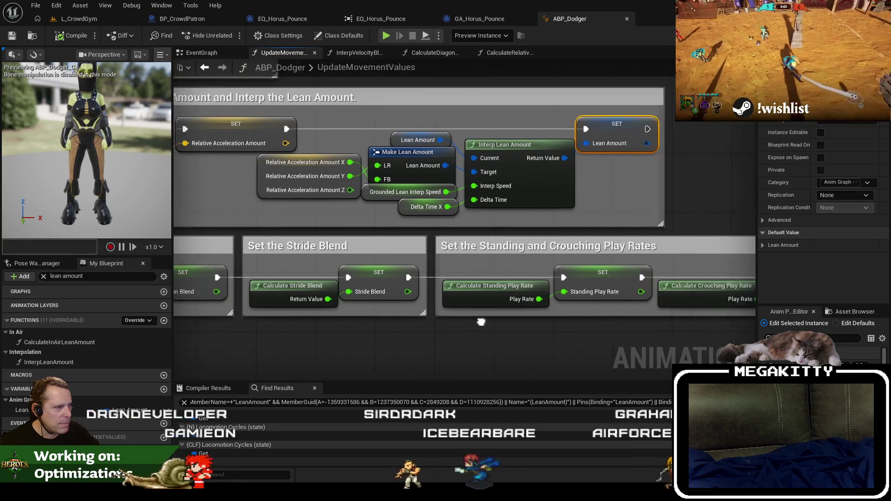
# Step: Check the CalculateStandingPlayRate and CalculateWalkRunBlend graphs, then open CalculateStrideBlend
pyautogui.doubleClick(403, 292)
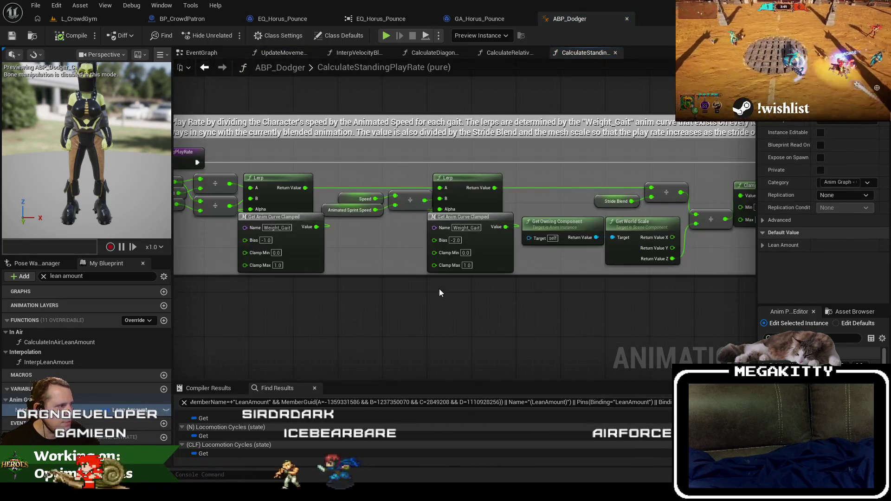
pyautogui.moveTo(440, 293); pyautogui.dragTo(428, 306)
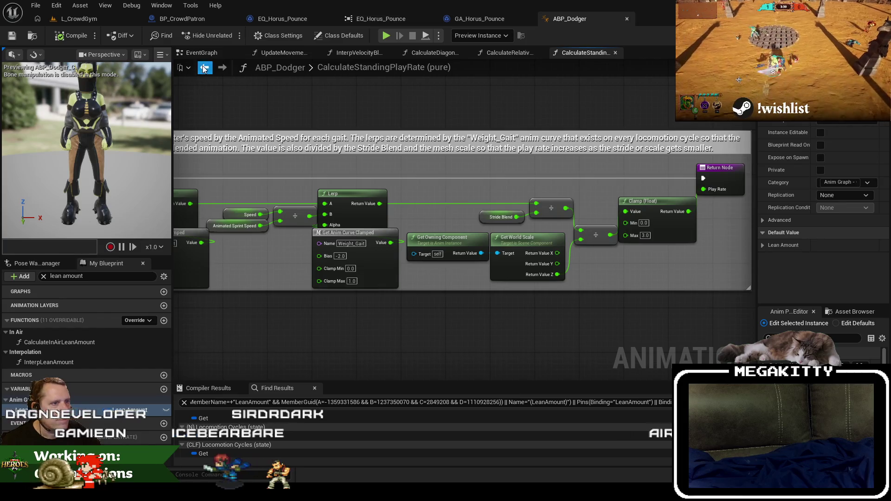
pyautogui.click(204, 68)
pyautogui.scroll(2, 389, 300)
pyautogui.doubleClick(389, 300)
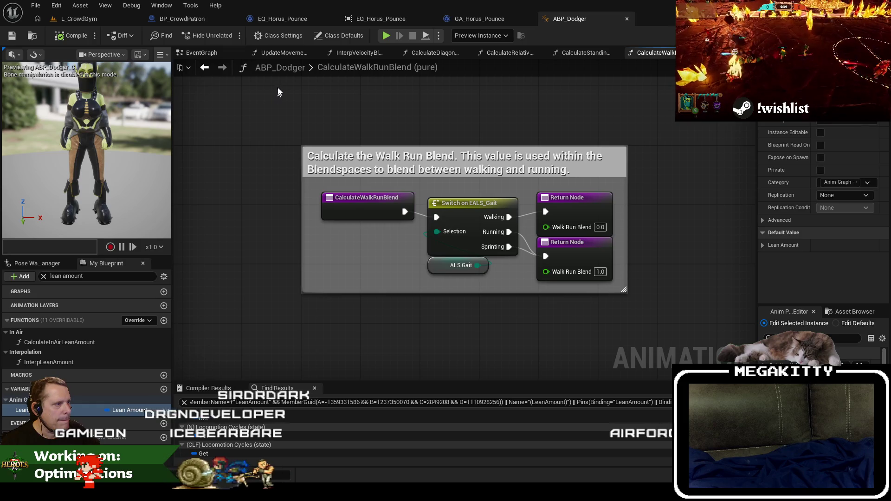
pyautogui.click(205, 68)
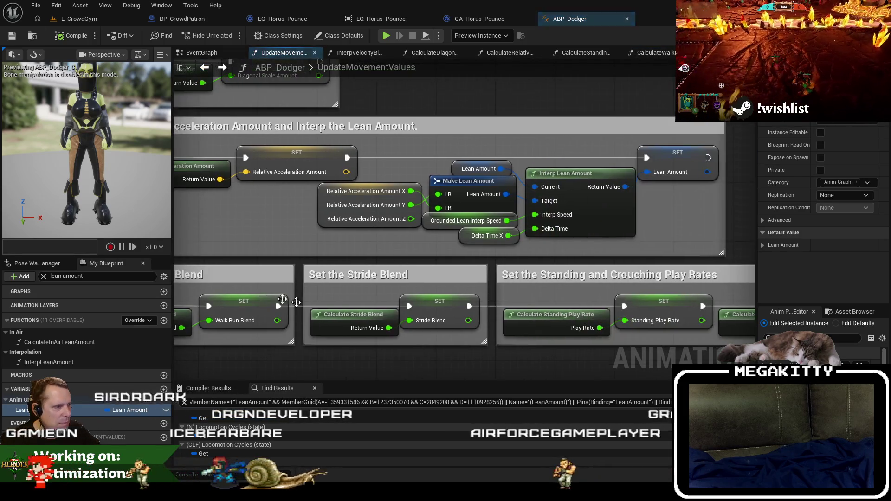
pyautogui.doubleClick(353, 318)
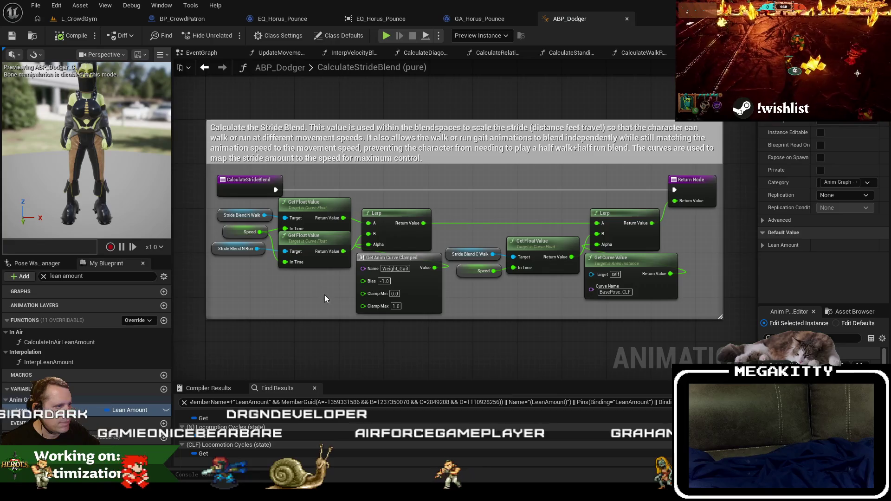
# Step: Check the GetAnimCurve_Clamped macro, then open the CalculateCrouchingPlayRate function
pyautogui.doubleClick(403, 260)
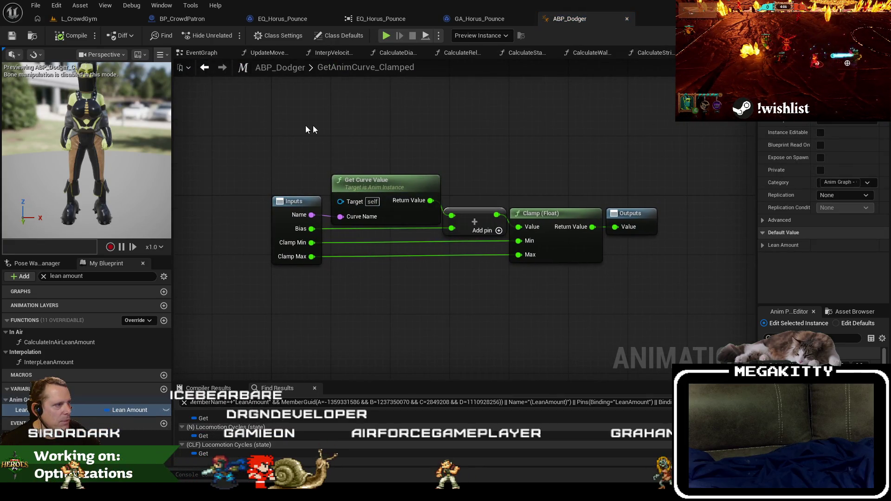
pyautogui.click(205, 68)
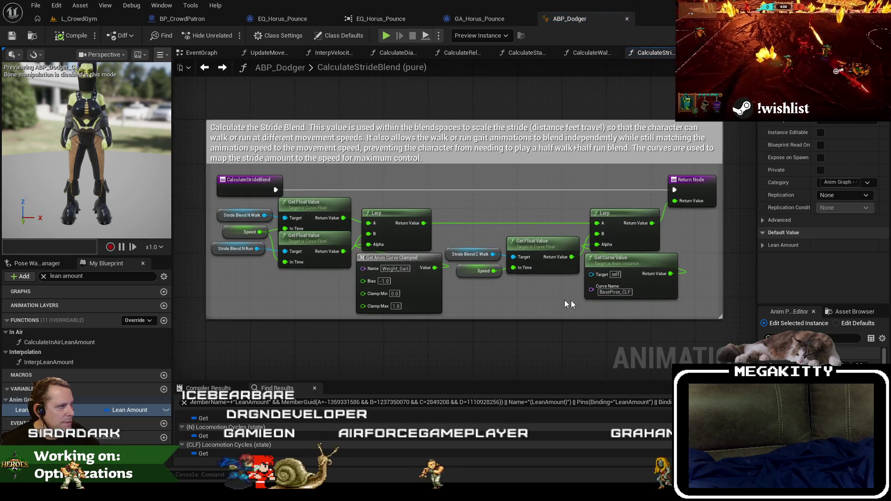
pyautogui.click(205, 68)
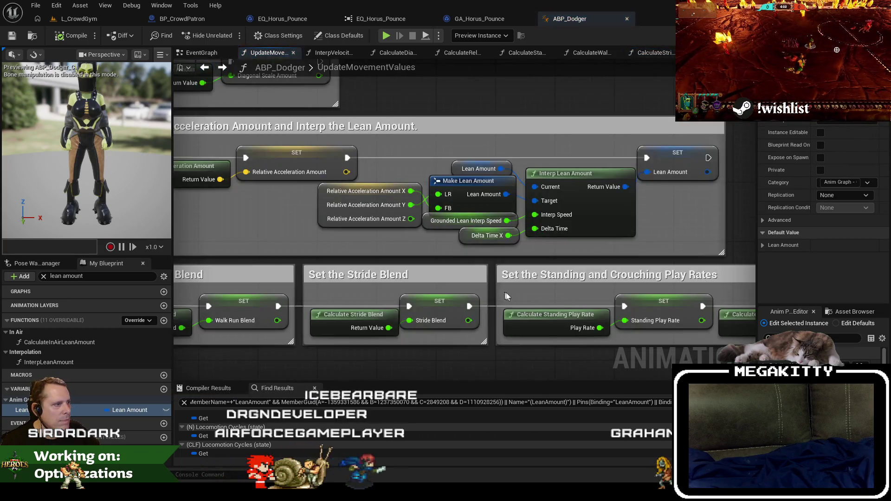
pyautogui.scroll(3, 446, 290)
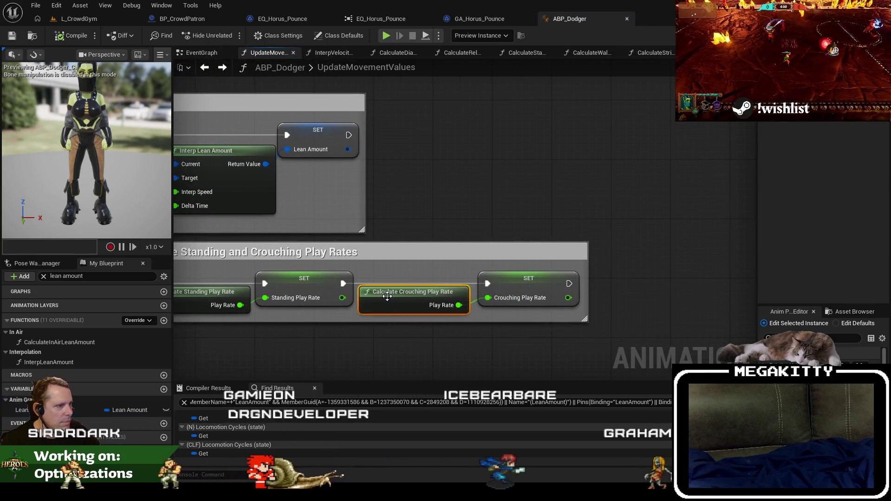
pyautogui.doubleClick(447, 291)
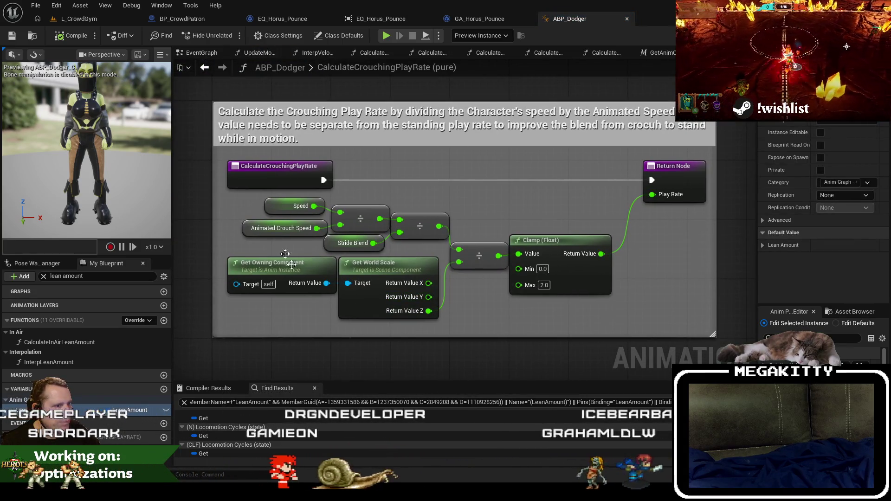
# Step: Find all references to Animated Crouch Speed, then go back to UpdateMovementValues
pyautogui.click(246, 231)
pyautogui.rightClick(247, 231)
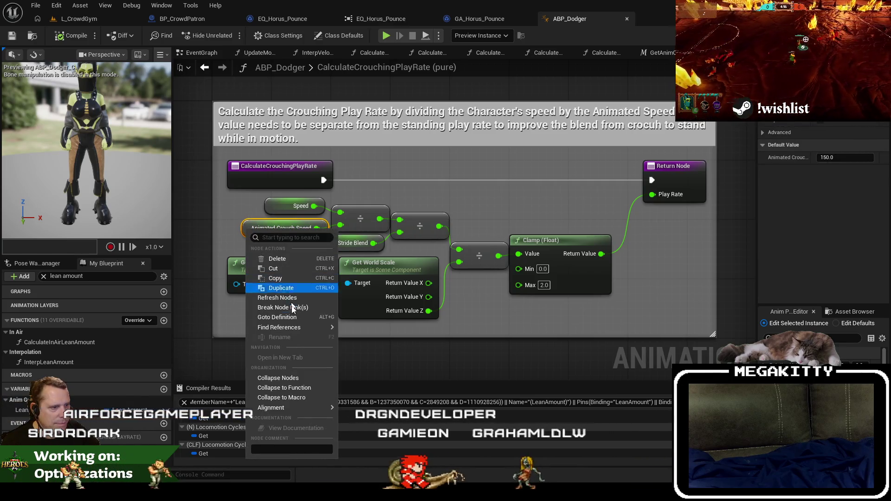
pyautogui.moveTo(278, 315)
pyautogui.click(358, 350)
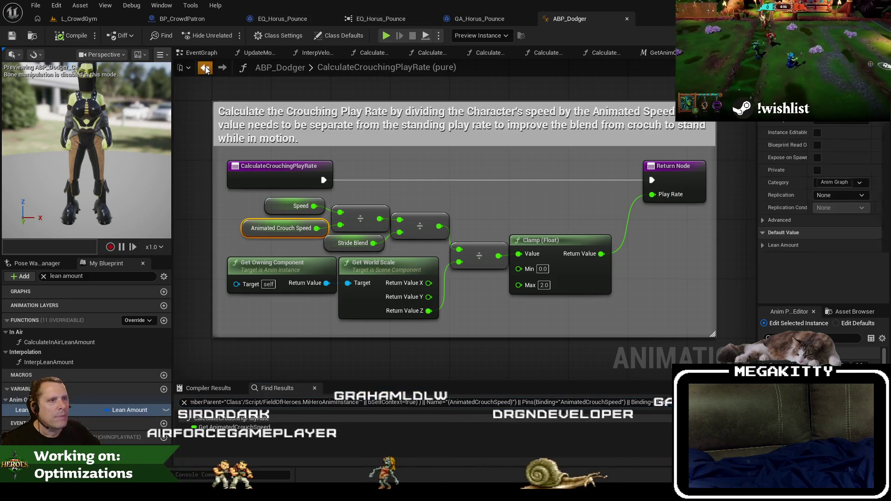
pyautogui.hotkey('alt', 'Left')
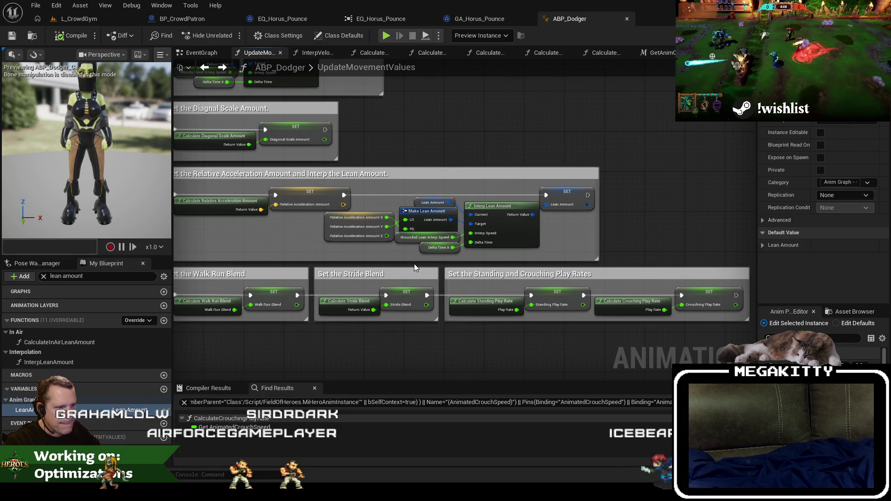
pyautogui.moveTo(414, 263); pyautogui.dragTo(455, 268)
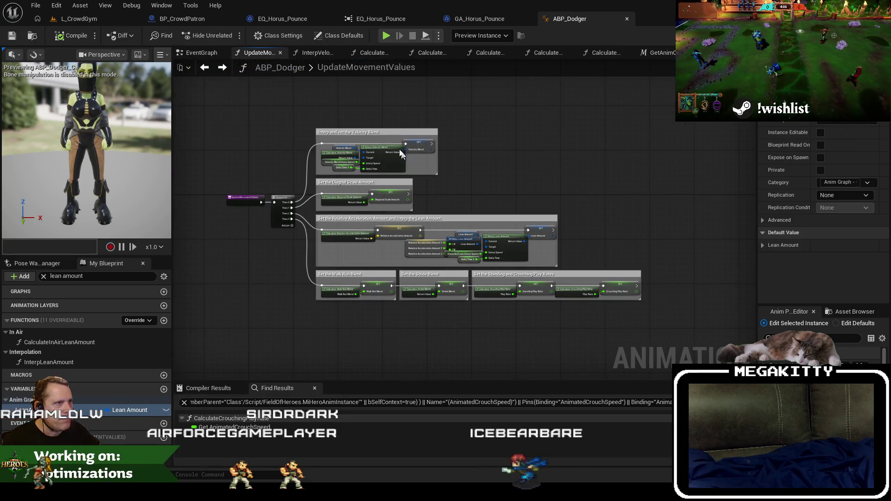
# Step: Close all graph tabs opened after UpdateMovementValues
pyautogui.rightClick(198, 53)
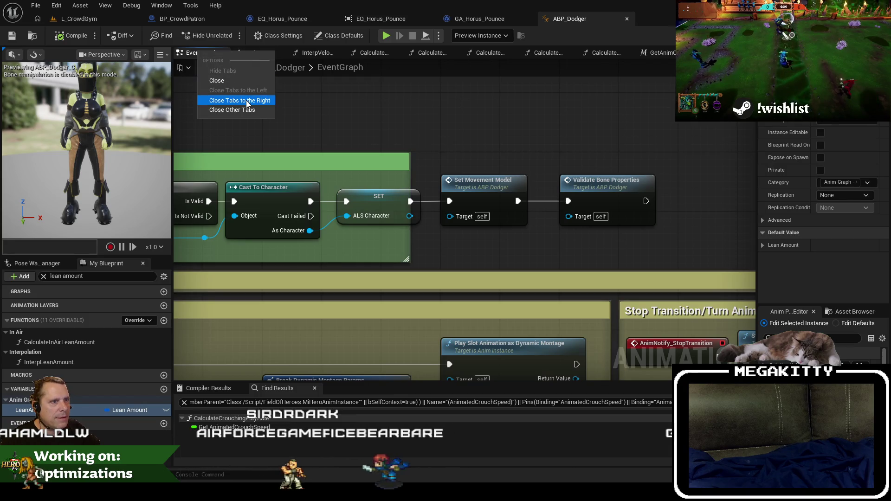
pyautogui.click(276, 62)
pyautogui.rightClick(249, 54)
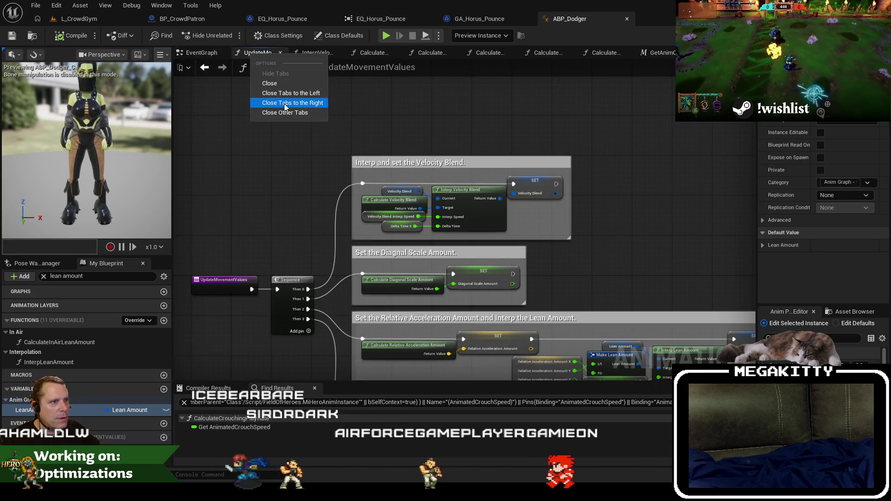
pyautogui.click(284, 102)
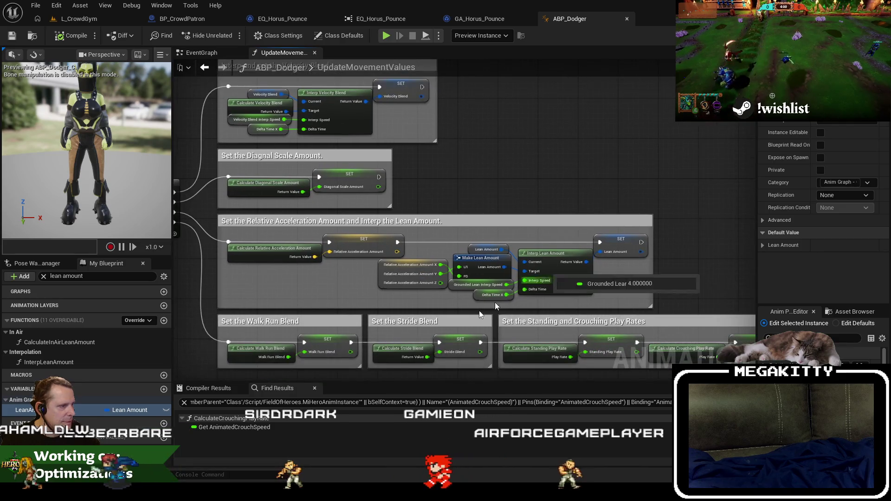
# Step: Find references to Relative Acceleration Amount and jump to its Set node
pyautogui.click(379, 278)
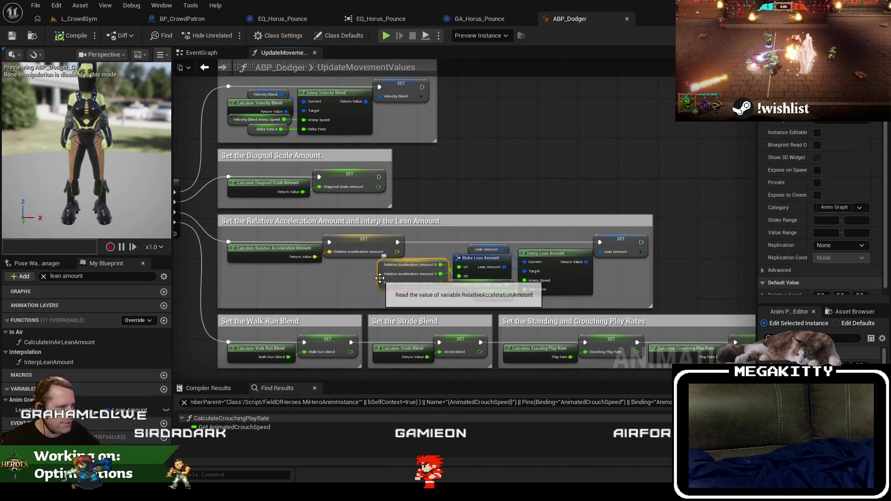
pyautogui.write('relative acc')
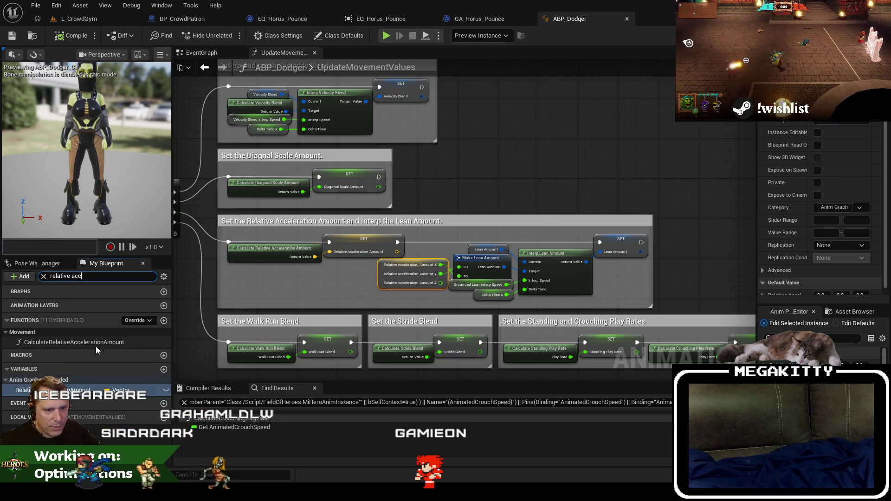
pyautogui.rightClick(73, 390)
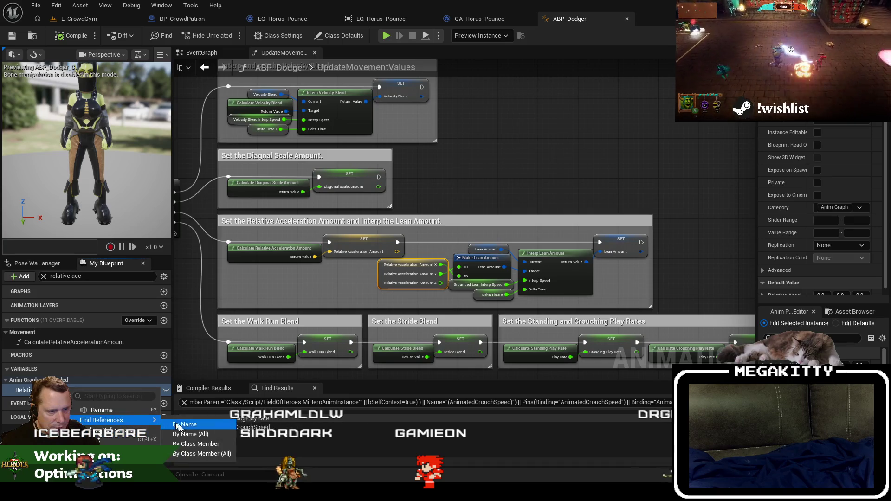
pyautogui.click(253, 440)
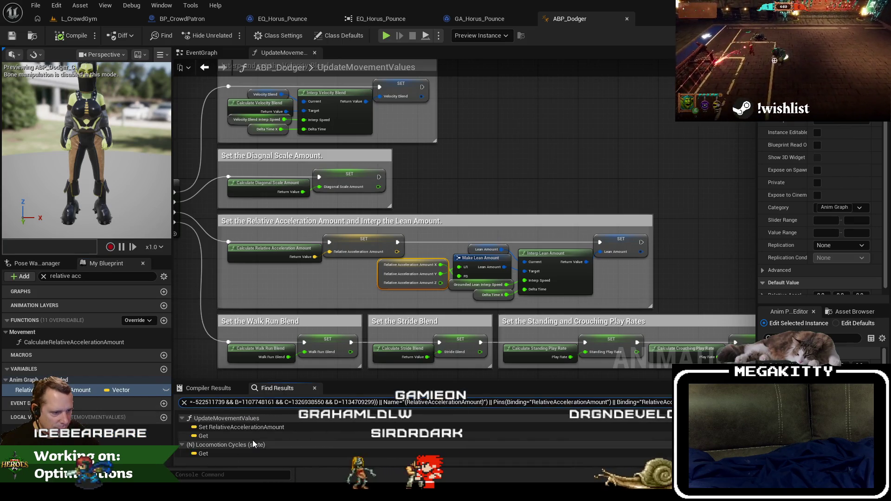
pyautogui.click(243, 427)
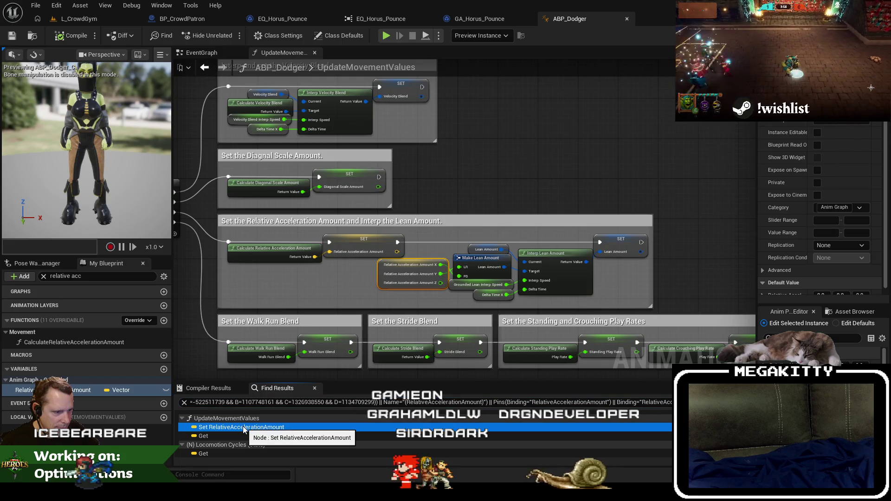
pyautogui.click(523, 170)
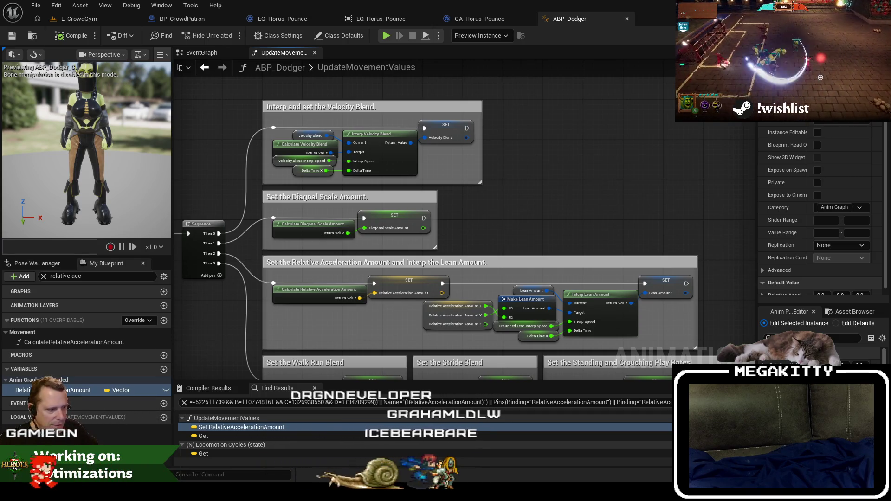
pyautogui.hotkey('alt', 'Tab')
pyautogui.press('Down')
pyautogui.press('Down')
pyautogui.press('Down')
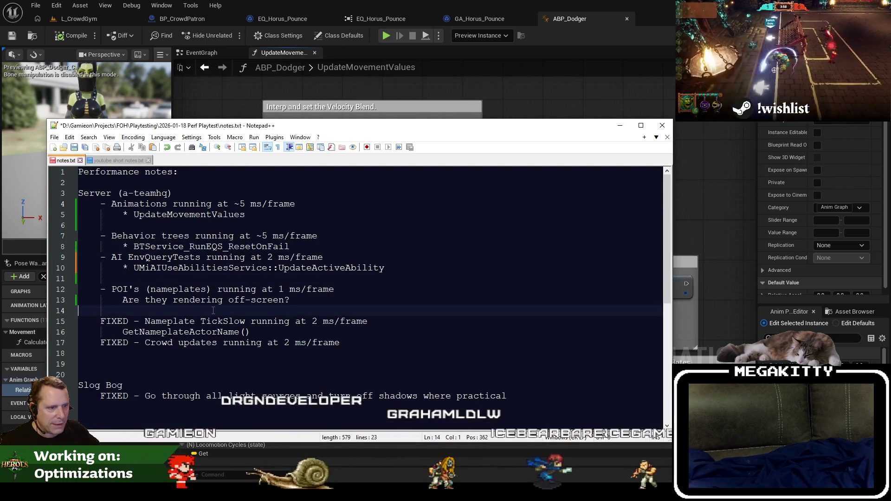
# Step: Mark the nameplates POI's note as IGNORE, save notes.txt, and switch to the Jira work items
pyautogui.click(149, 289)
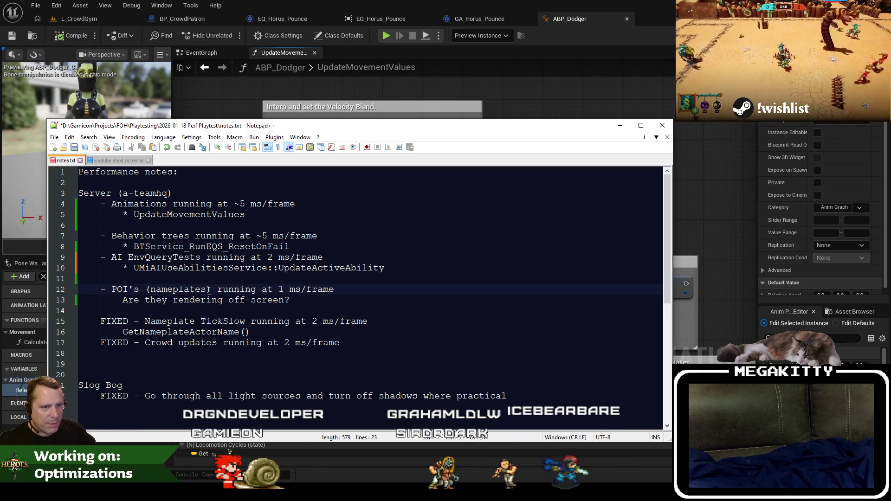
pyautogui.write('IGNORE')
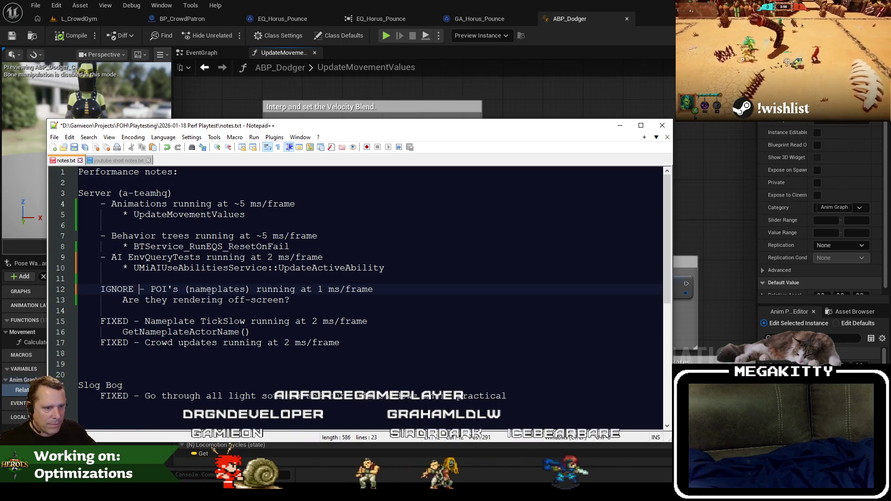
pyautogui.click(158, 386)
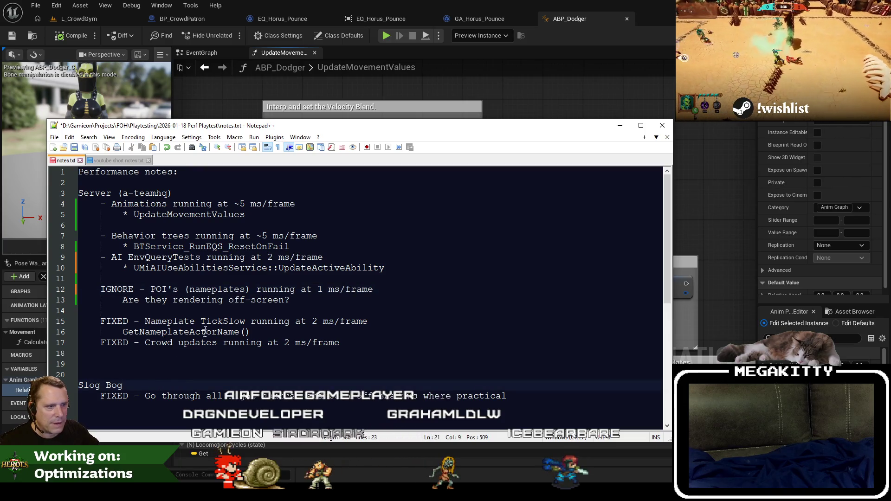
pyautogui.press('Up')
pyautogui.press('Home')
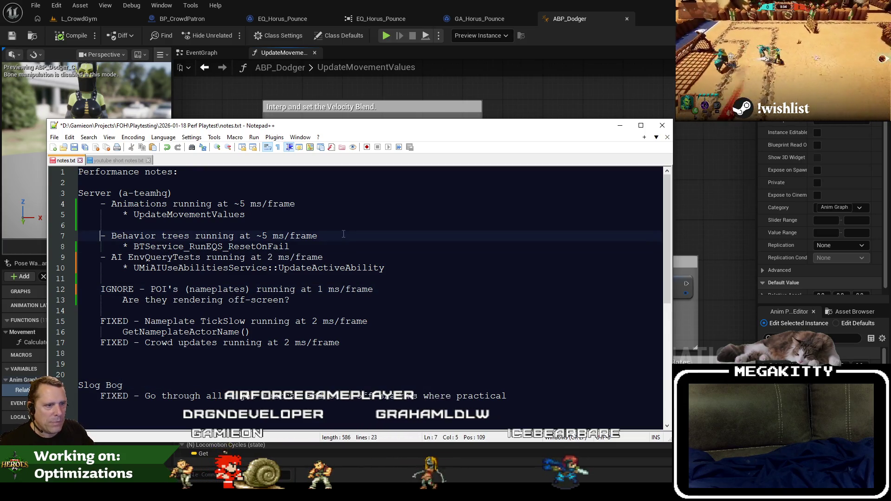
pyautogui.hotkey('ctrl', 's')
pyautogui.click(386, 211)
pyautogui.hotkey('alt', 'Tab')
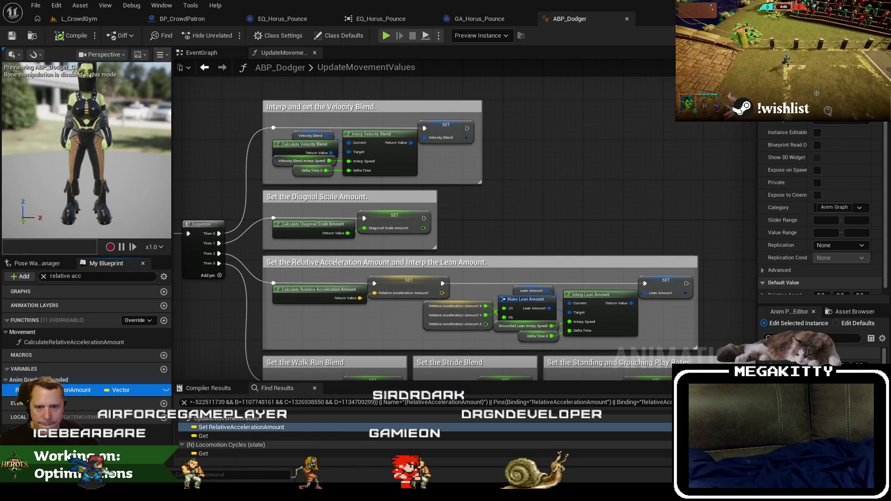
pyautogui.hotkey('alt', 'Tab')
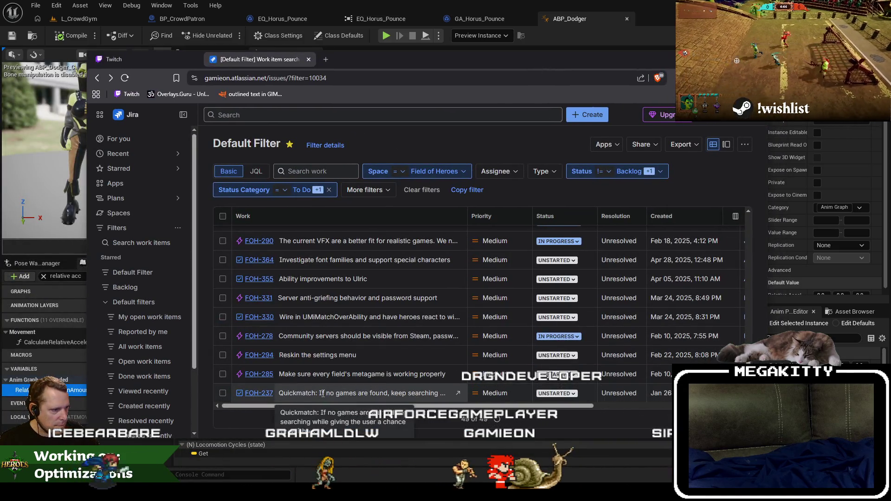
# Step: Change FOH-237 (Quickmatch self-host) from Unstarted to Post-Demo and close its tab
pyautogui.middleClick(323, 394)
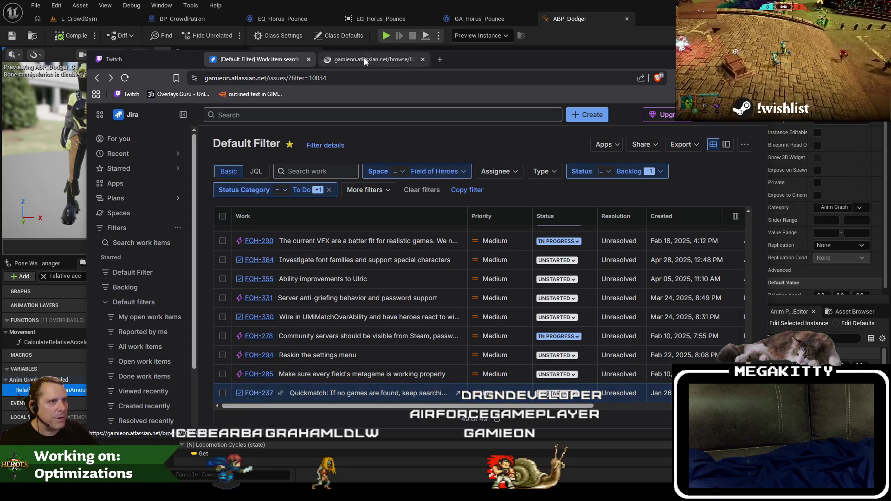
pyautogui.click(364, 57)
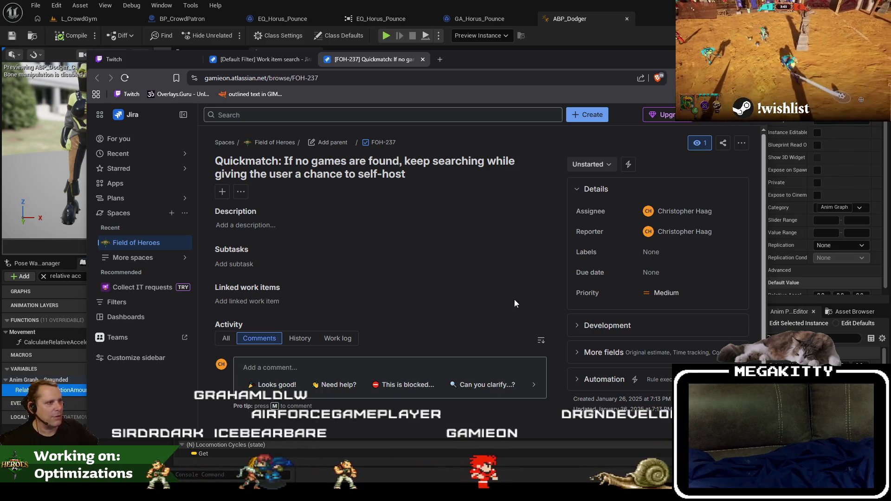
pyautogui.click(602, 170)
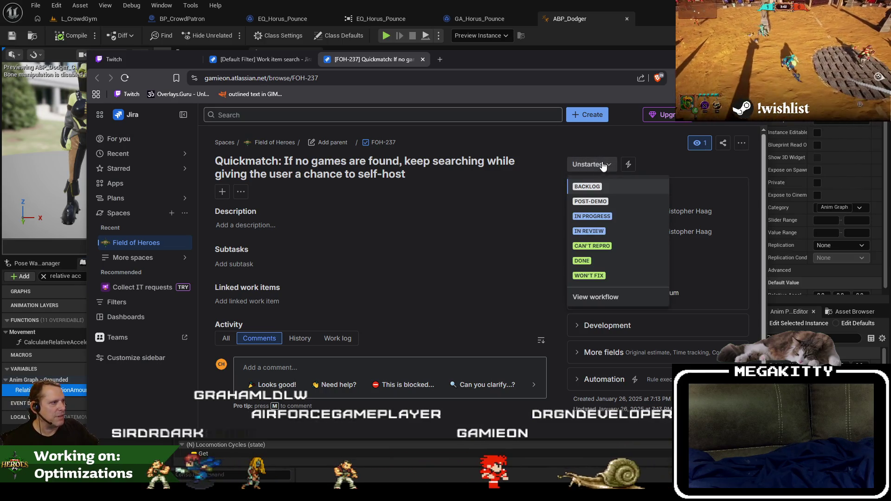
pyautogui.click(611, 202)
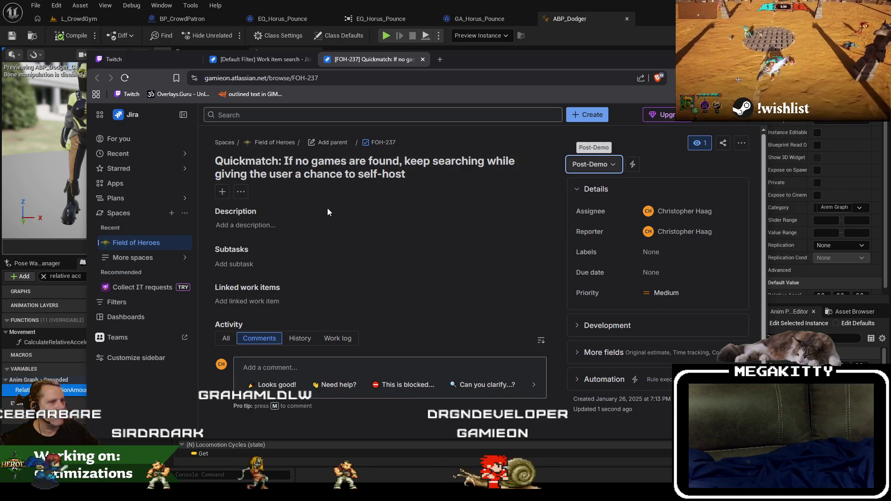
pyautogui.click(422, 59)
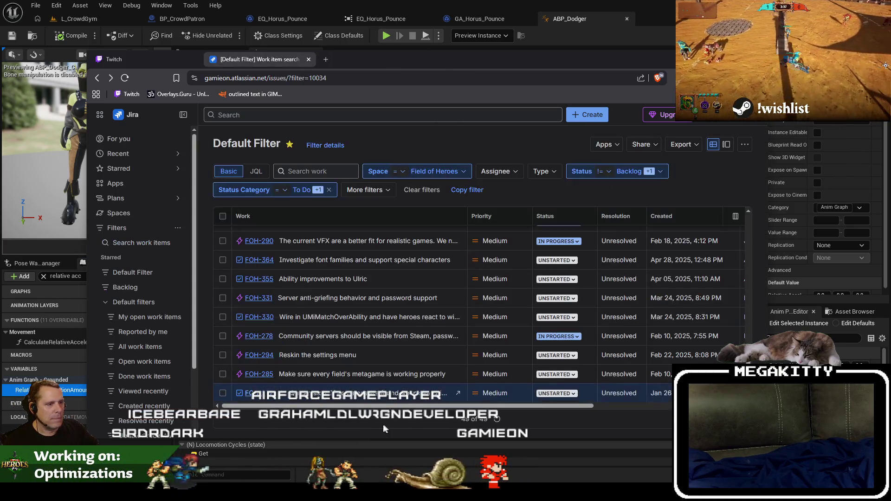
# Step: Change FOH-285 (field metagame check) from Unstarted to Post-Demo and close its tab
pyautogui.middleClick(266, 376)
pyautogui.click(342, 60)
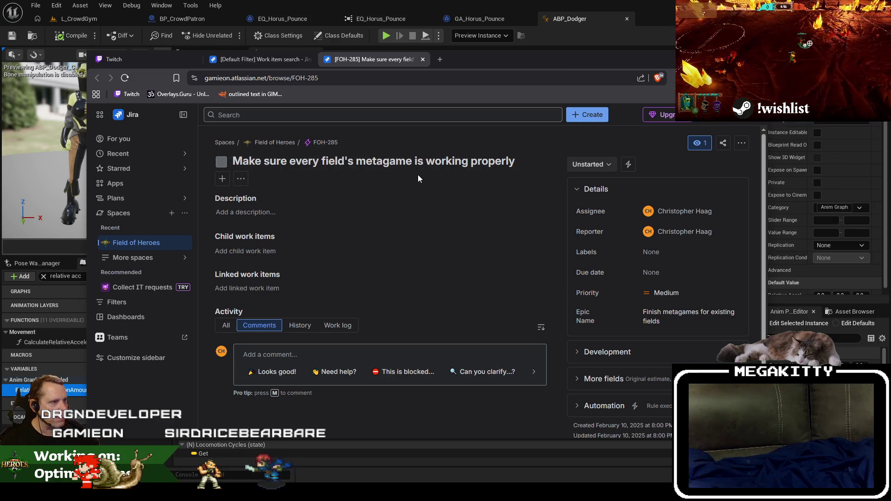
pyautogui.click(606, 165)
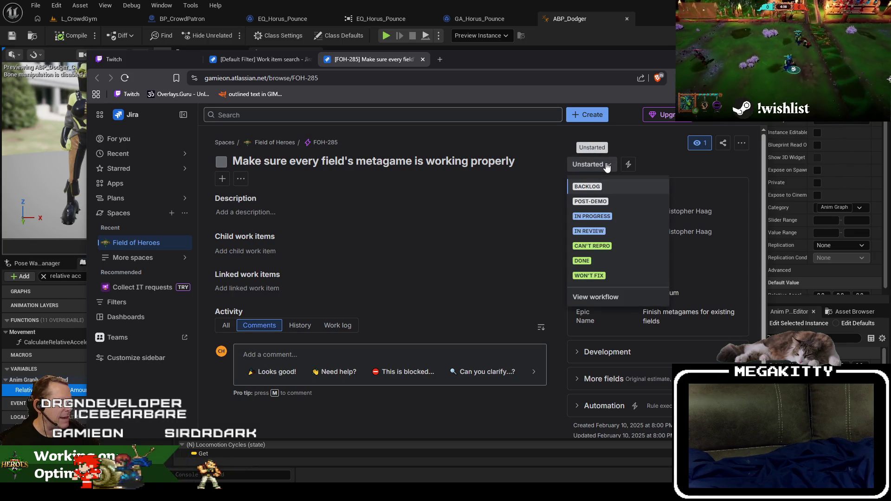
pyautogui.click(594, 201)
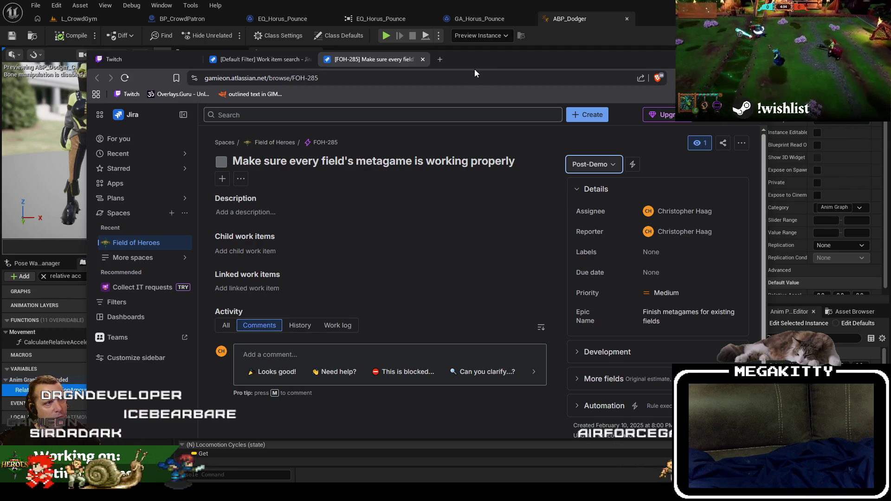
pyautogui.click(422, 60)
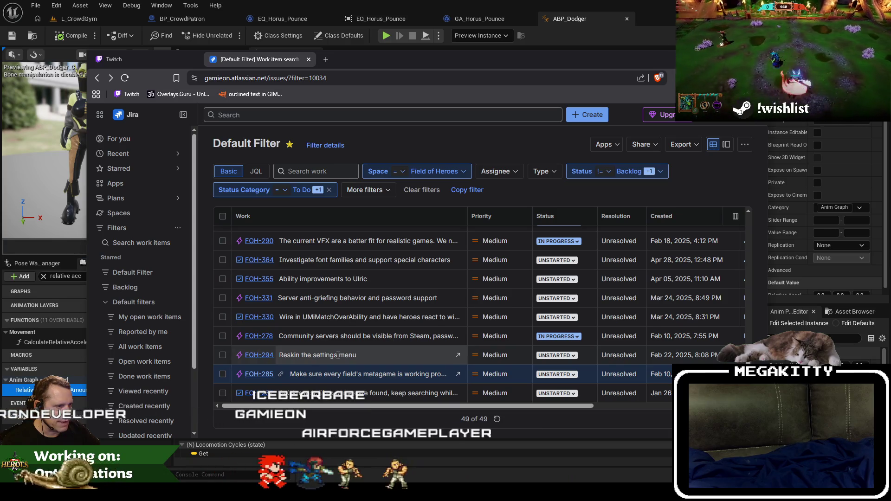
# Step: Review FOH-294 'Reskin the settings menu' in a new tab, then return to Unreal's L_CrowdGym level
pyautogui.middleClick(259, 355)
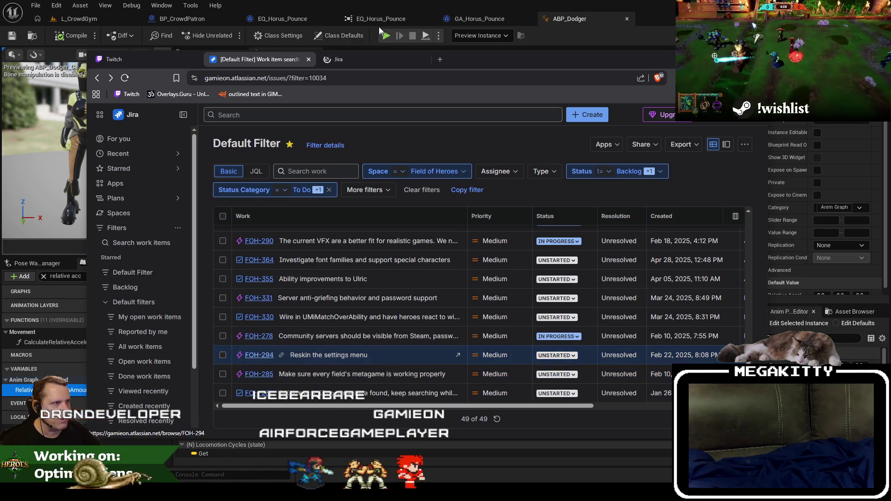
pyautogui.click(364, 60)
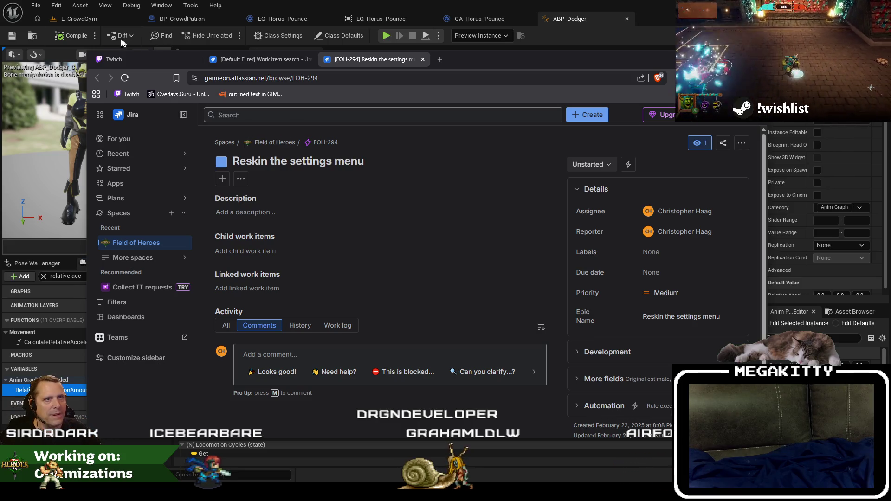
pyautogui.click(90, 23)
pyautogui.click(90, 23)
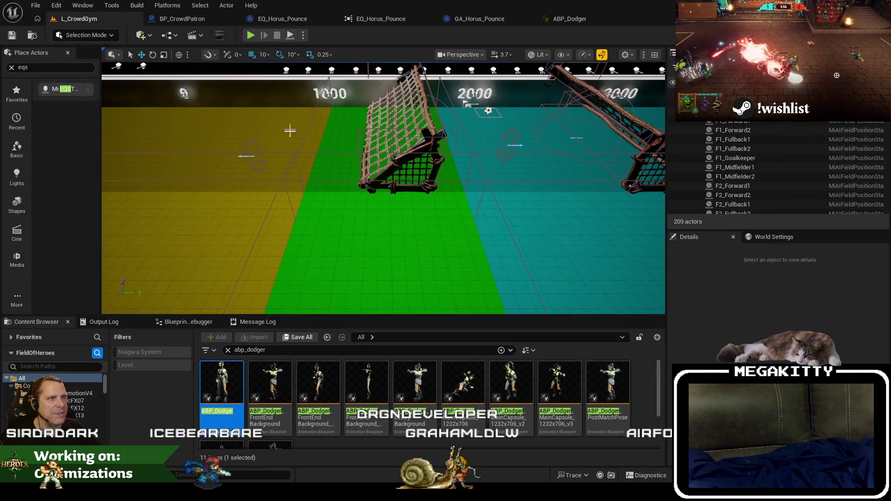
# Step: Load L_UnknownRuins from File > Recent Levels, then close the FOH-294 Jira tab
pyautogui.rightClick(101, 21)
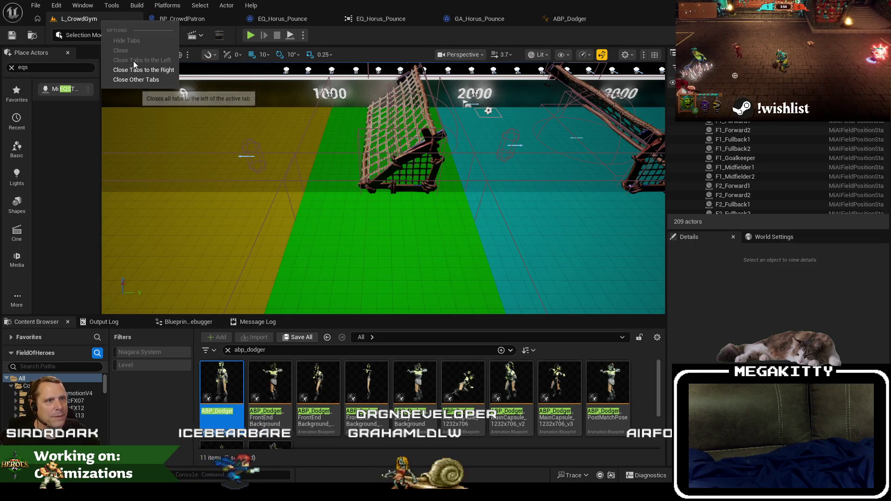
pyautogui.press('Escape')
pyautogui.click(39, 8)
pyautogui.moveTo(93, 69)
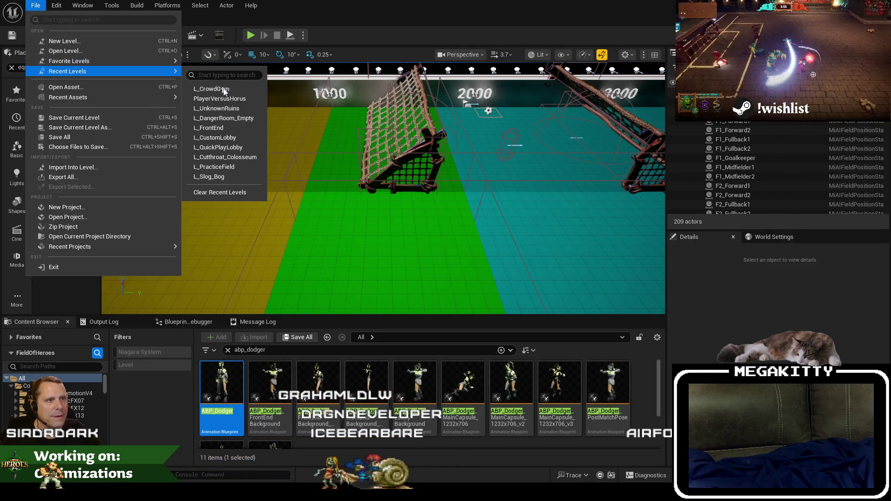
pyautogui.click(218, 105)
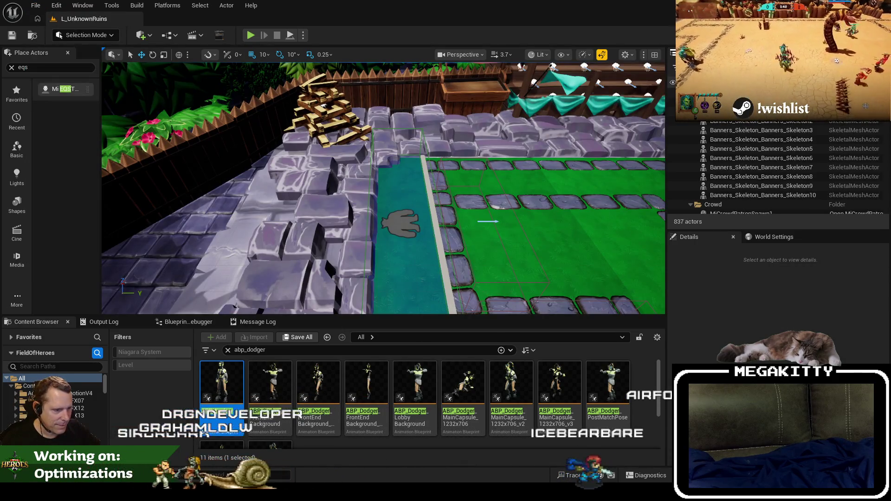
pyautogui.hotkey('alt', 'Tab')
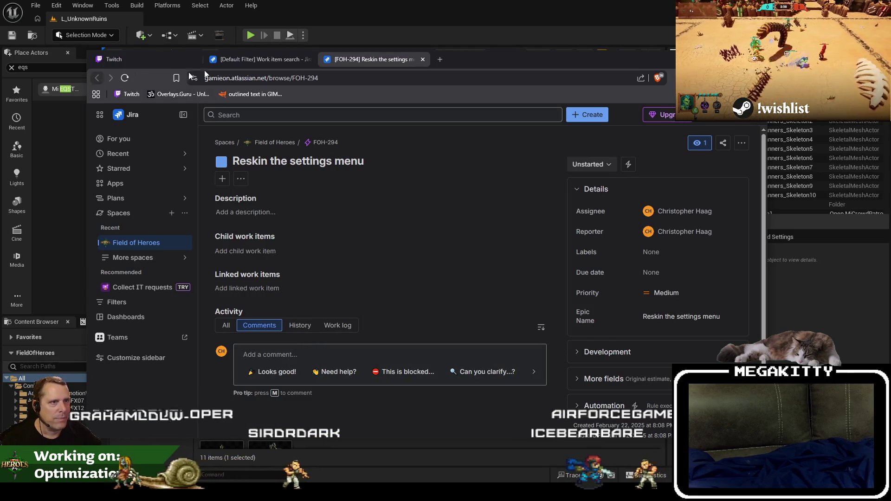
pyautogui.click(423, 60)
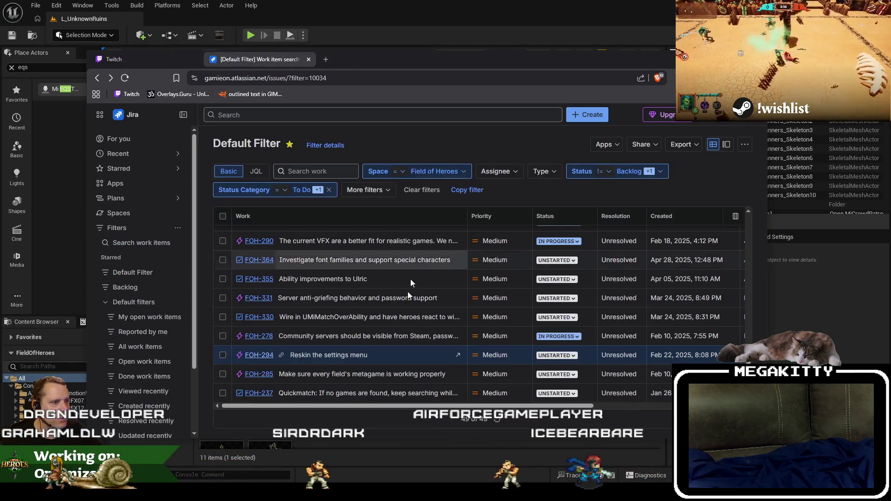